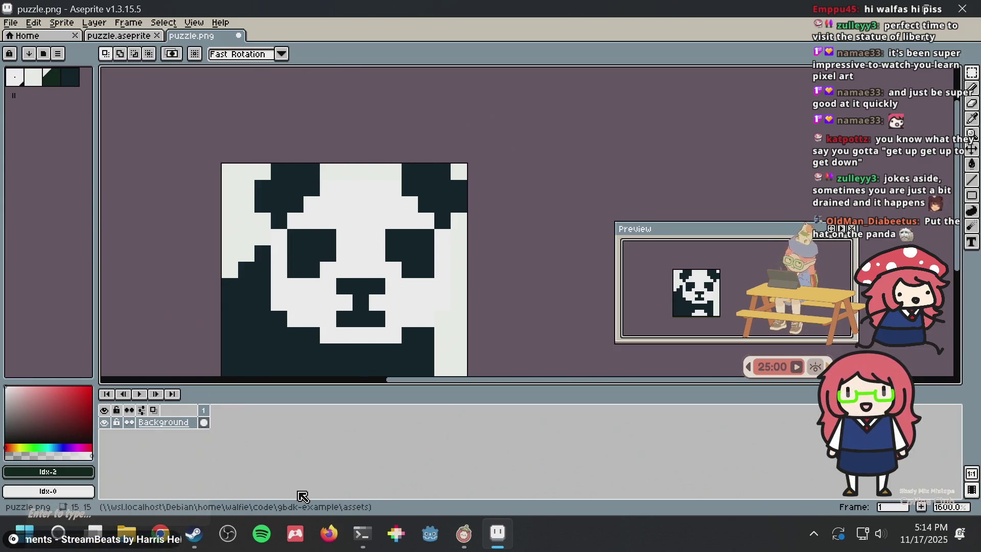
- Switch from Aseprite to the Debian terminal window
click(362, 534)
- Print the November 2025 calendar with ', cal' after plain 'cal' fails
text(cal)
key(Return)
text(, cal)
key(Return)
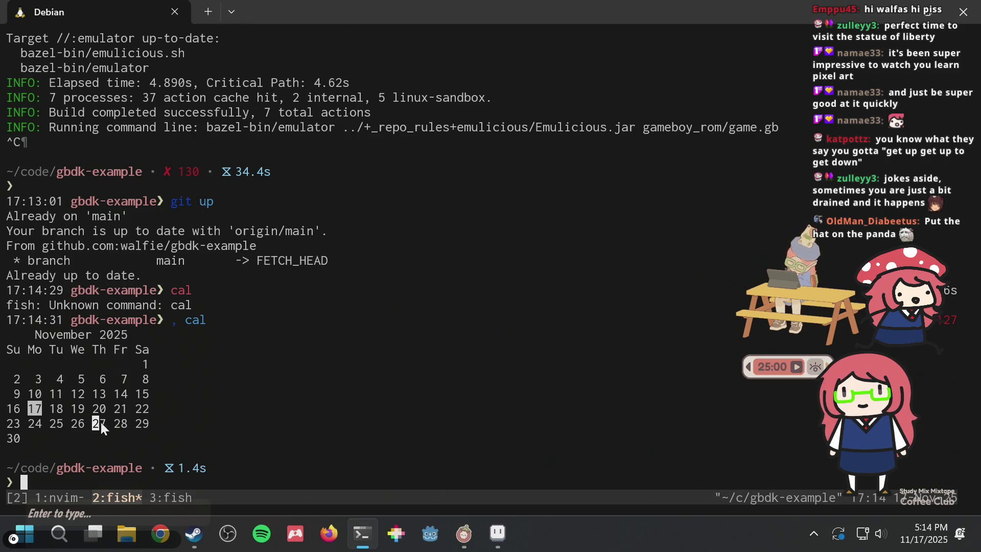
- Mark November 27 and 28 in the calendar, then clear the marks
click(127, 425)
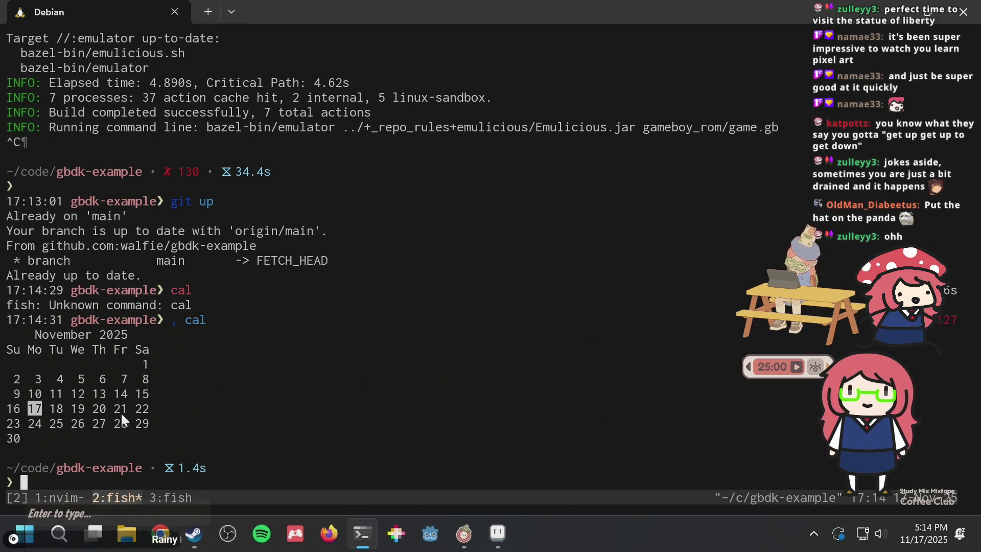
drag(92, 426, 116, 422)
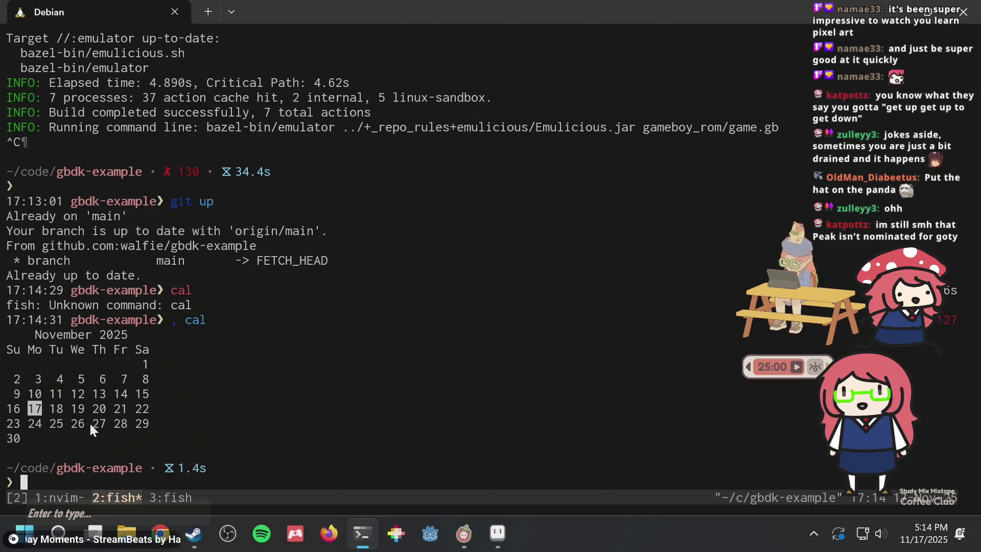
click(130, 424)
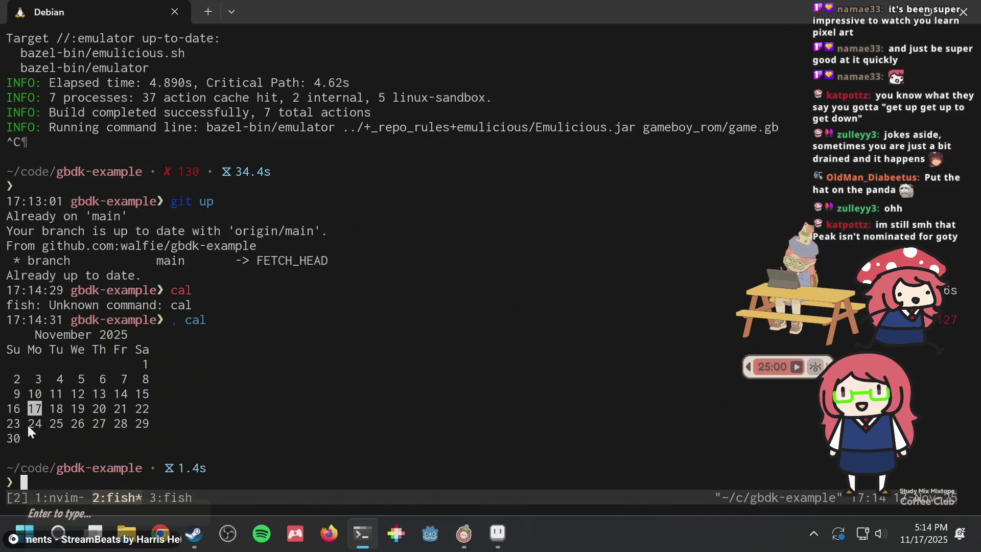
click(82, 422)
- Print the full 2025 calendar with ', cal 2025' and mark November 24–27 and December 1
text(, cal )
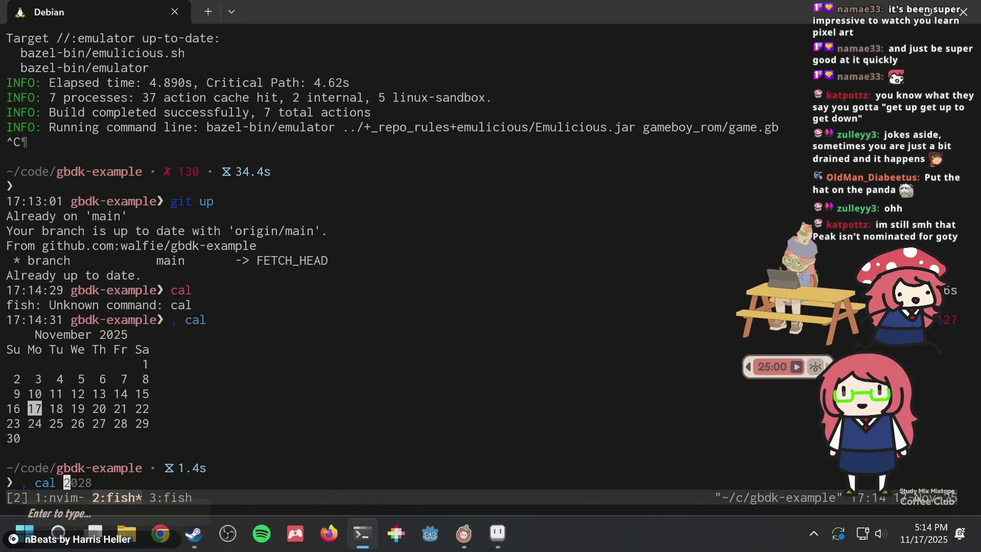
text(2025)
key(Return)
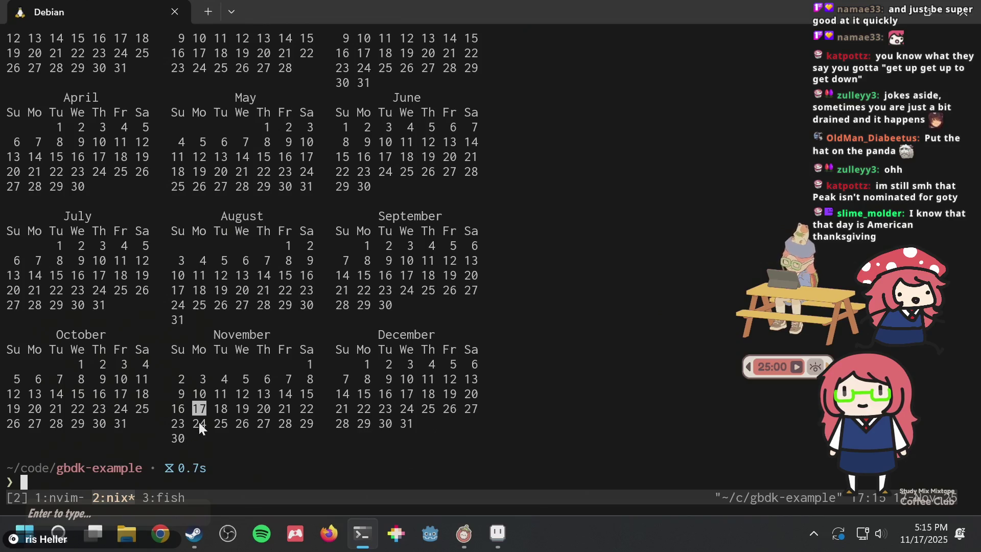
drag(194, 423, 276, 422)
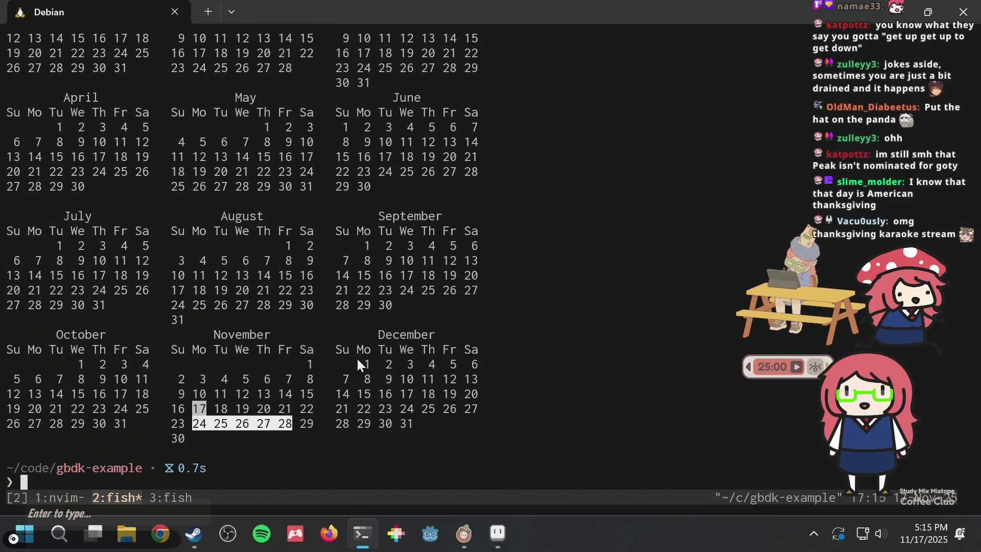
drag(357, 360, 375, 364)
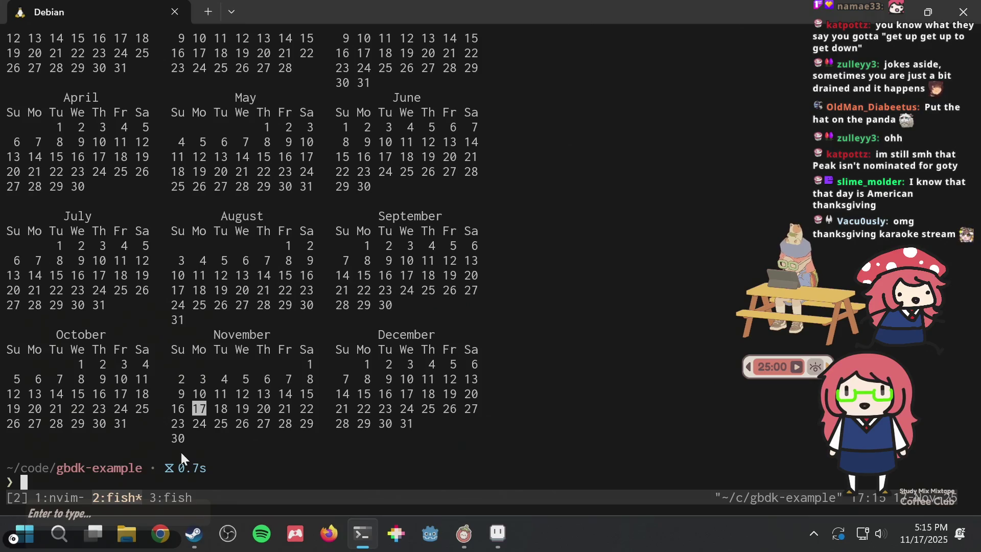
drag(195, 426, 290, 424)
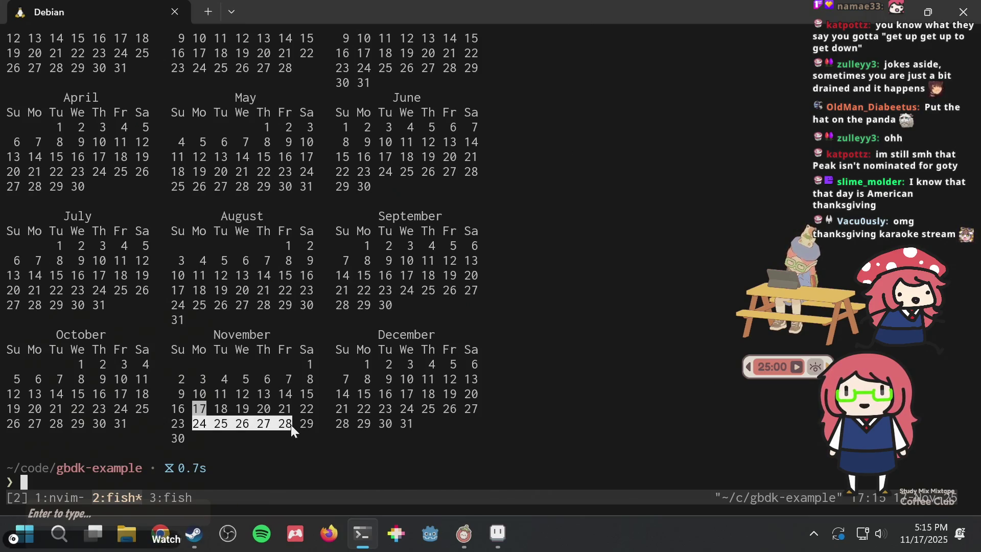
click(238, 429)
- Mark and clear November 25 and the dates from November 27 onward
drag(208, 424, 228, 421)
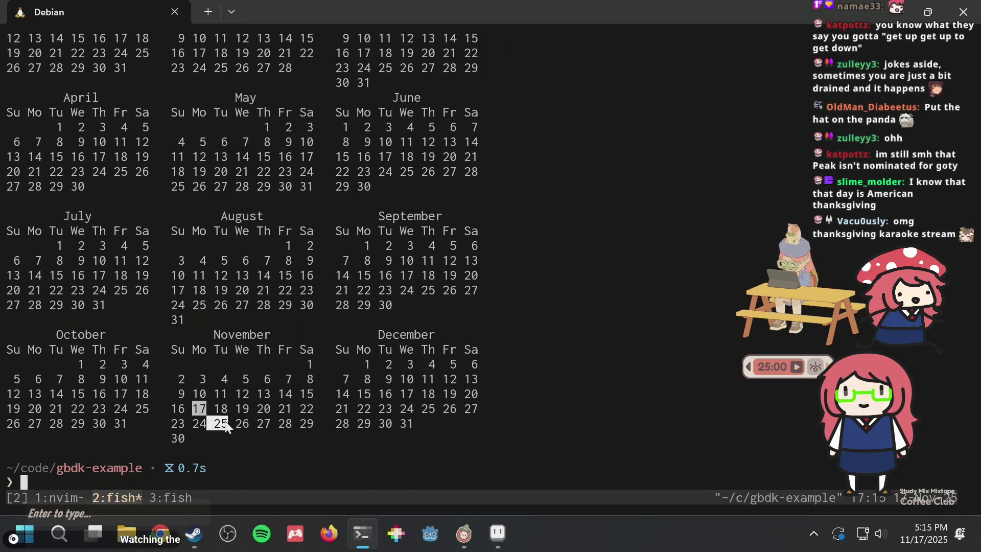
click(228, 421)
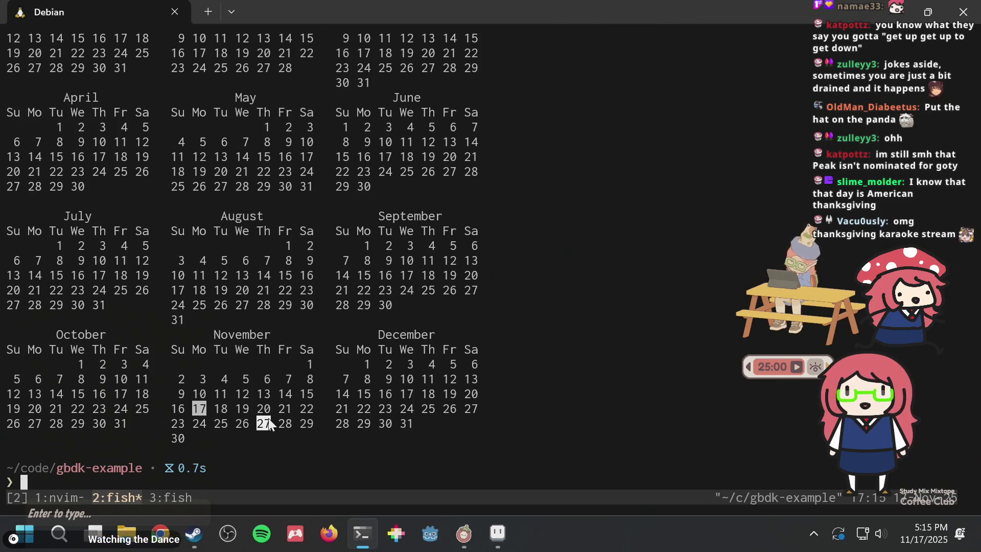
drag(250, 418, 224, 430)
click(225, 412)
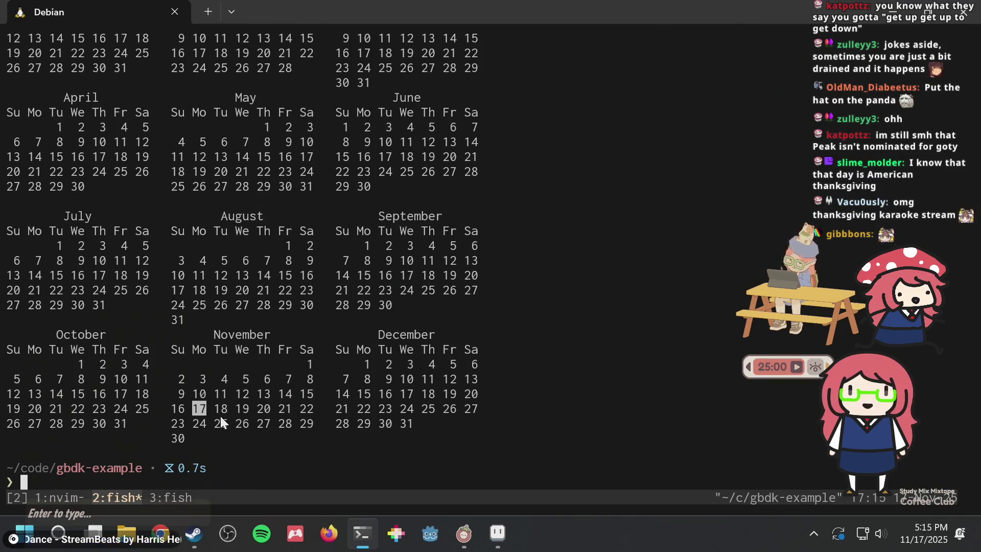
click(271, 422)
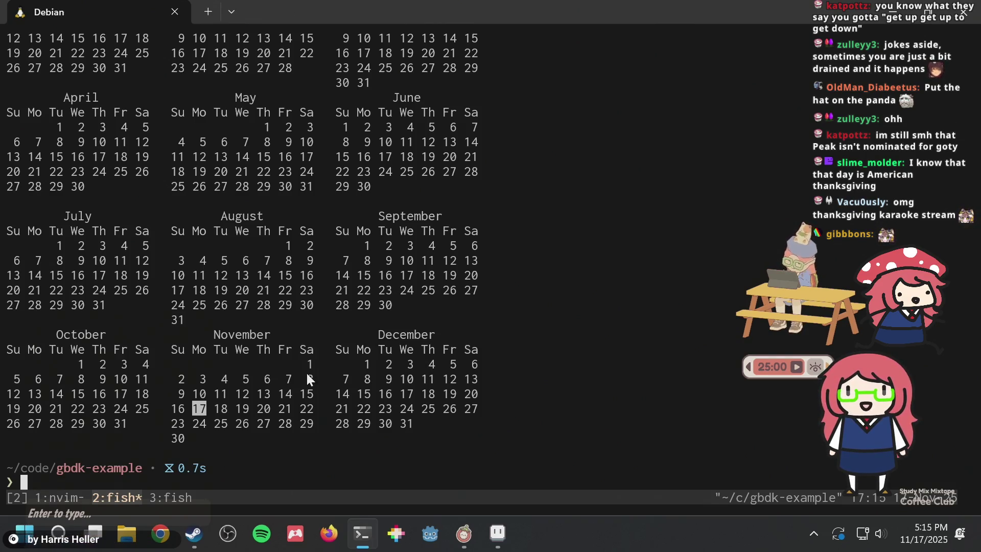
- Cycle through the Neovim and third shell tmux windows, clearing leftover text, then return to the calendar shell
key(ctrl+b)
key(l)
key(ctrl+b)
key(l)
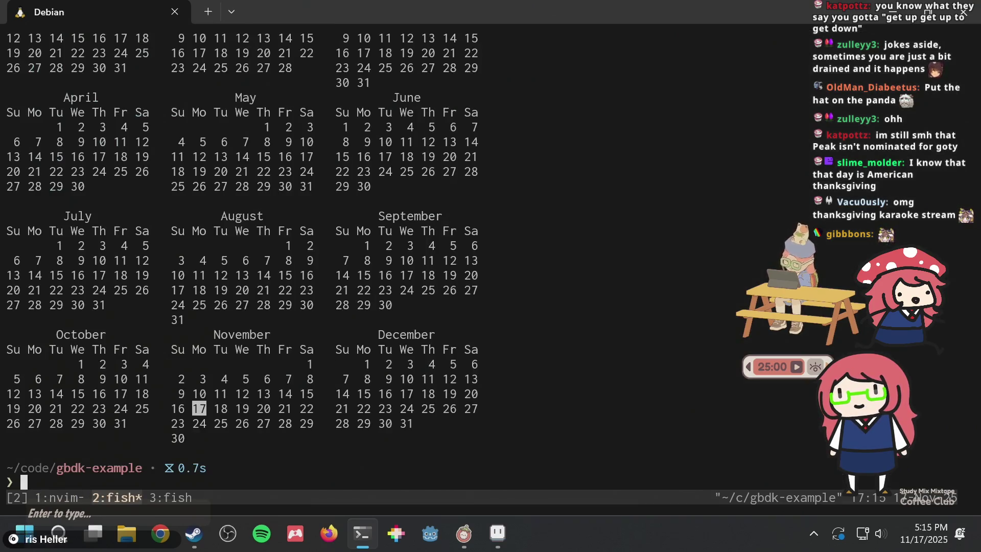
key(ctrl+b)
key(n)
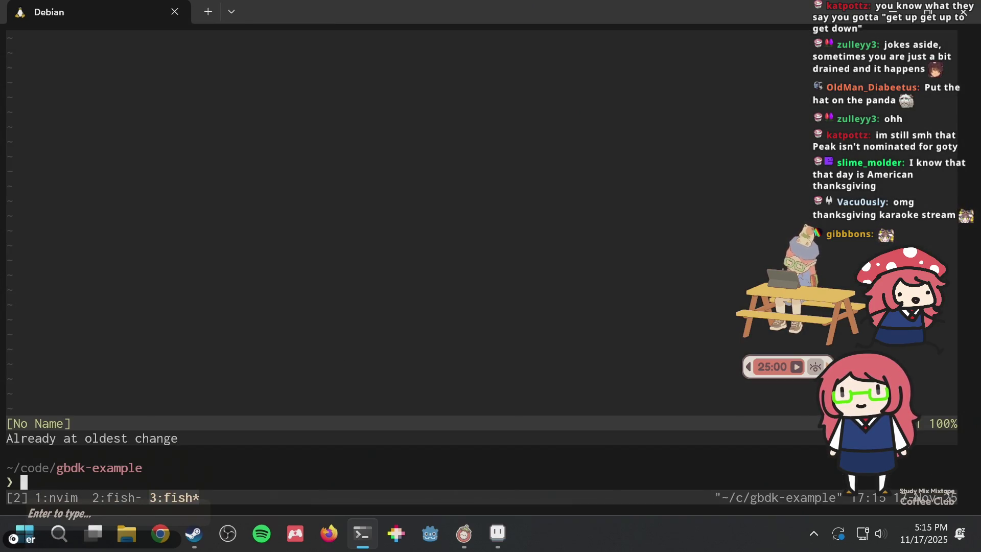
key(ctrl+l)
key(ctrl+b)
key(l)
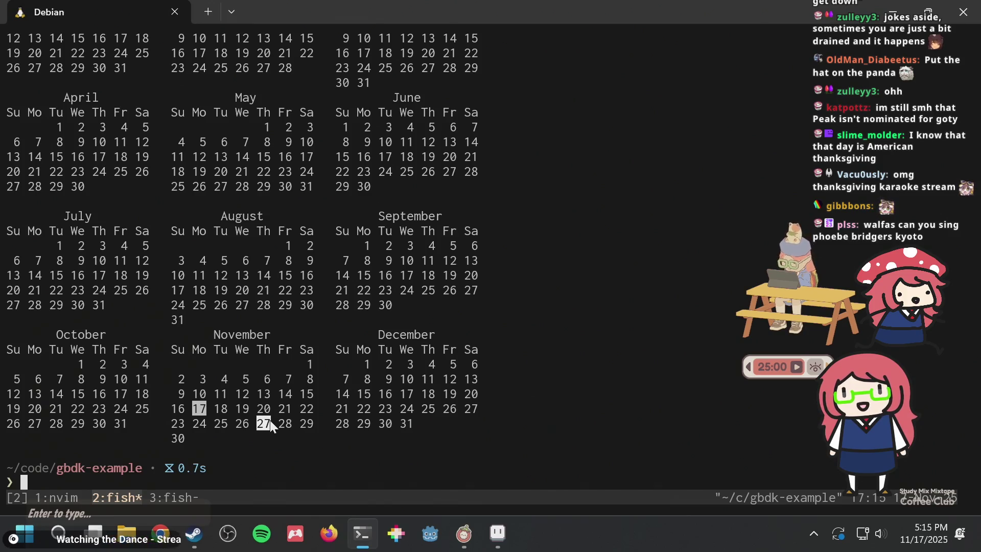
- Mark November 6, clear it, then mark November 27 through 30
double_click(269, 378)
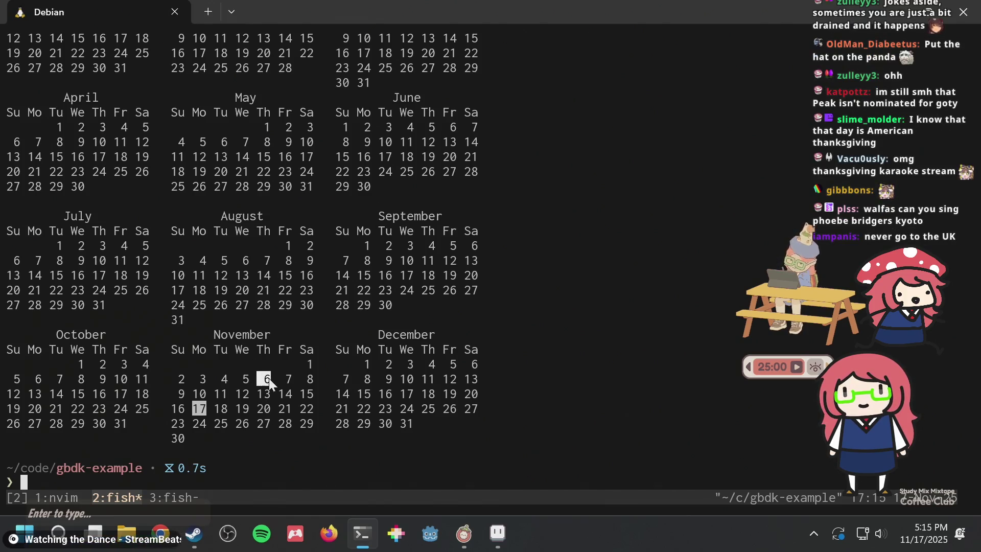
click(270, 386)
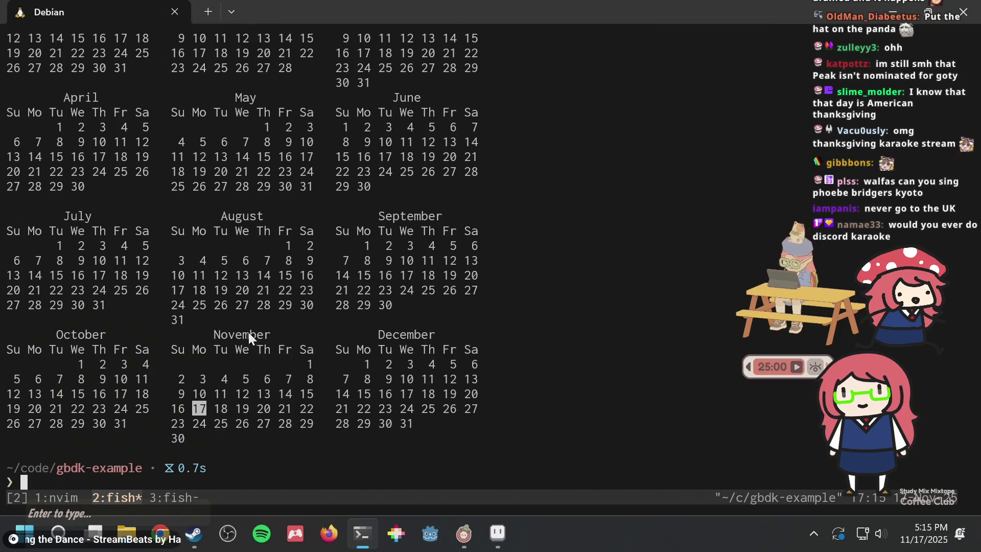
drag(268, 423, 265, 427)
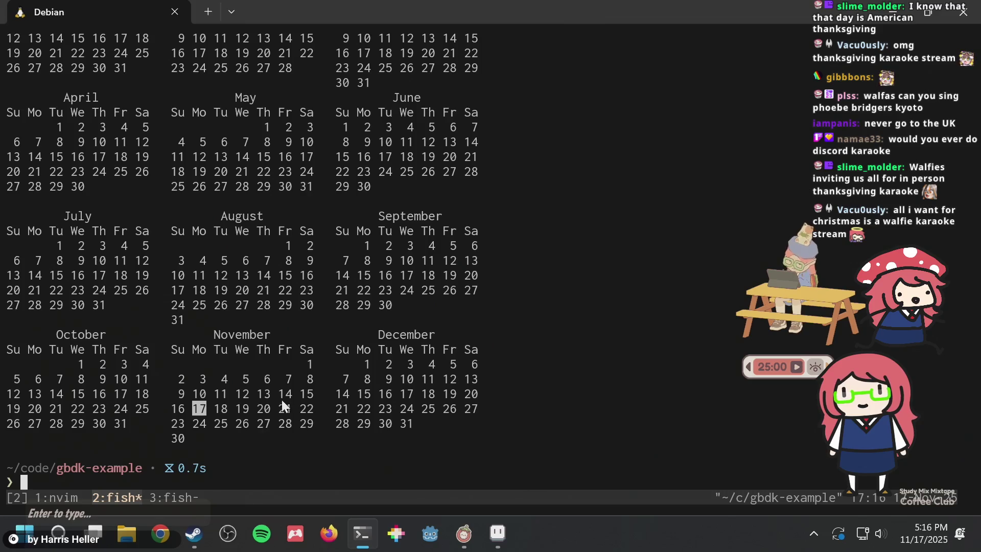
- Print the full 2024 and 2023 calendars with ', cal 2024' and ', cal 2023'
text(, cal 2024)
key(Return)
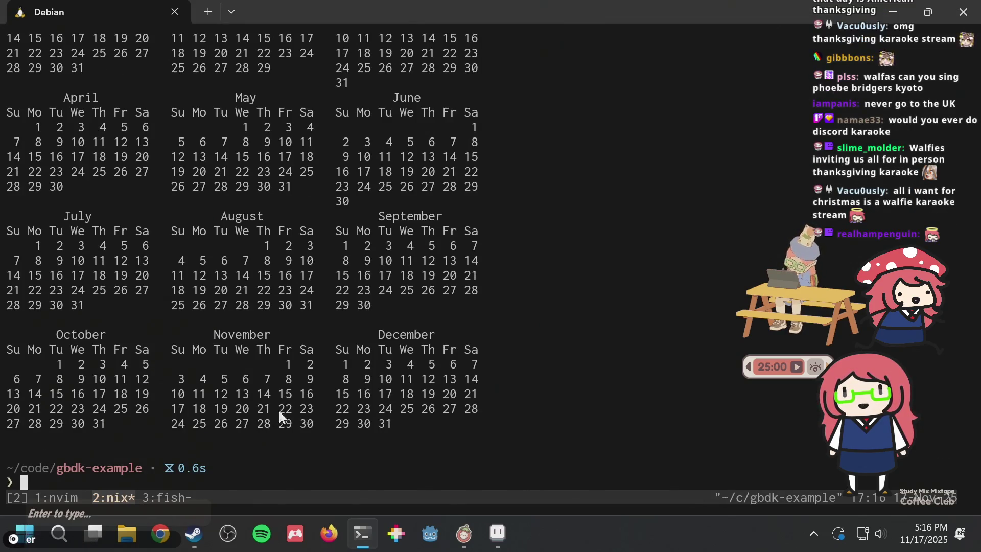
text(, cal 2024)
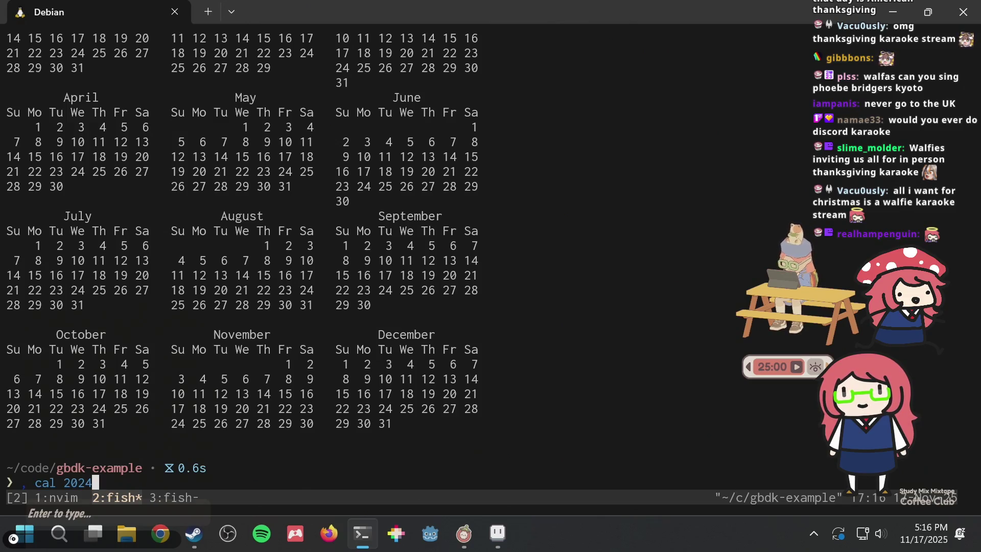
text(3)
key(Return)
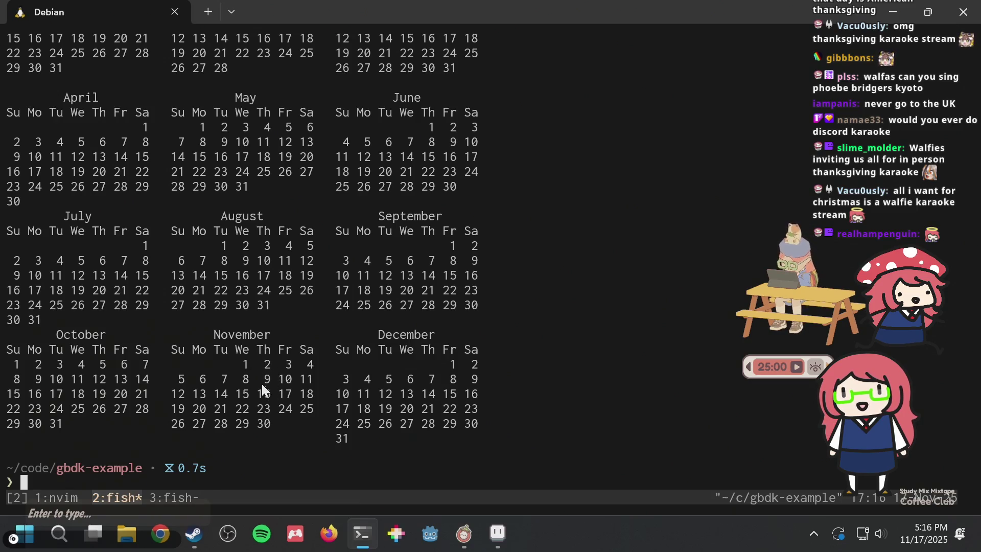
- Mark November 23 and November 30 in the 2023 calendar, clearing each mark afterwards
double_click(265, 408)
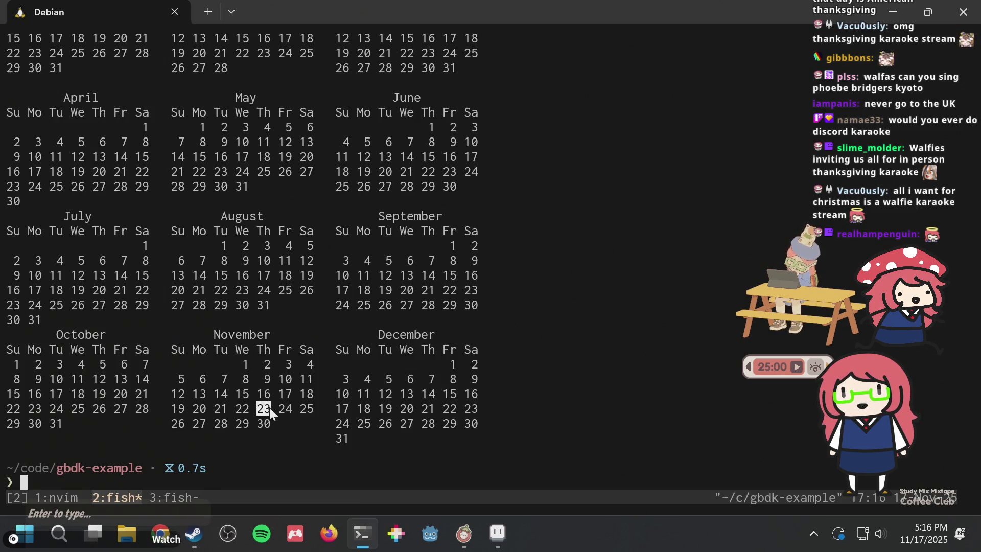
click(265, 418)
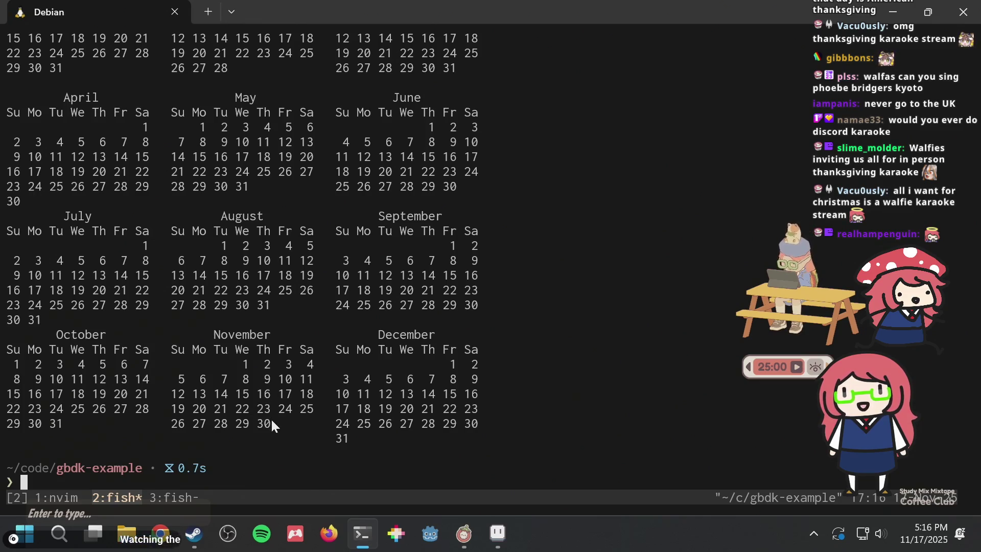
double_click(264, 408)
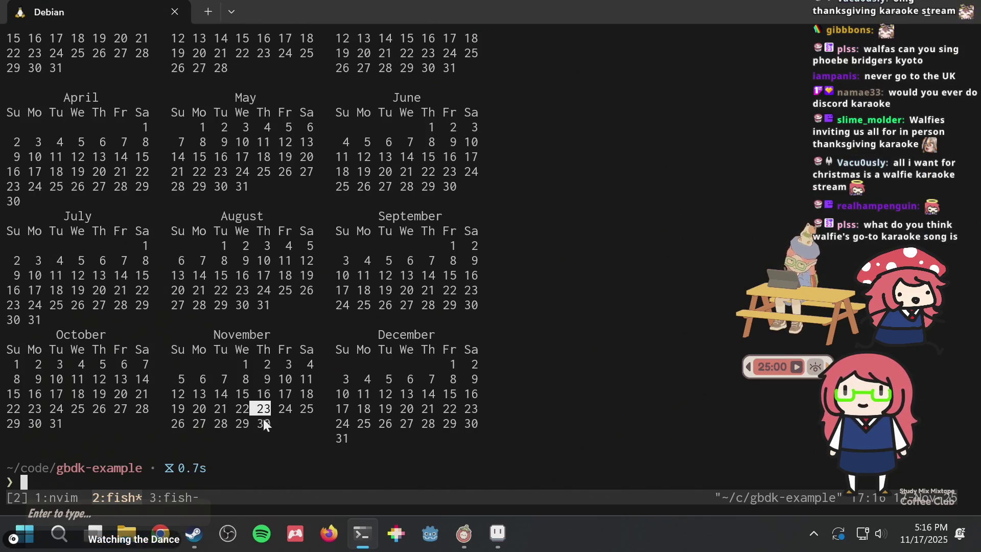
double_click(261, 423)
click(269, 418)
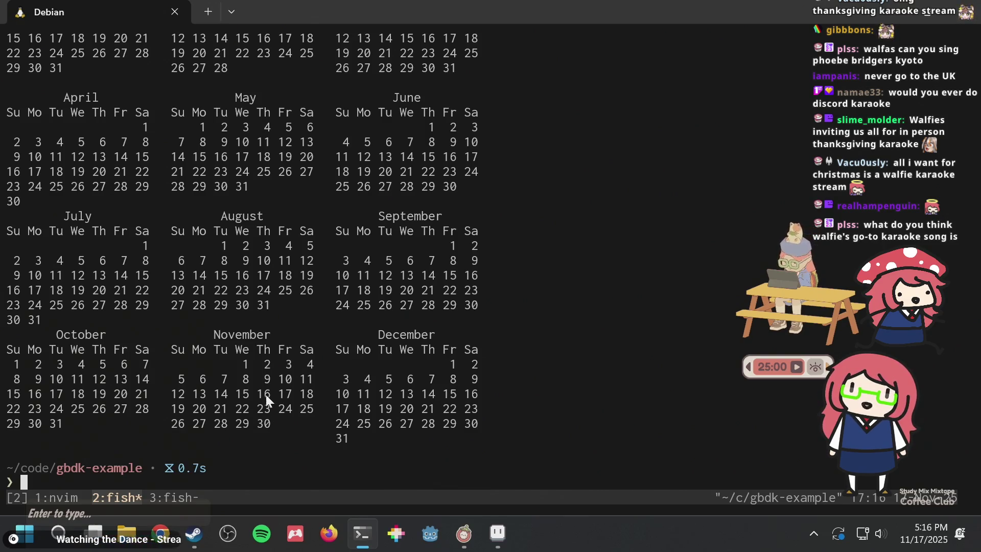
double_click(264, 408)
click(278, 403)
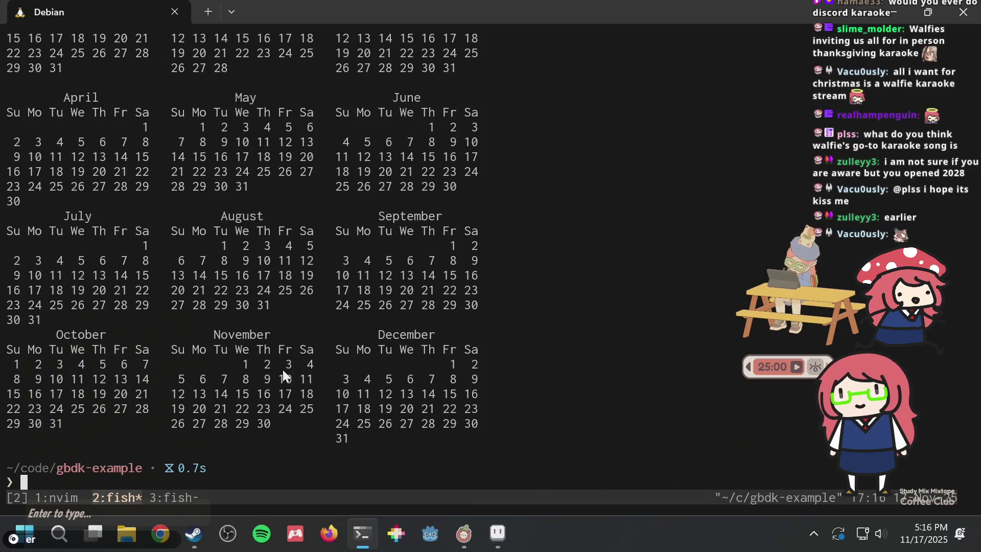
key(ctrl+b)
- Switch to the Neovim window, focus the empty buffer, then go back to the calendar shell
key(1)
key(ctrl+w)
key(l)
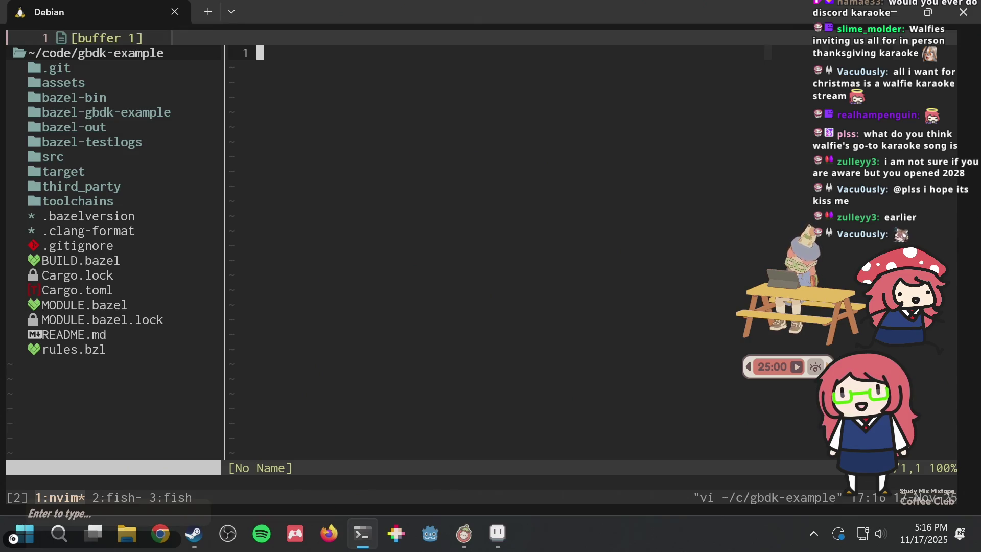
key(ctrl+b)
key(2)
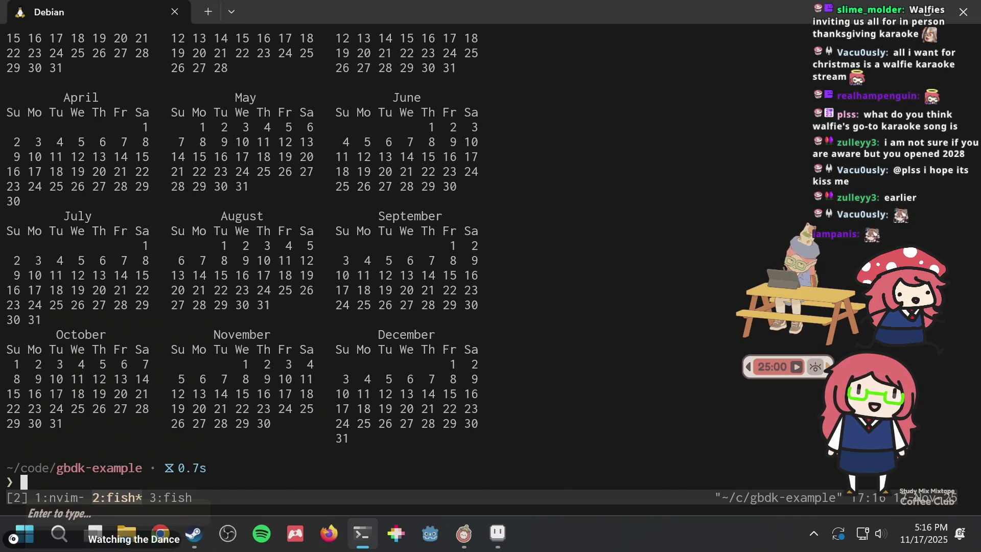
- Return to Neovim, enter insert mode in the empty buffer, and bring Firefox forward
mouse_move(362, 533)
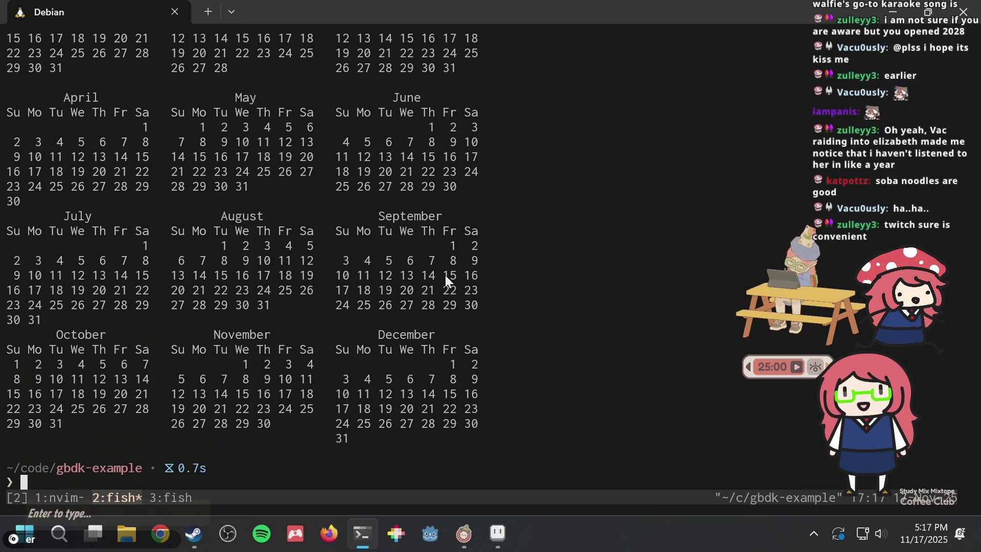
key(ctrl+b)
key(1)
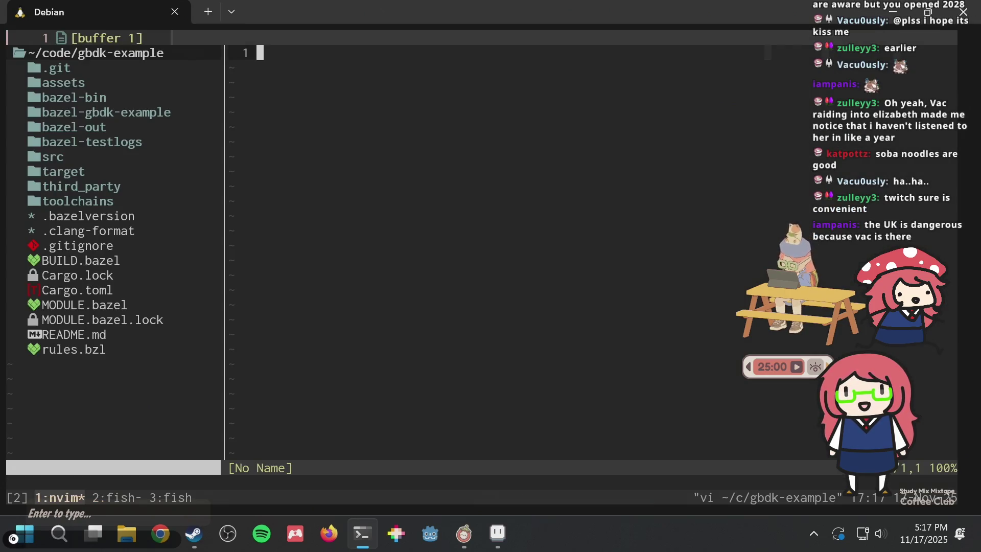
key(i)
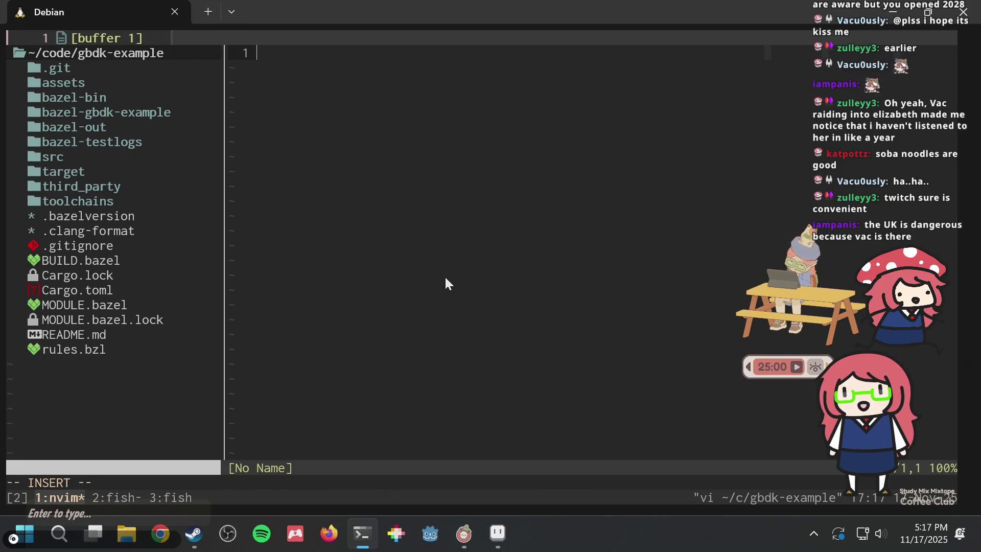
click(329, 533)
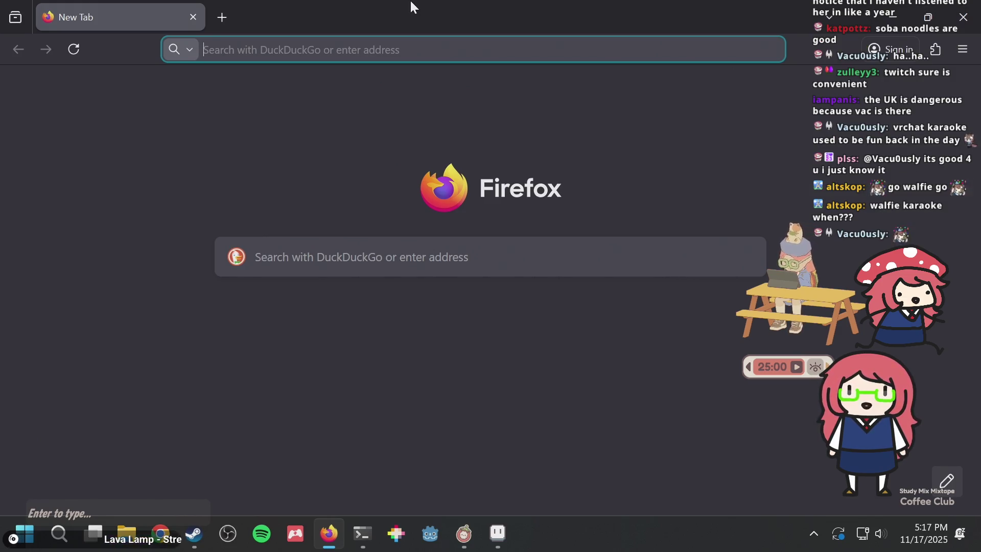
- Search the web for 'idol activities aikatsu' and open the Idol Activity! Aikatsu Wiki page
key(alt+Tab)
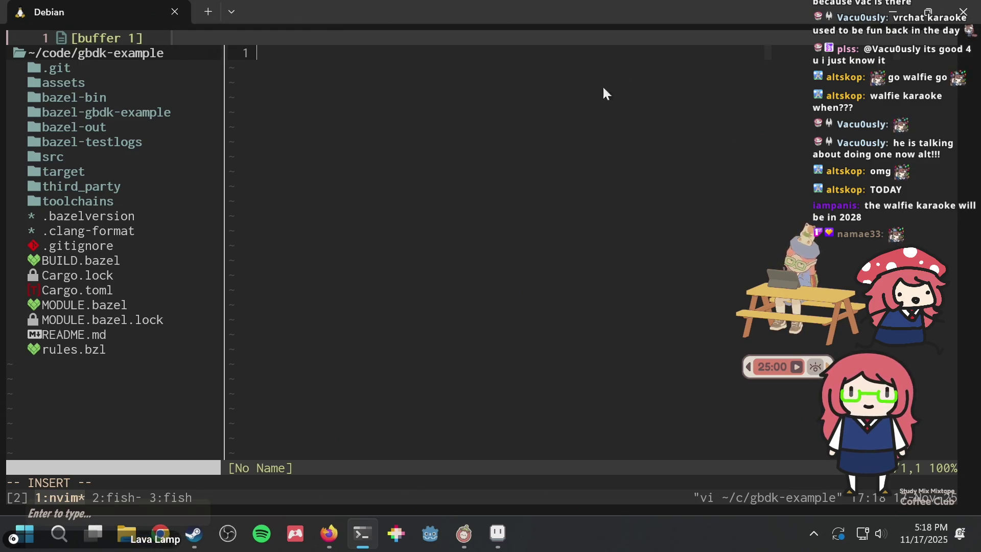
click(329, 531)
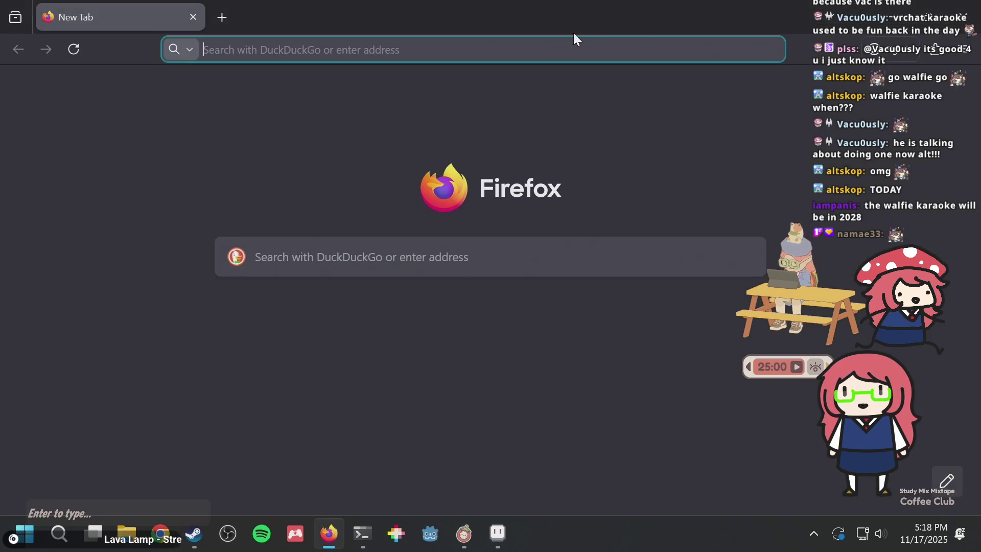
text(idol)
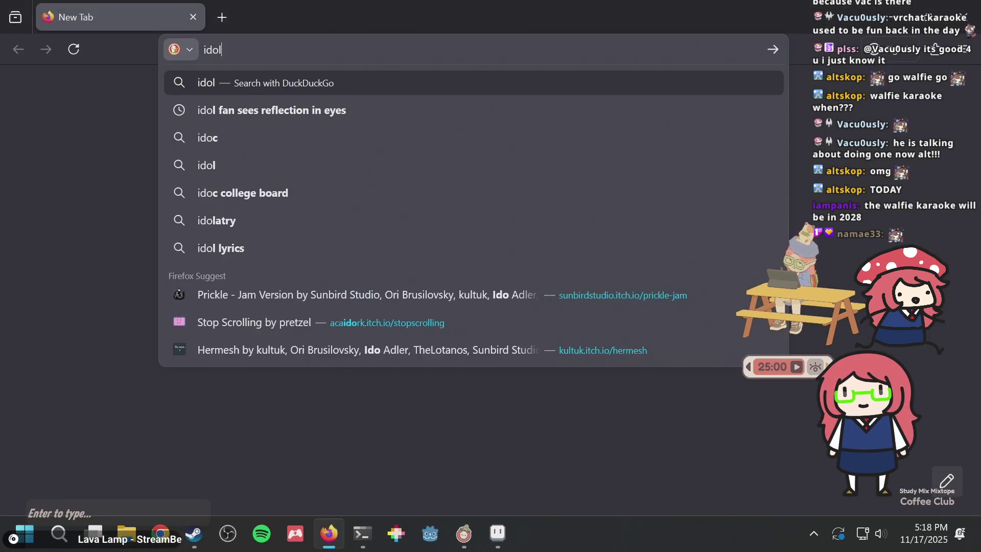
text( activities )
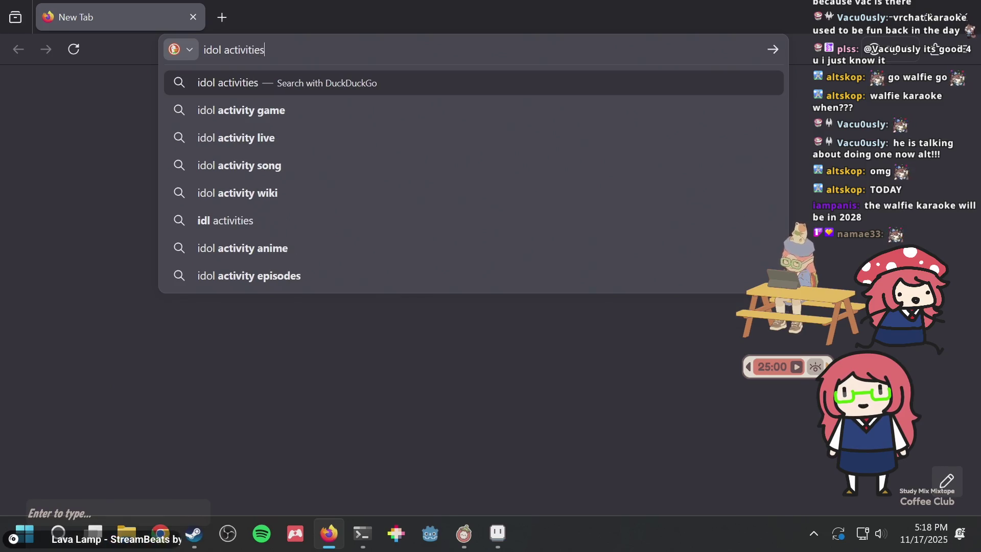
text(aikatsu)
key(Return)
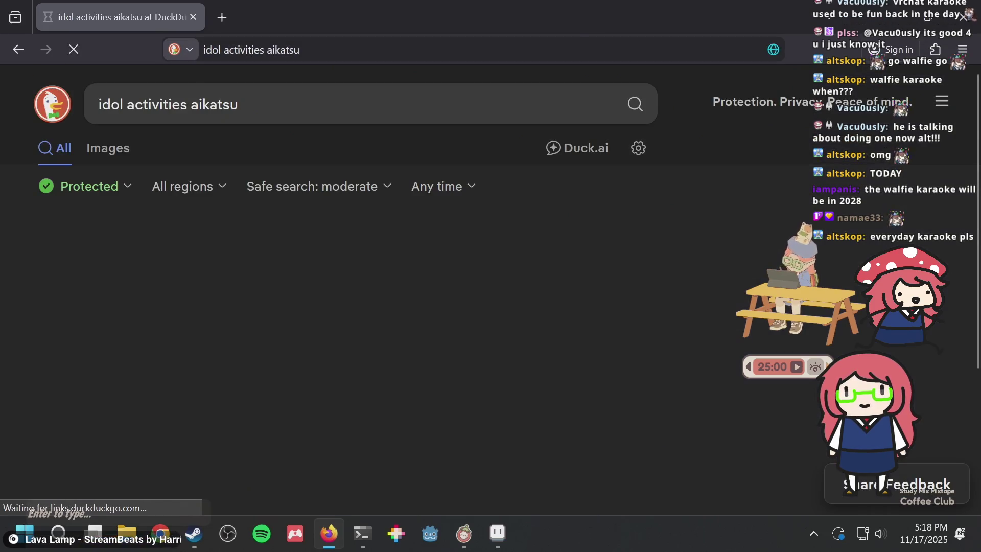
click(263, 268)
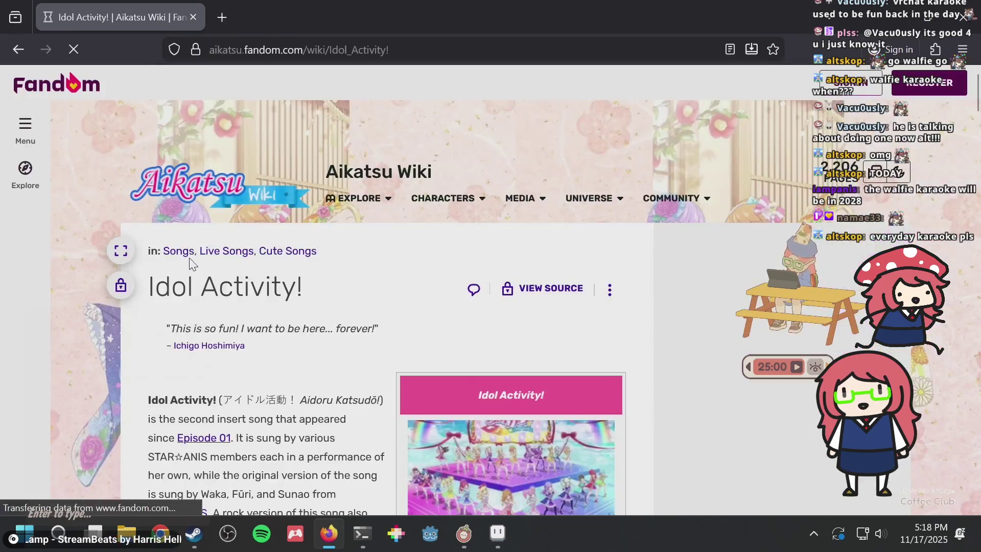
- Scroll through the wiki lyrics, then close the wiki tab, leaving a blank New Tab
scroll(267, 249, down, 5)
scroll(268, 250, down, 7)
scroll(270, 250, down, 7)
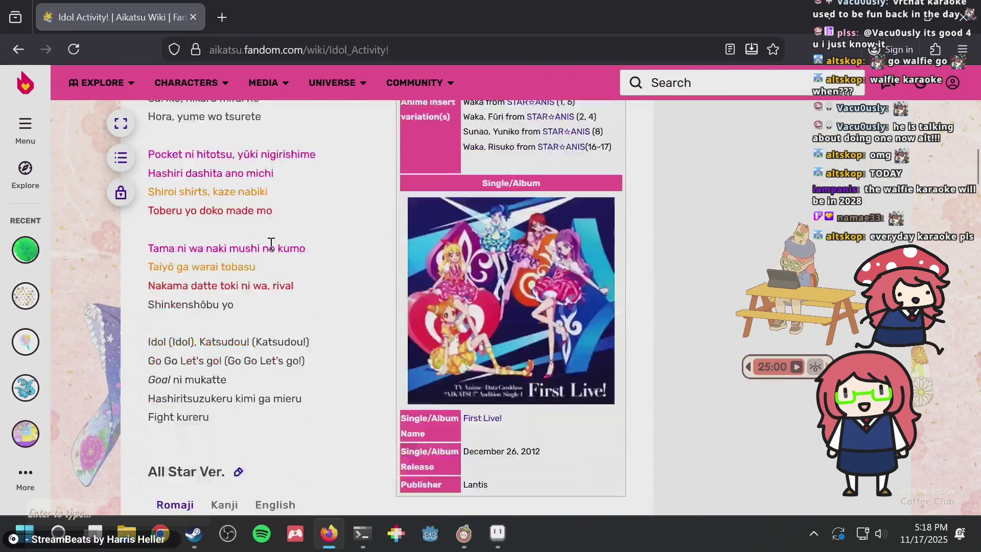
scroll(269, 243, up, 15)
scroll(270, 243, up, 5)
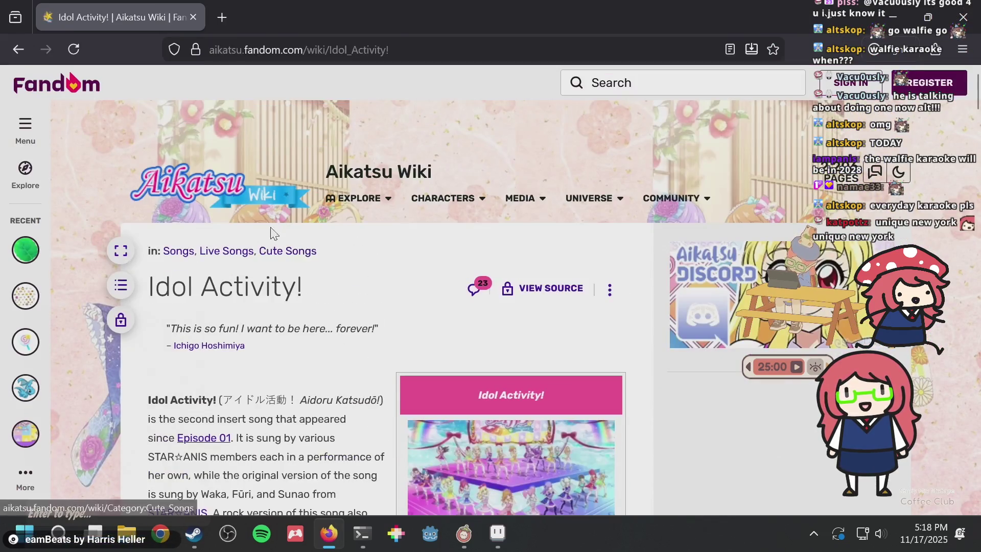
click(209, 7)
click(192, 16)
key(alt+Tab)
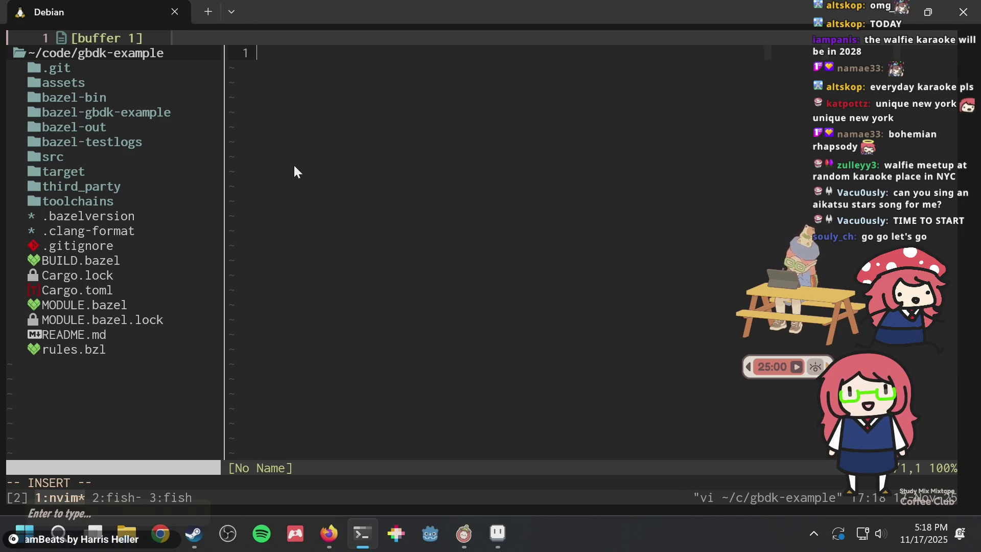
click(329, 533)
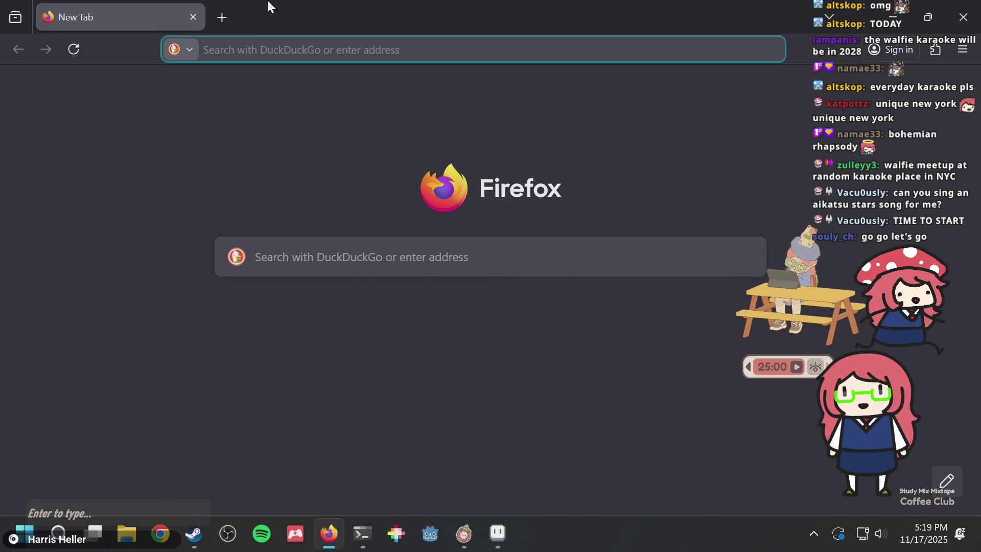
click(225, 12)
click(194, 14)
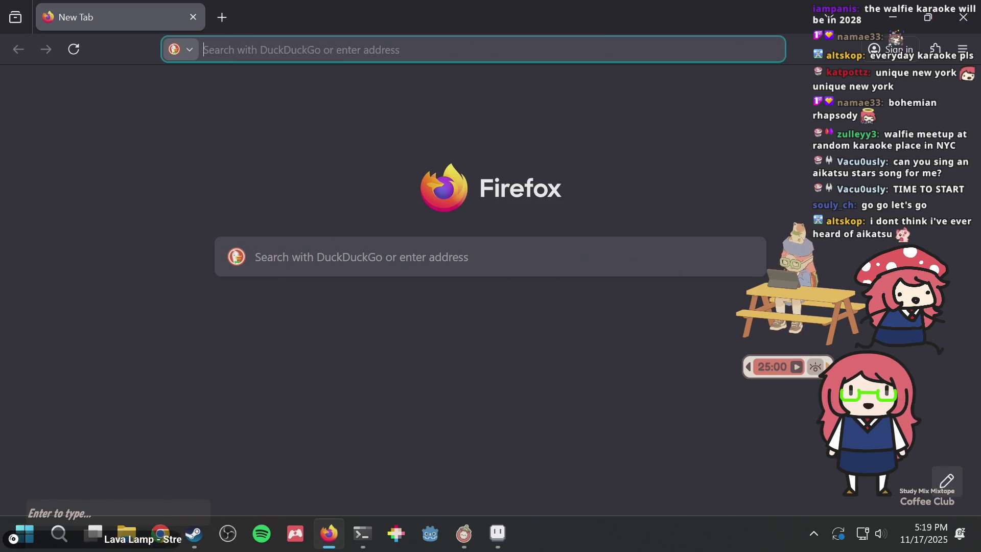
mouse_move(363, 534)
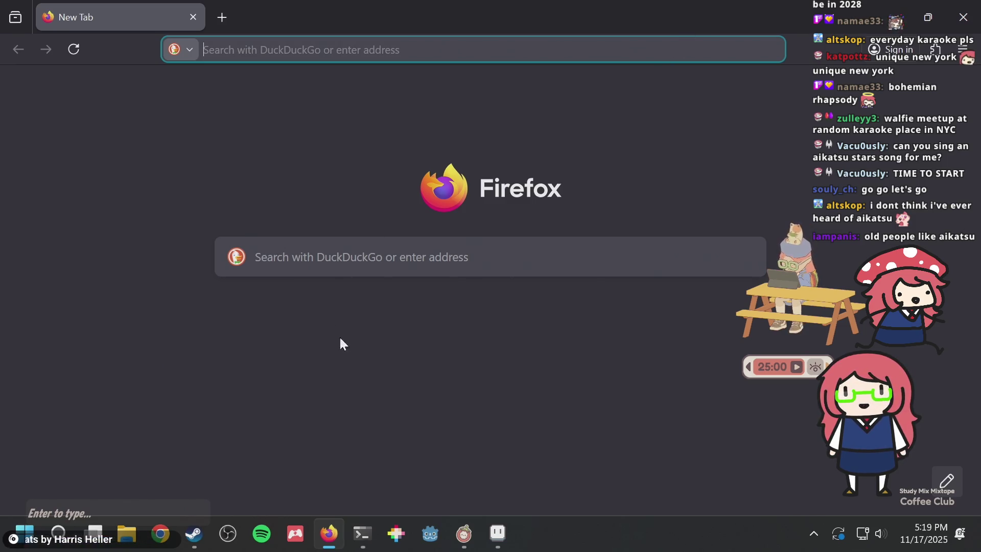
click(370, 523)
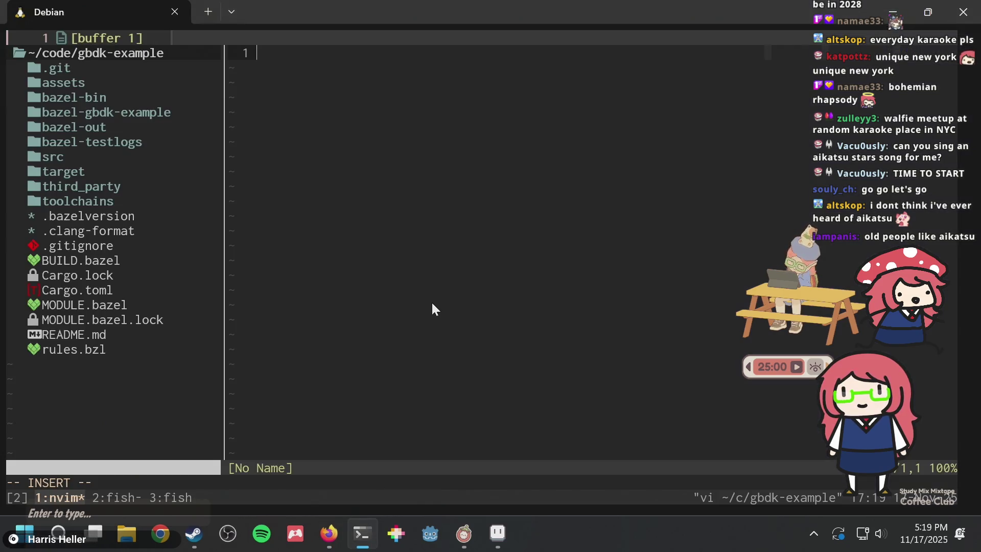
- Cycle through tmux windows 2 and 3, then return to window 1 with Neovim
key(ctrl+b)
key(2)
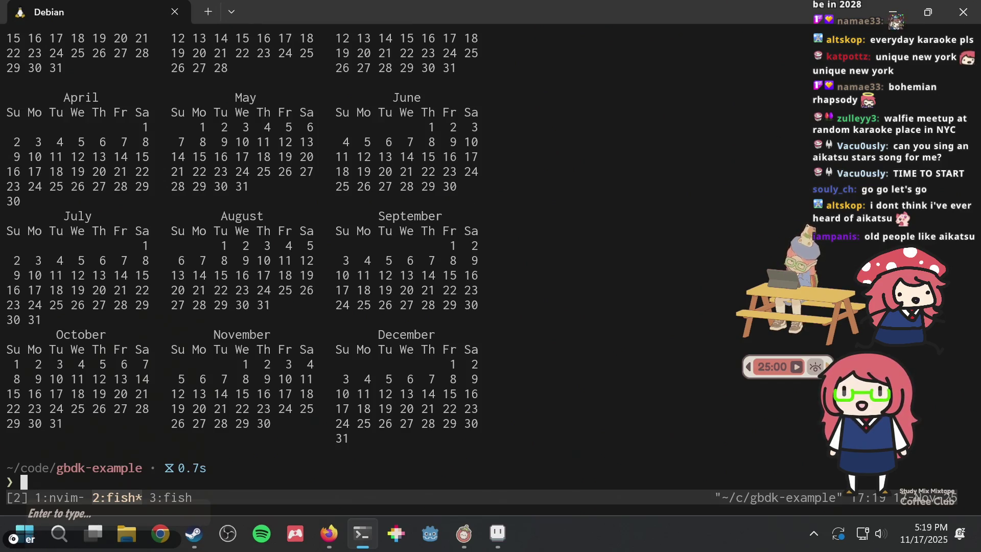
key(ctrl+b)
key(3)
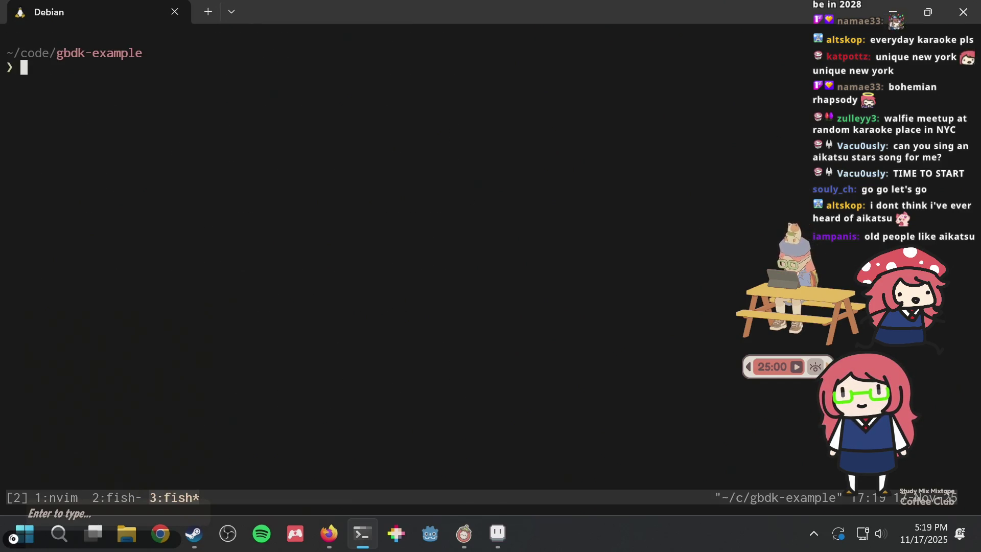
key(ctrl+b)
key(2)
key(ctrl+b)
key(1)
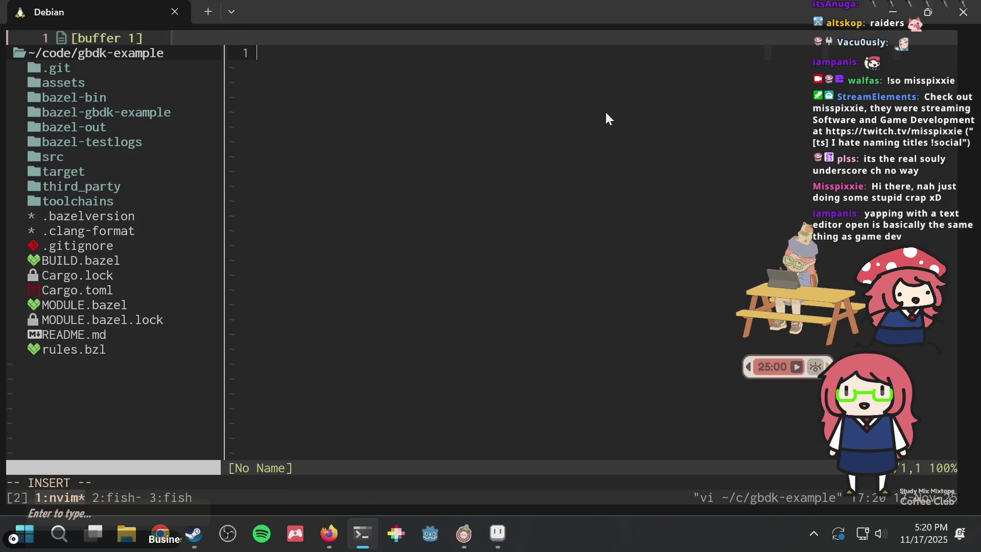
- Type and erase stray characters in the empty buffer, then return to normal mode
text(1jjj)
key(BackSpace)
key(BackSpace)
key(BackSpace)
key(Escape)
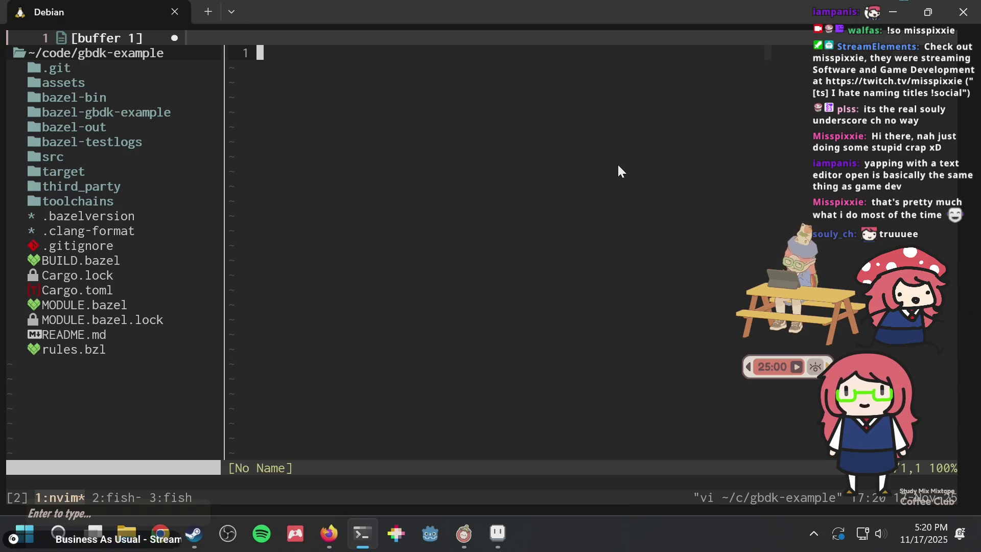
- Bring Aseprite forward and switch to the puzzle.aseprite document
click(497, 533)
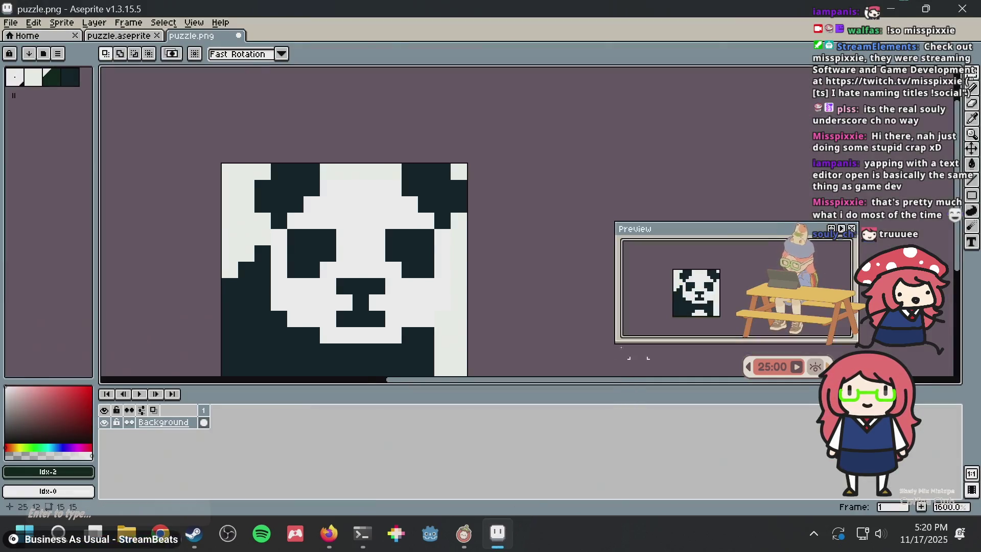
scroll(510, 295, down, 2)
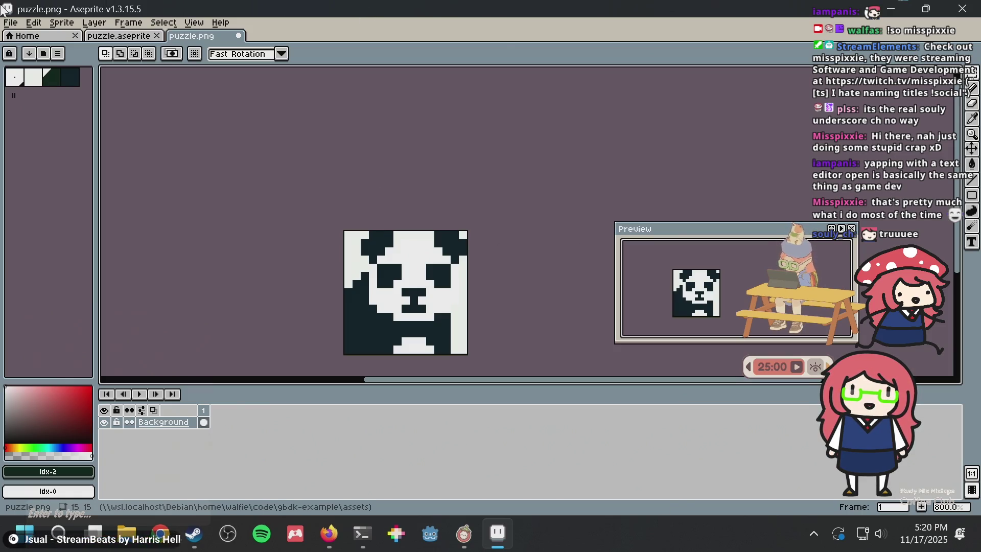
click(138, 37)
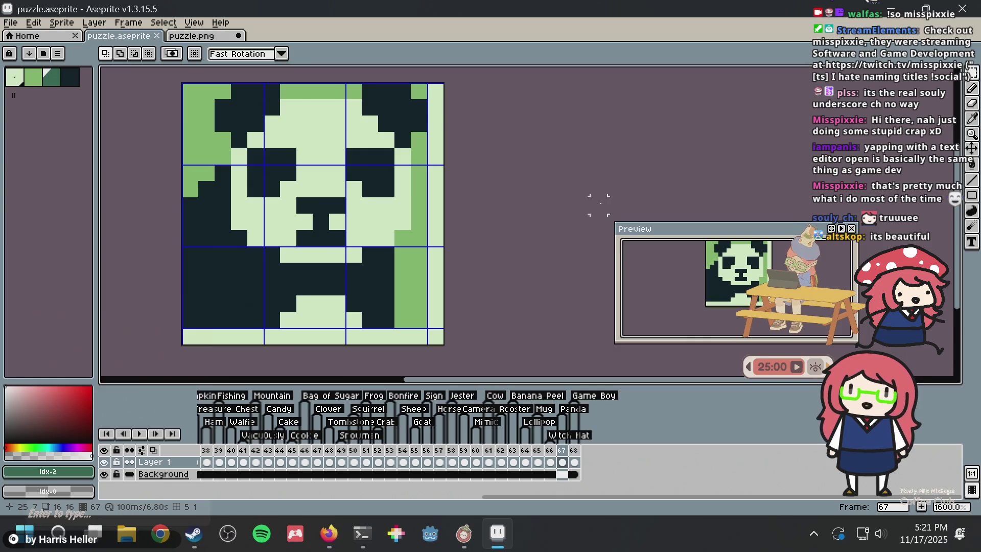
scroll(531, 233, down, 1)
drag(535, 251, 497, 282)
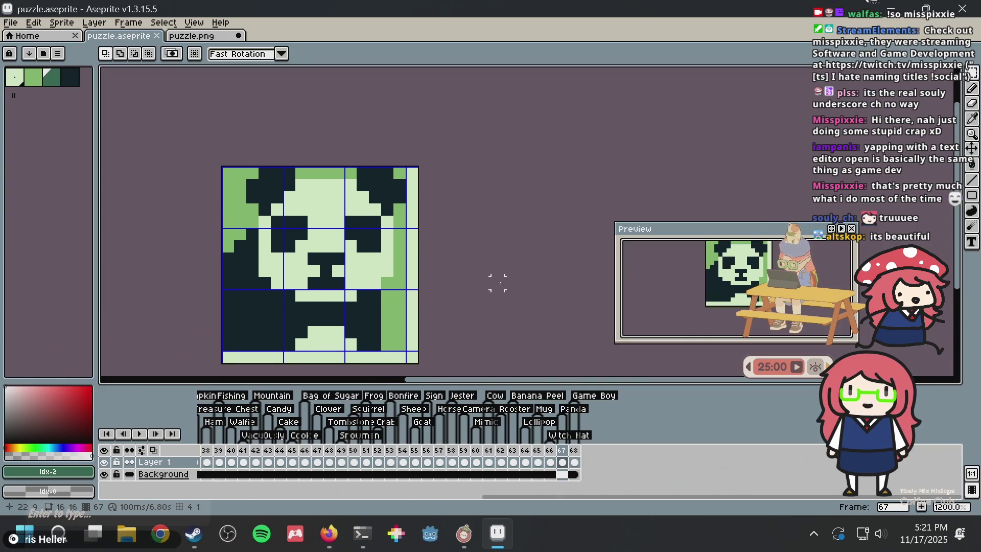
scroll(497, 246, up, 2)
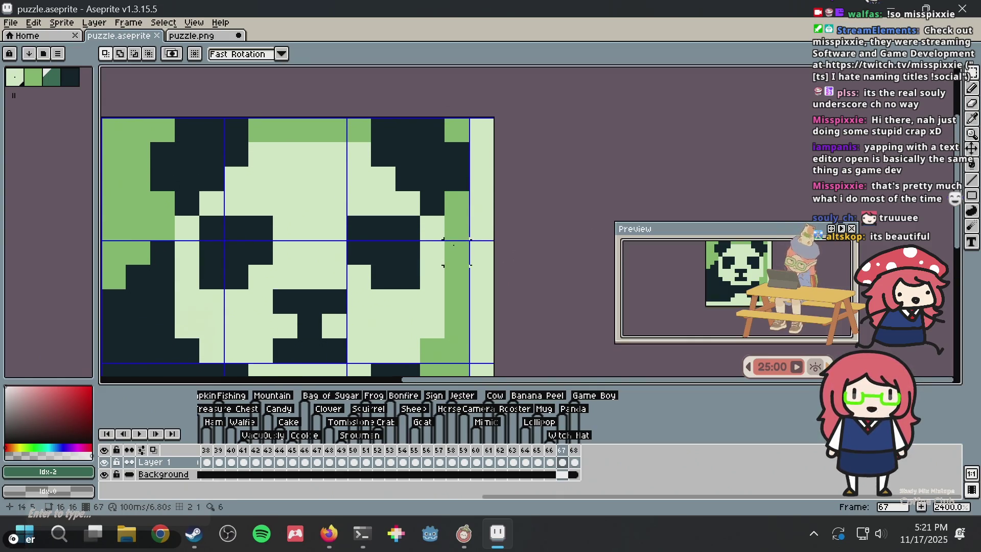
scroll(455, 249, down, 2)
scroll(467, 213, down, 1)
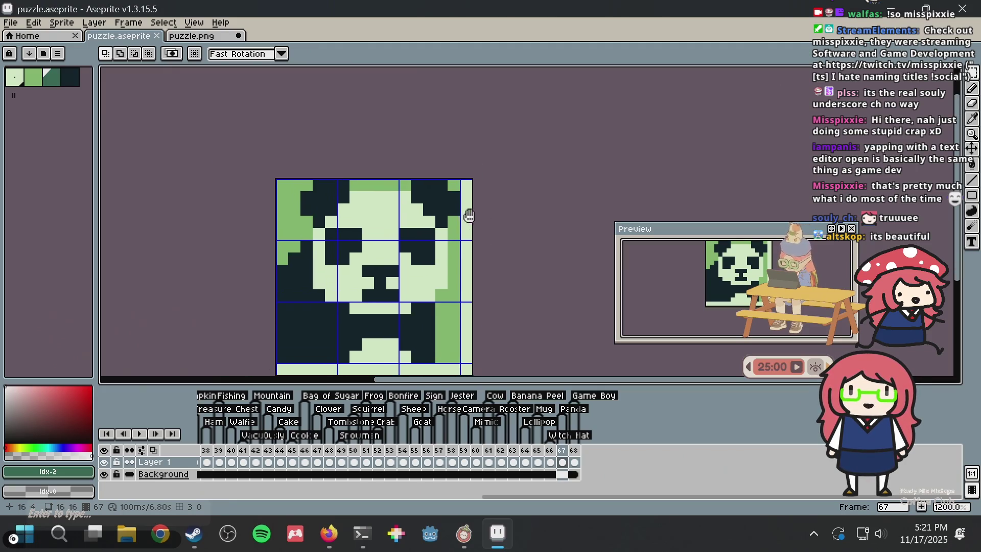
scroll(577, 367, up, 1)
- Step through frames 65–68, viewing the frog, panda and Game Boy sprites
click(574, 461)
click(550, 462)
click(563, 450)
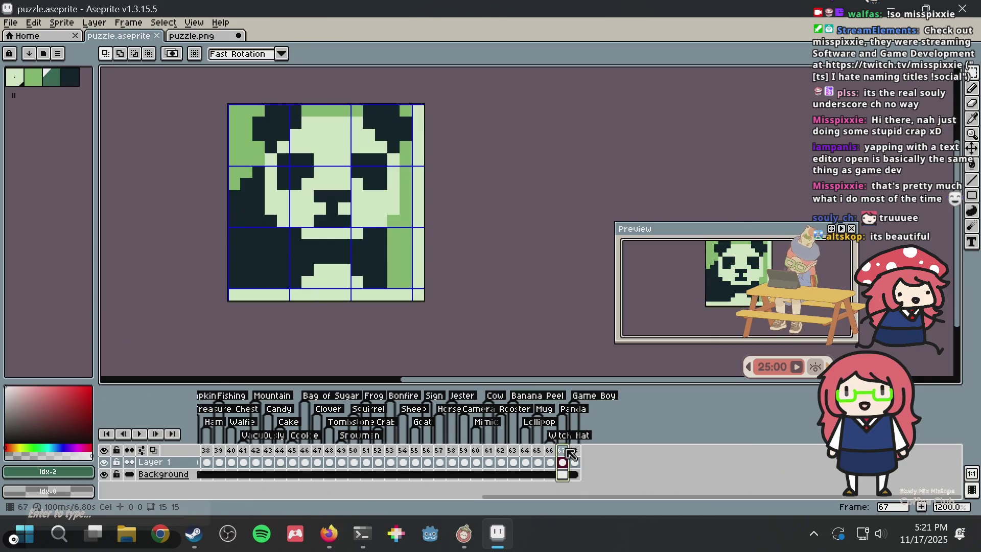
click(540, 451)
click(549, 450)
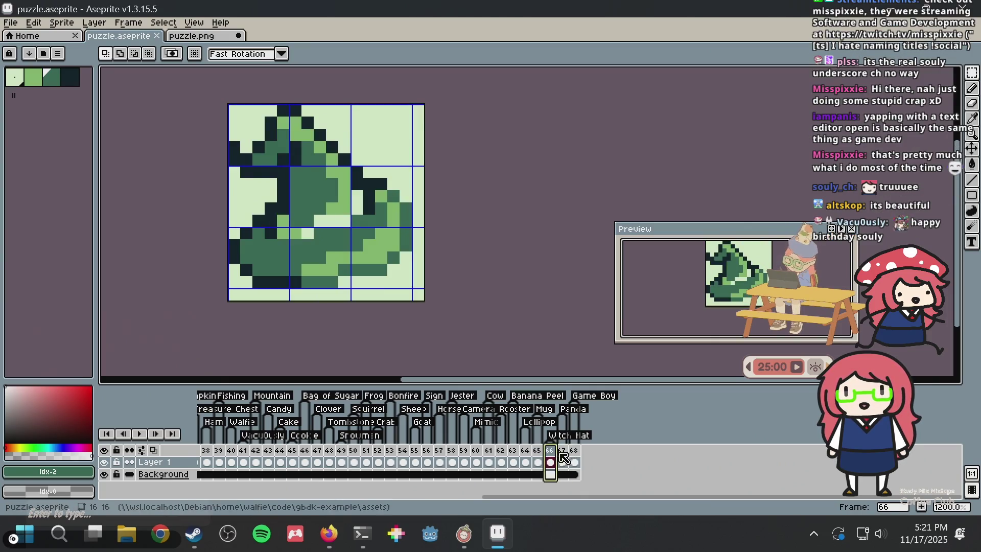
click(562, 450)
click(575, 461)
scroll(299, 122, up, 5)
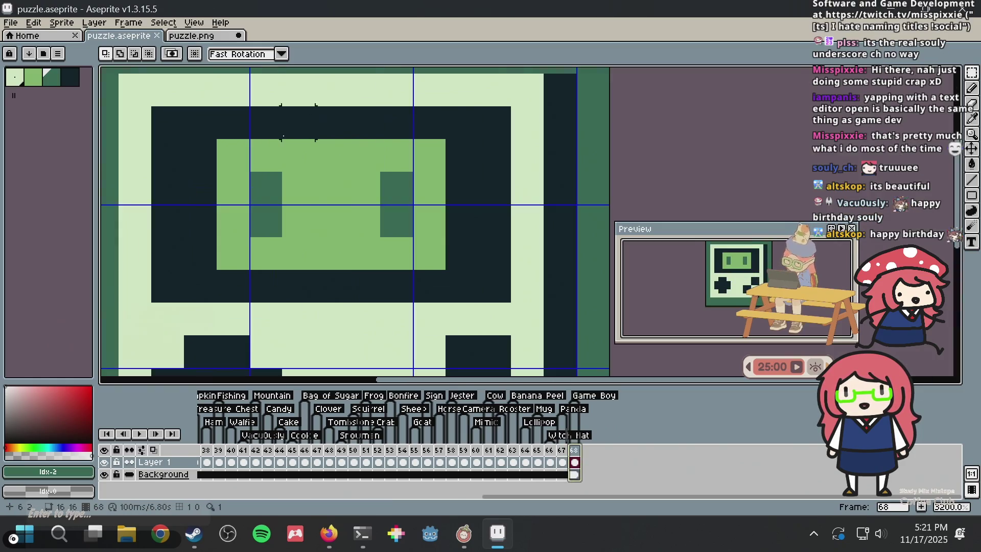
scroll(378, 171, down, 3)
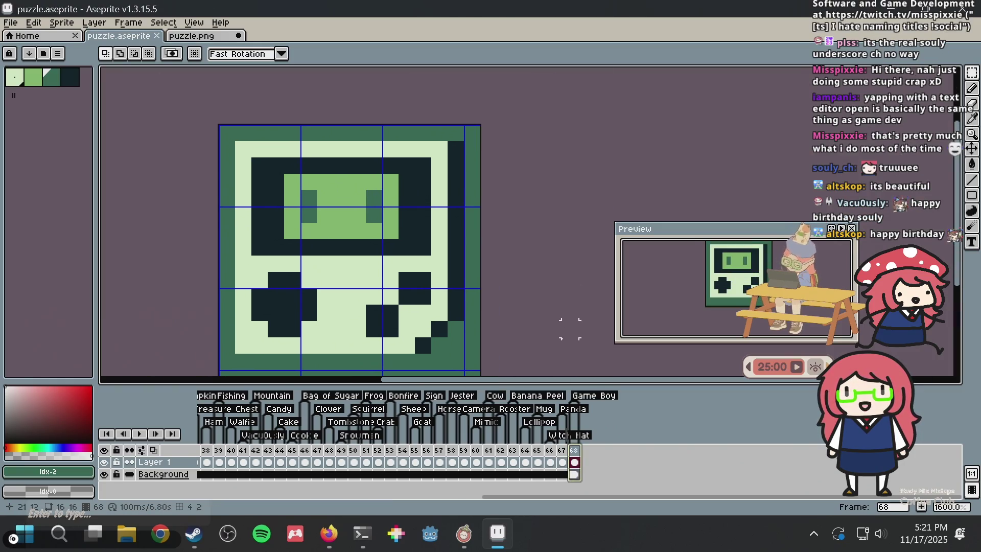
- Revisit frames 67 and 66, then return to frame 68 and select the whole Game Boy sprite
click(562, 462)
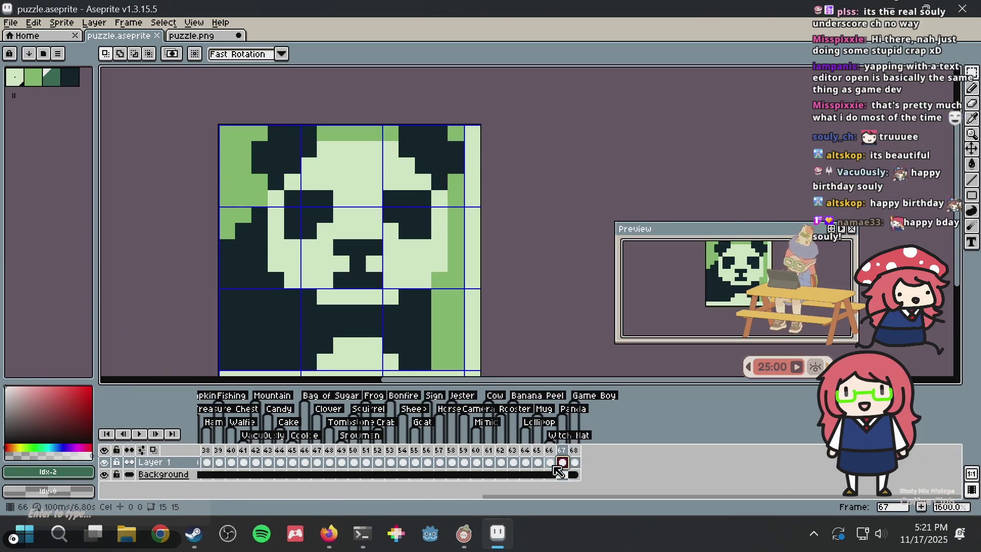
click(550, 462)
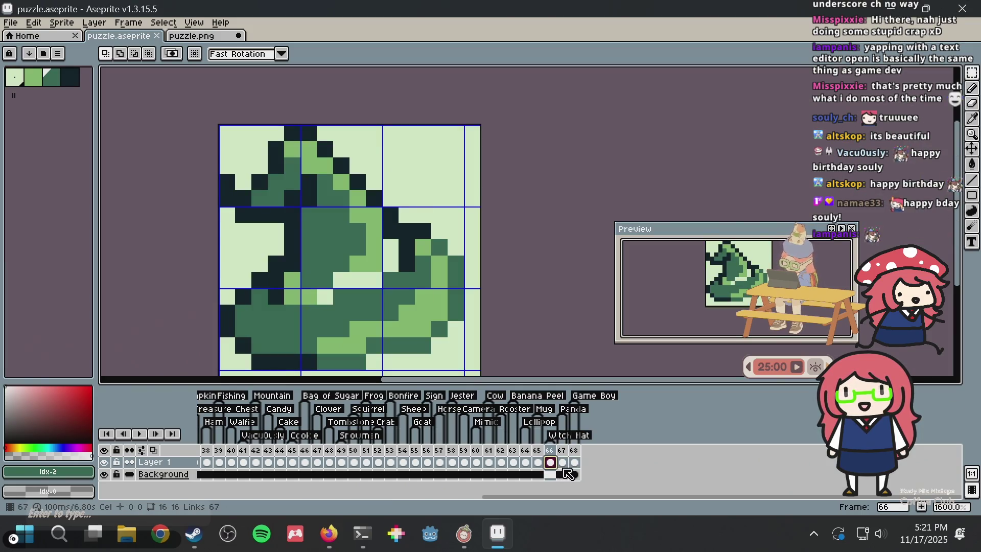
click(562, 462)
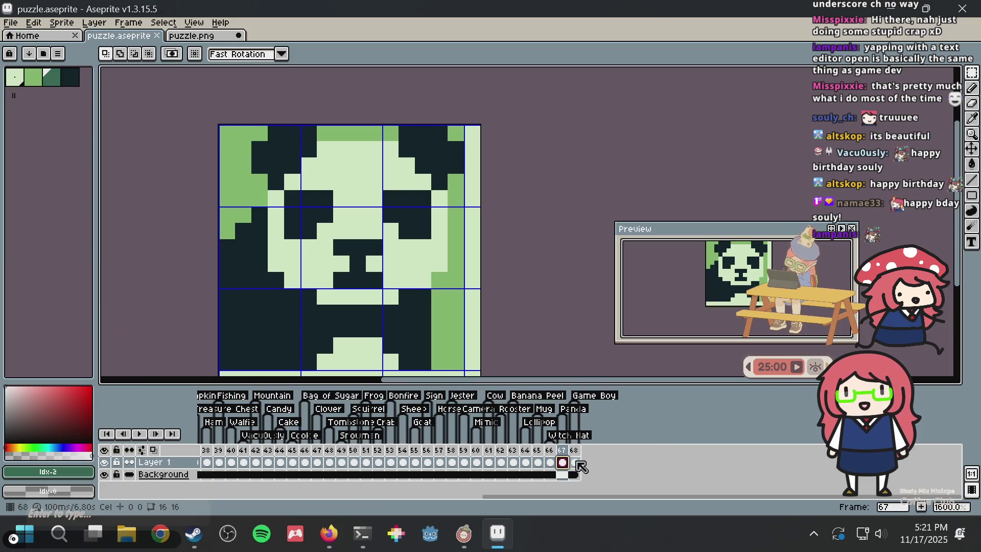
click(574, 463)
key(ctrl+a)
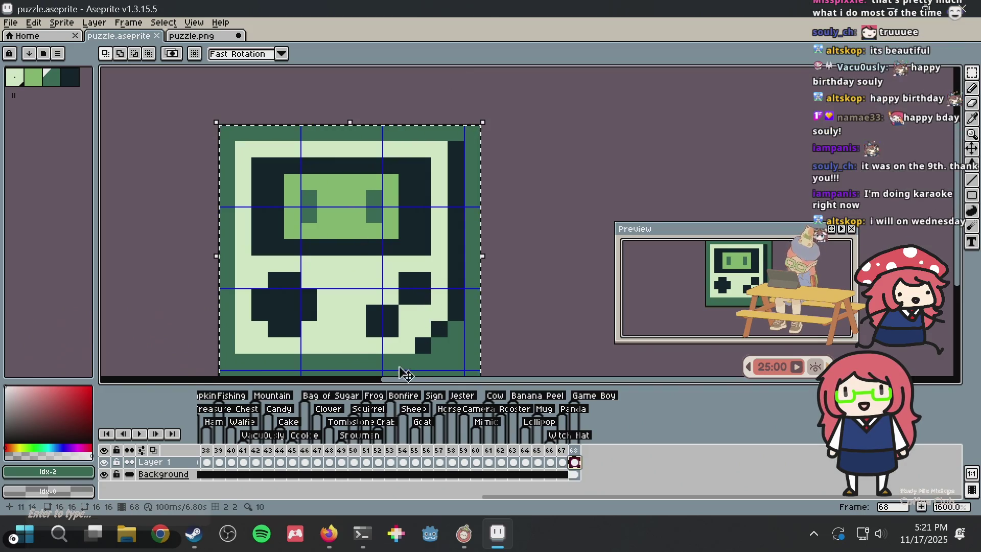
- Paste the copied Game Boy sprite over the panda in puzzle.png
click(209, 37)
key(ctrl+v)
scroll(403, 274, up, 1)
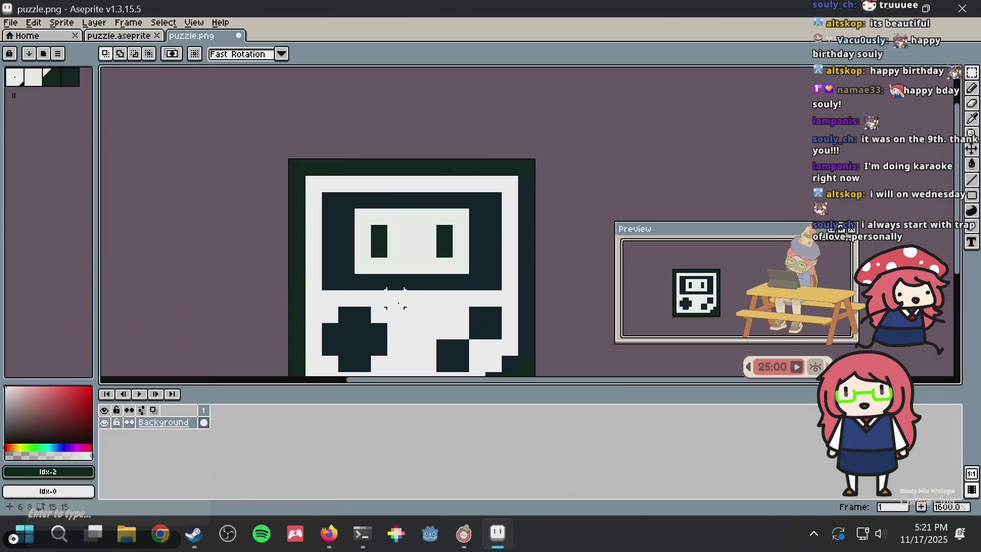
scroll(412, 249, down, 3)
scroll(410, 210, up, 1)
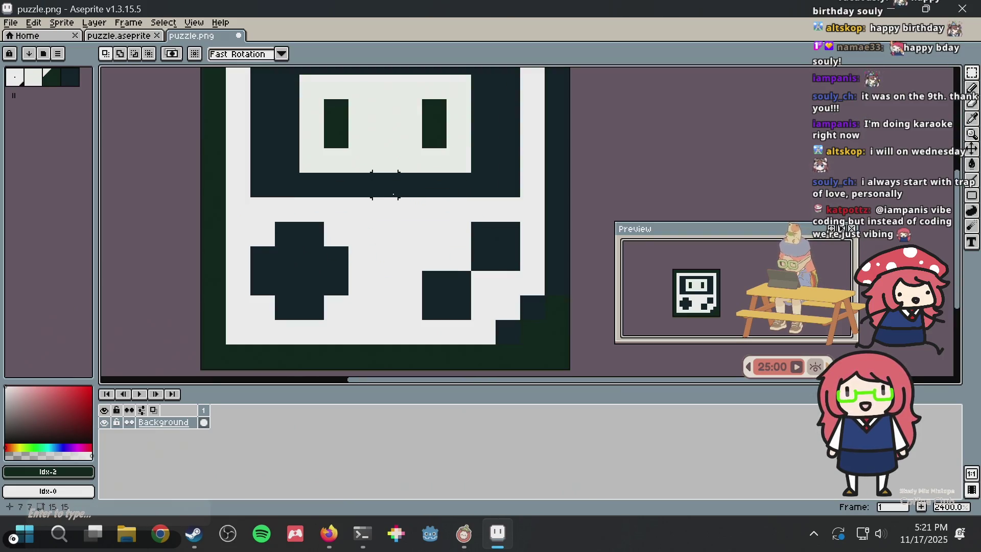
scroll(378, 245, up, 2)
- Try covering the screen's two dark eyes with the light screen colour, then undo it
key(i)
click(350, 192)
key(b)
drag(317, 162, 311, 214)
drag(411, 171, 411, 206)
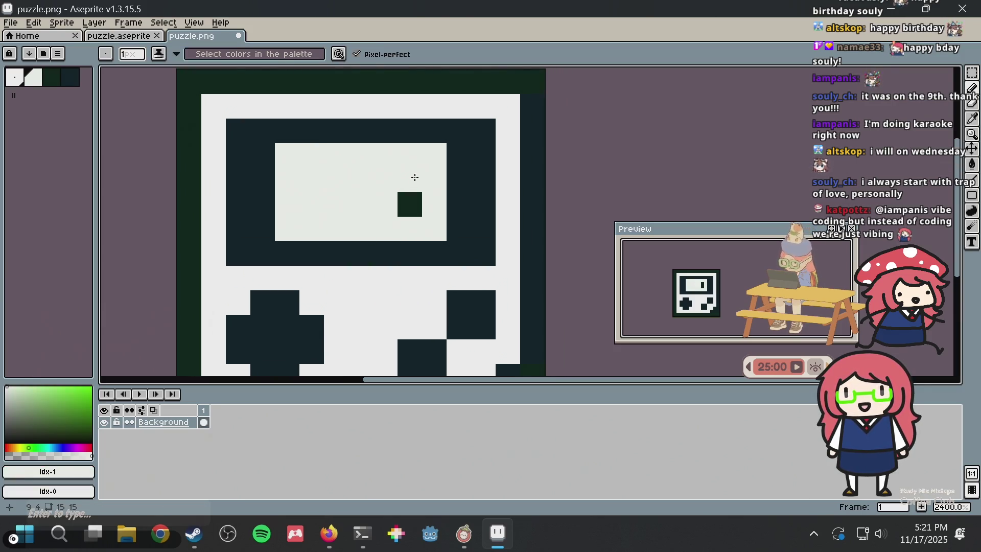
scroll(411, 207, down, 3)
key(ctrl+z)
key(ctrl+z)
scroll(449, 225, up, 1)
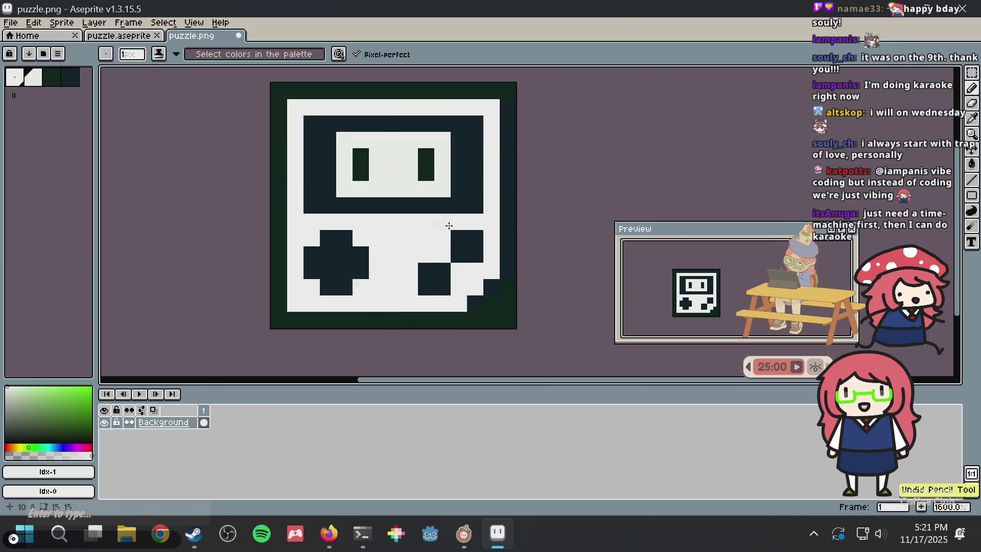
scroll(440, 264, up, 2)
- Paint the two right-side button blocks white using white sampled from the canvas
key(i)
click(440, 263)
key(b)
click(463, 244)
click(463, 269)
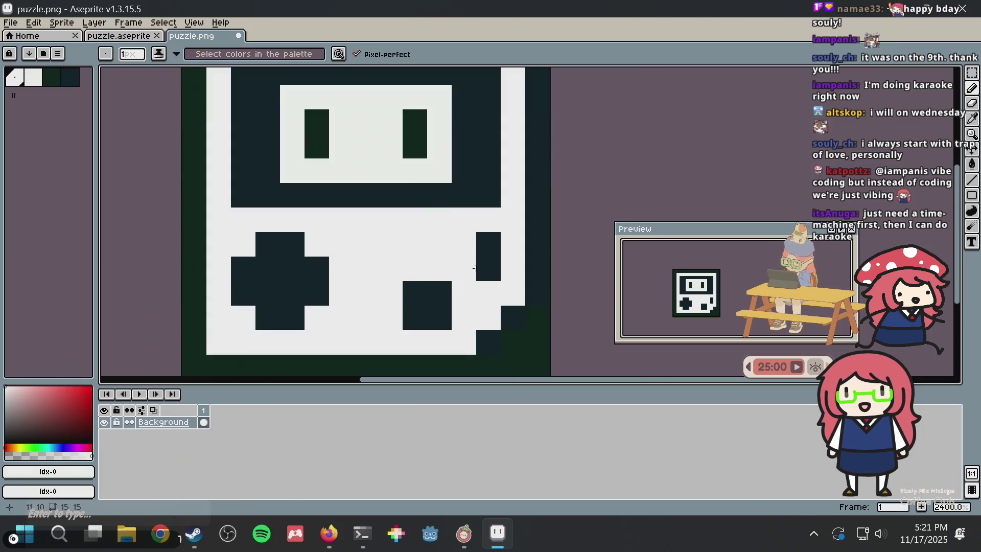
click(488, 269)
click(487, 240)
drag(414, 293, 439, 293)
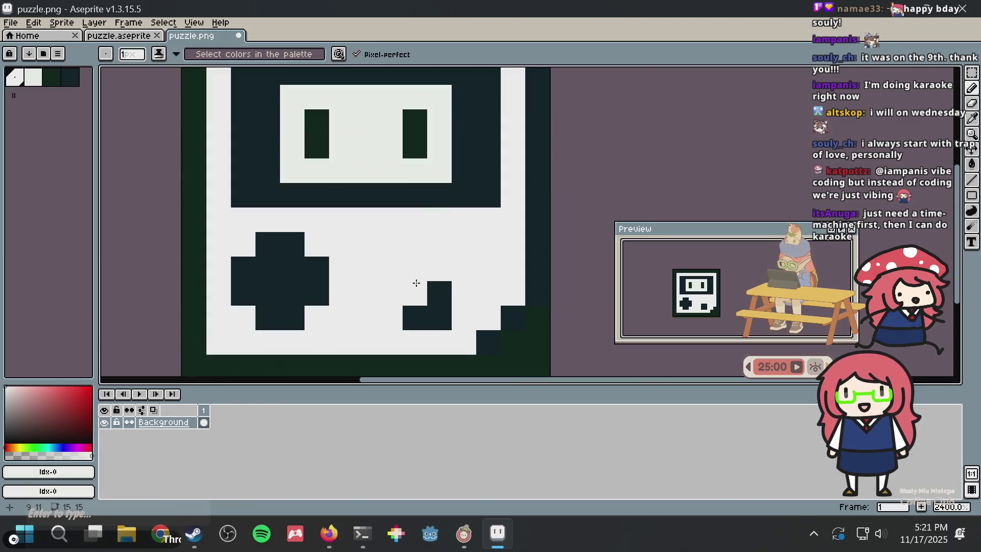
click(415, 318)
- Paint over the old d-pad cross pixels in white
click(292, 293)
click(292, 269)
drag(244, 268, 267, 268)
click(267, 294)
click(268, 244)
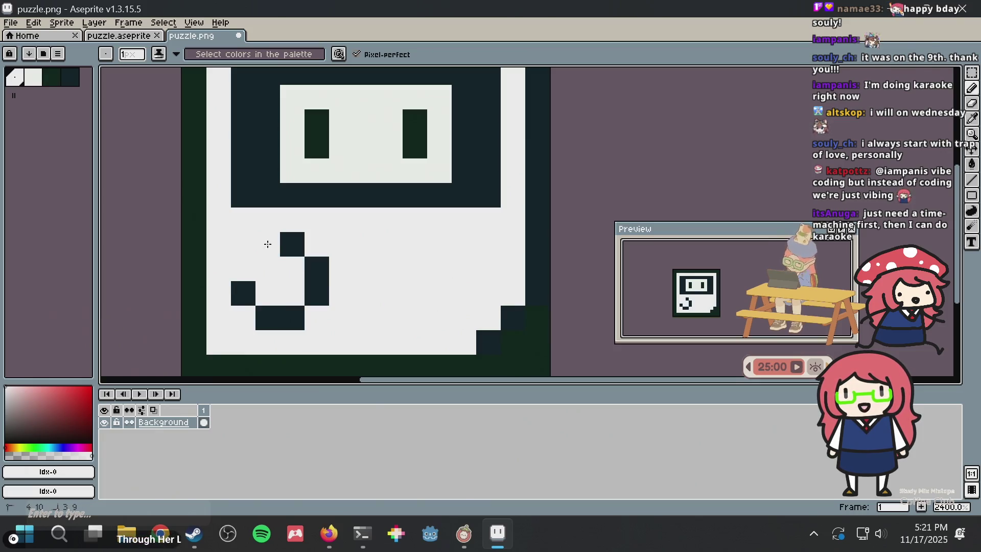
click(316, 293)
drag(292, 318, 267, 317)
click(243, 293)
click(292, 245)
click(316, 268)
click(292, 245)
- Draw a cross-shaped d-pad in the sampled dark navy colour
alt+click(305, 204)
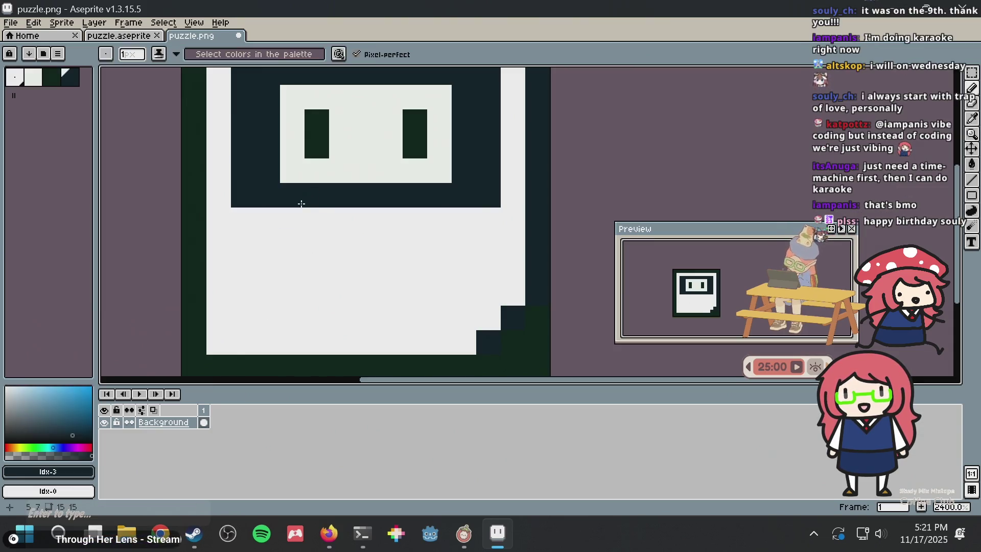
drag(267, 244, 267, 318)
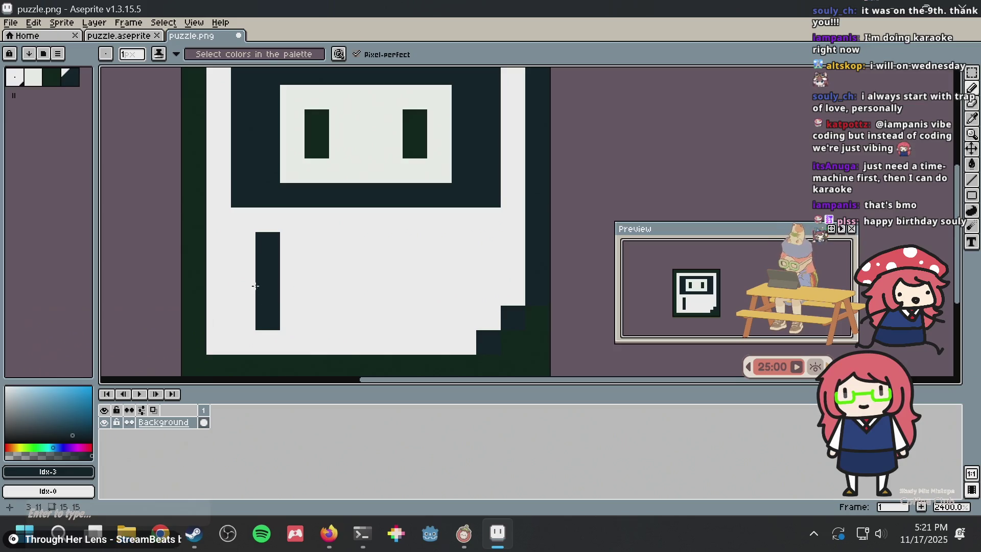
key(ctrl+z)
drag(267, 244, 268, 293)
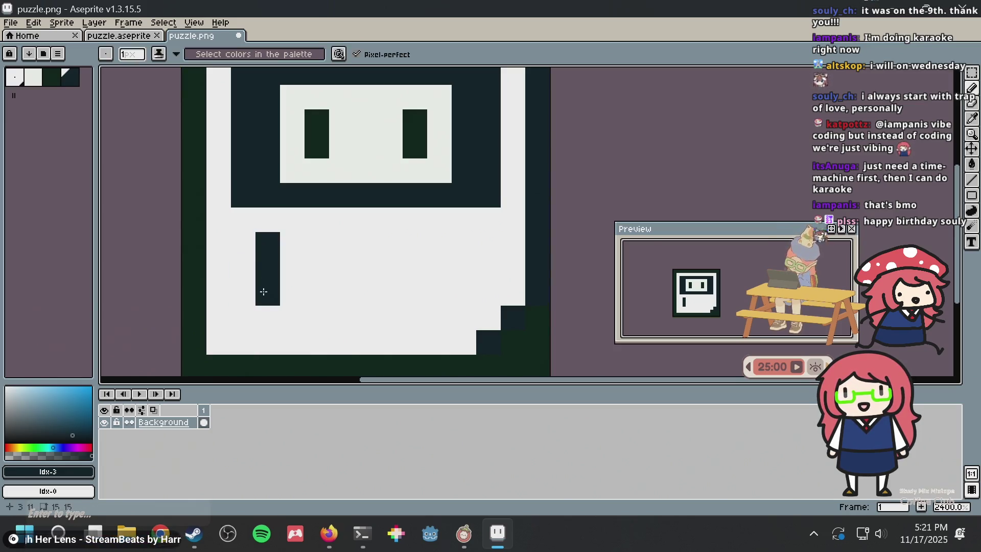
click(243, 268)
click(293, 269)
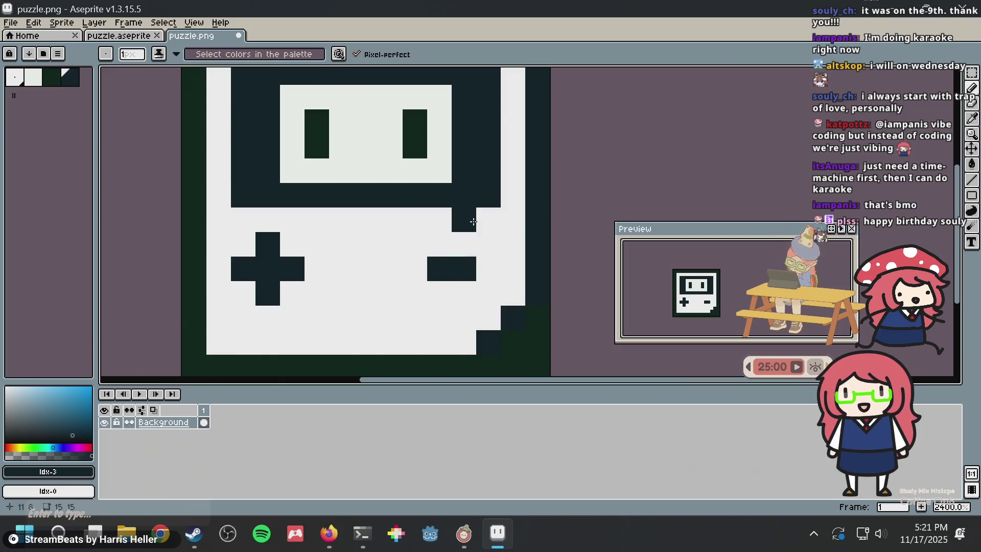
- Undo and redo to restore the thicker d-pad cross and the two square dark buttons
scroll(473, 220, down, 3)
key(ctrl+z)
key(v)
key(ctrl+z)
key(ctrl+z)
key(ctrl+y)
key(ctrl+y)
key(ctrl+y)
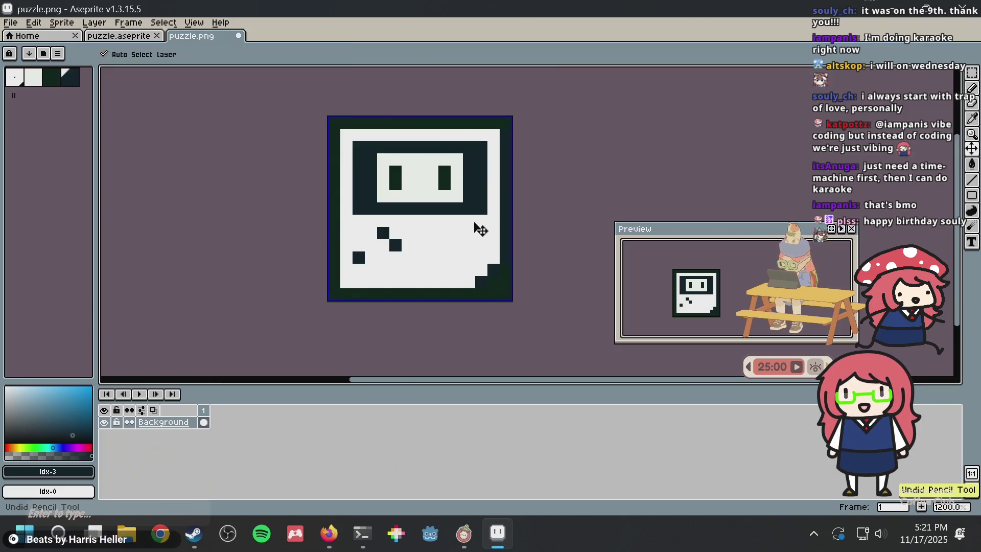
key(ctrl+y)
key(ctrl+y)
key(ctrl+y)
key(ctrl+y)
key(ctrl+y)
key(ctrl+y)
key(b)
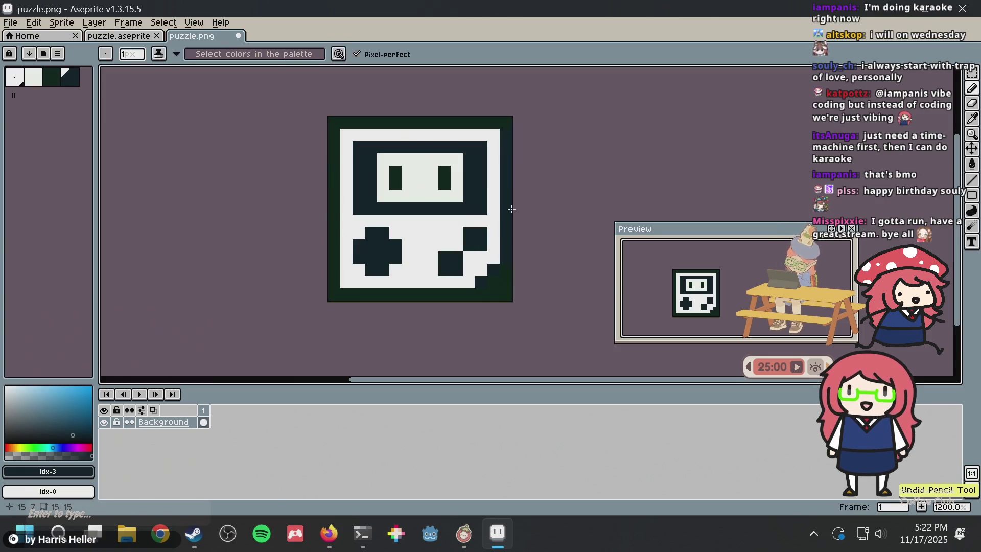
scroll(507, 204, up, 1)
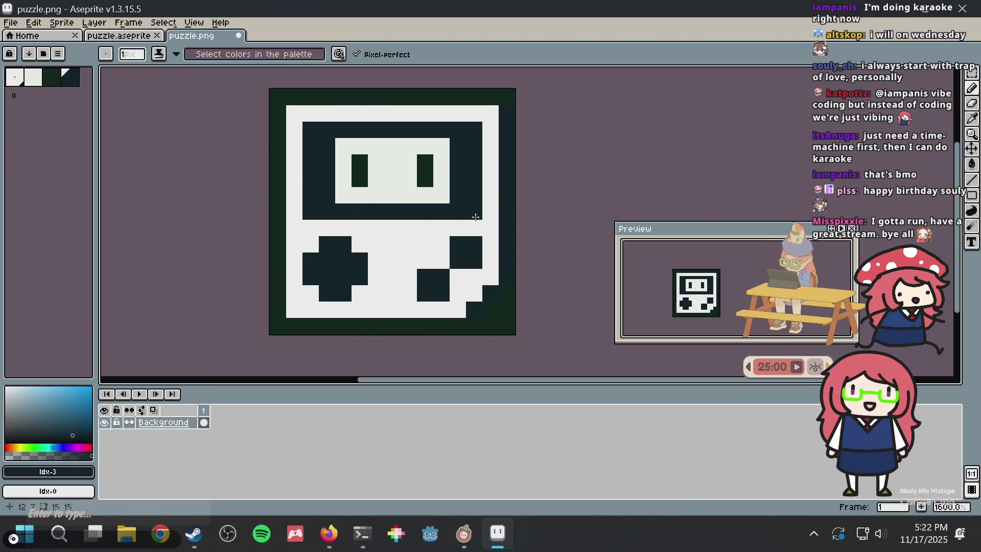
scroll(475, 217, up, 3)
scroll(469, 209, down, 3)
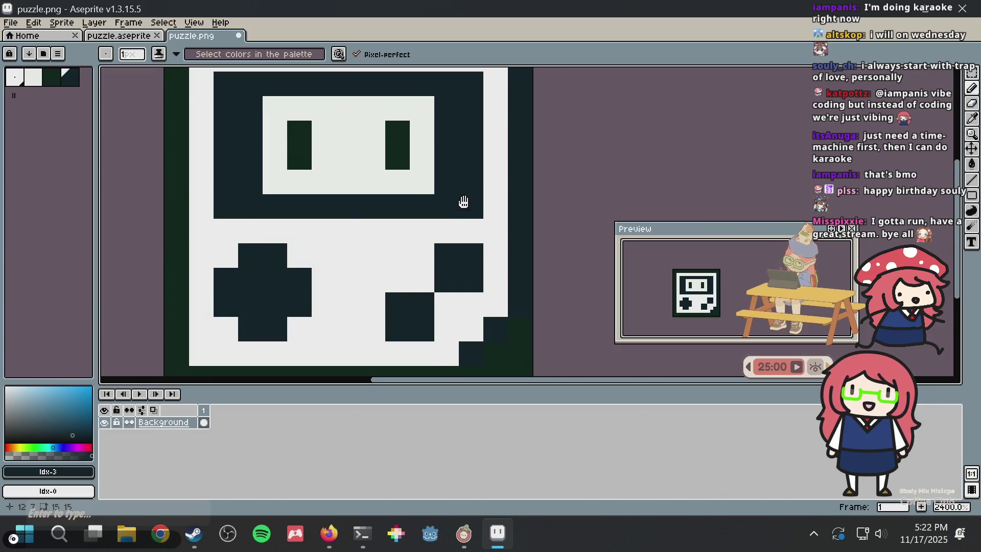
scroll(461, 202, up, 1)
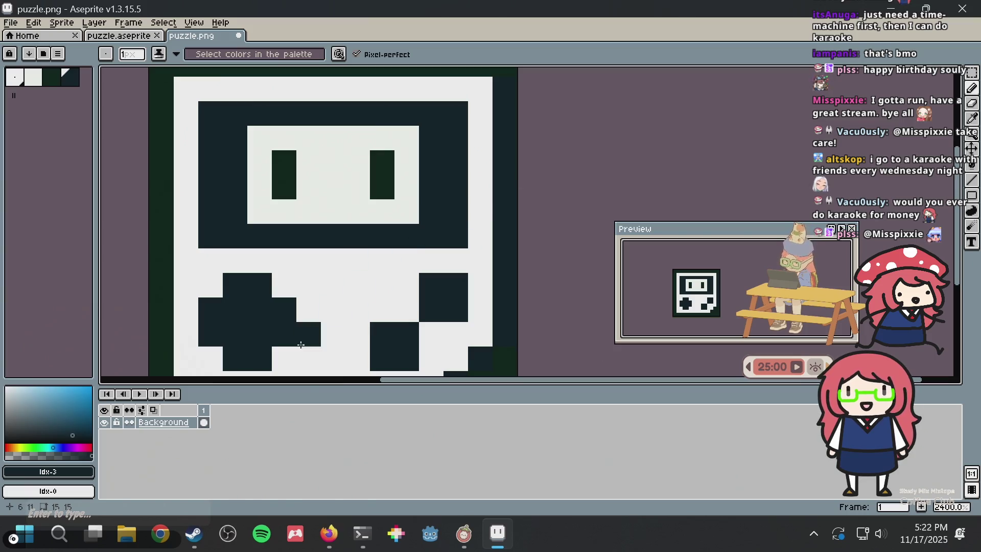
- Search Firefox for 'passion flower aikatsu'
click(329, 532)
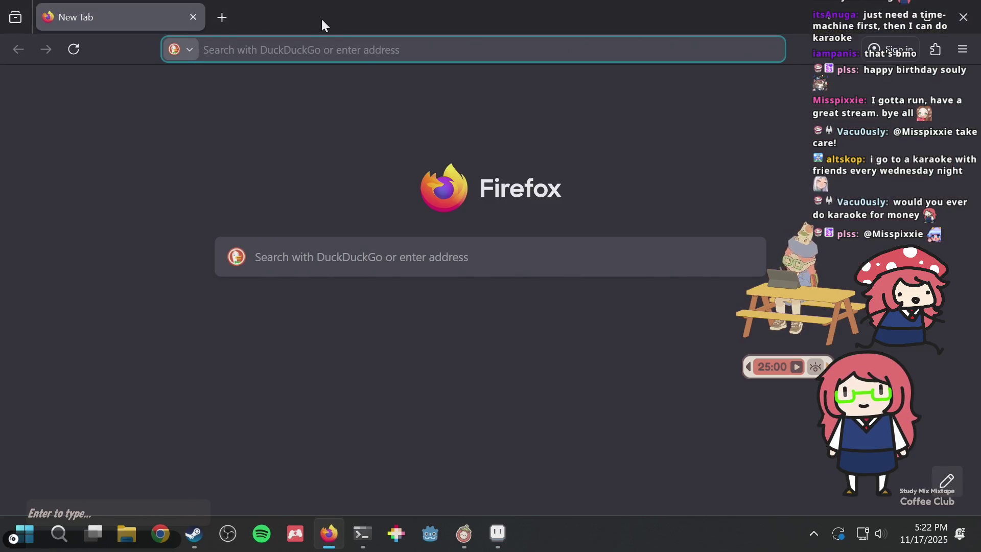
text(passion fl)
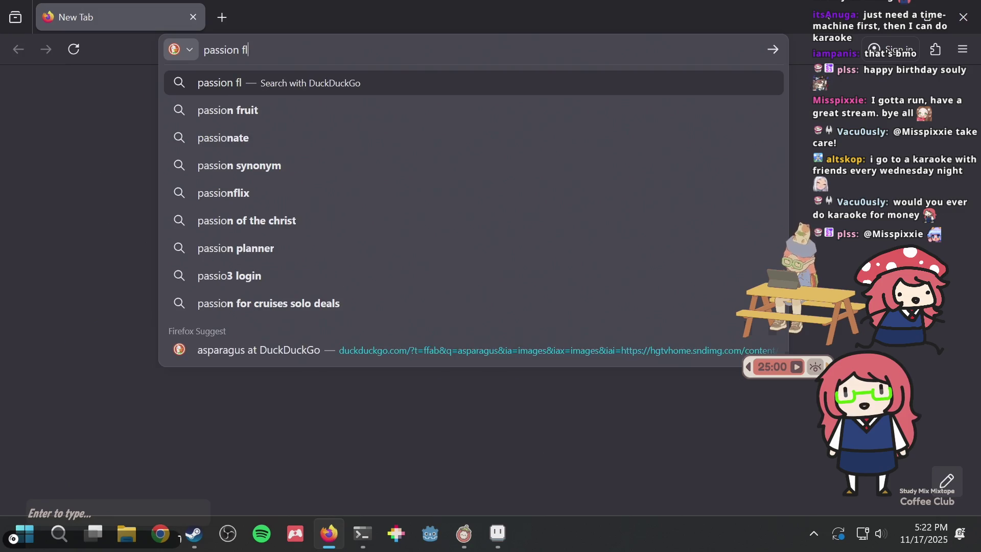
text(ower aikatsu)
key(Return)
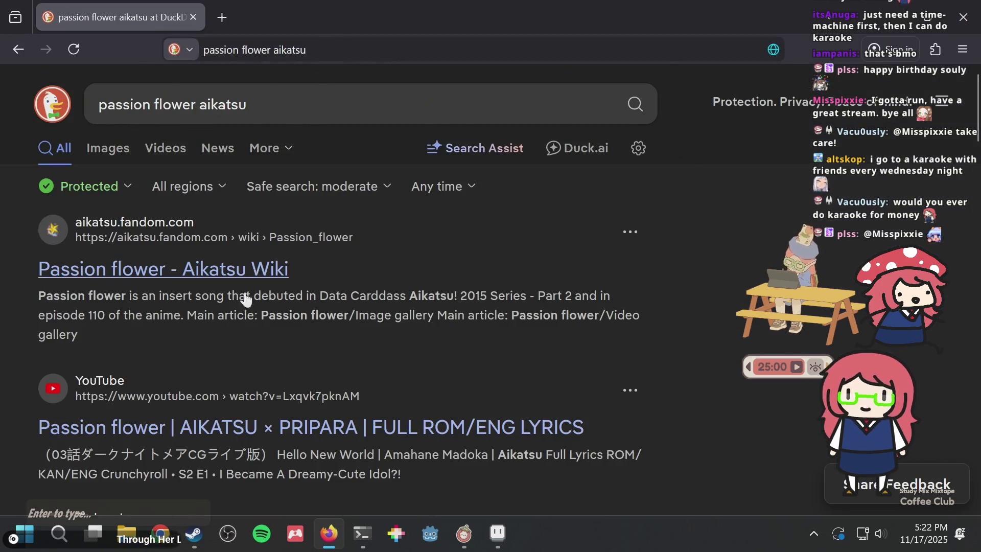
- Look over the Passion flower Aikatsu Wiki page, go back to the results, and return to Aseprite
click(279, 270)
scroll(299, 235, down, 7)
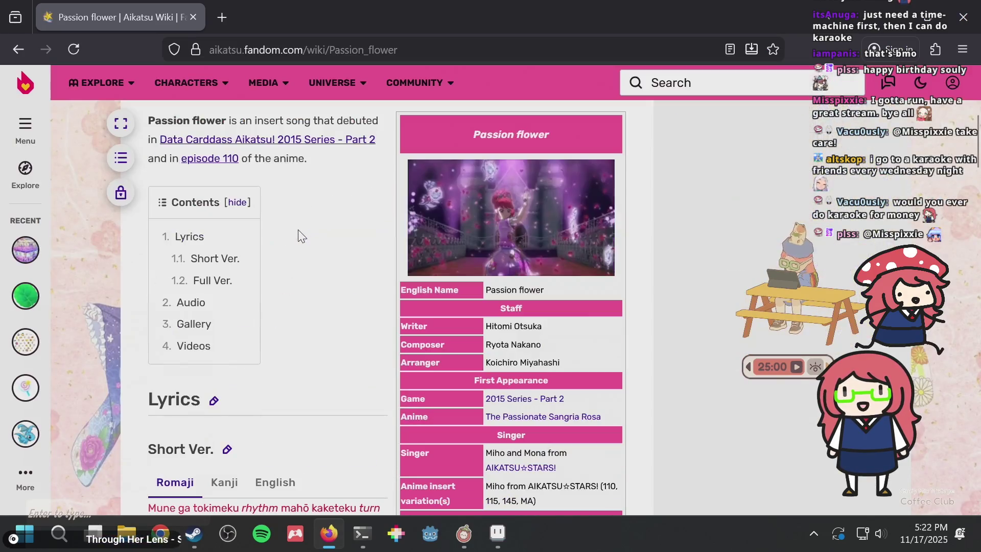
scroll(300, 228, down, 4)
click(16, 46)
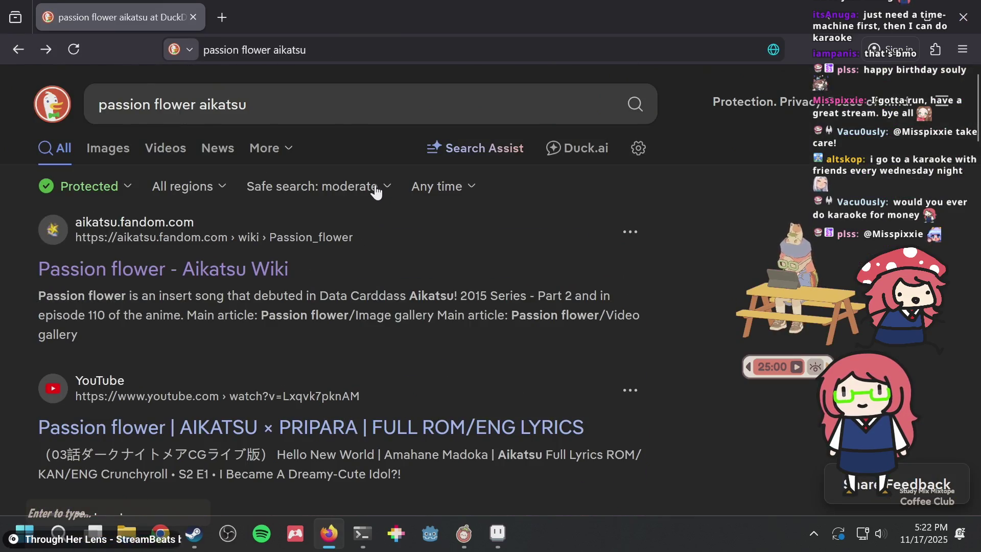
key(alt+Tab)
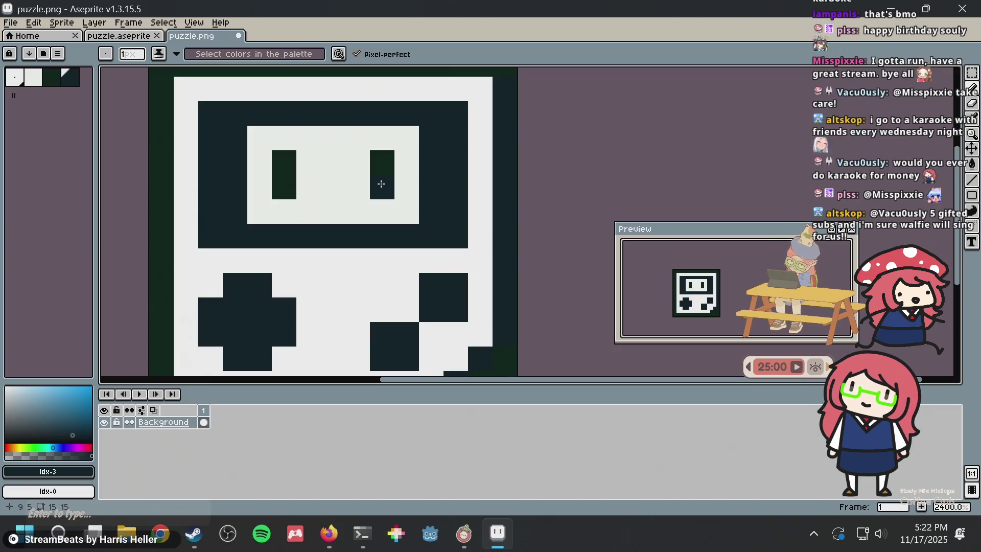
- Move the dark pixel out of the right eye in puzzle.png, then view frame 68 in puzzle.aseprite
mouse_move(379, 184)
mouse_down()
mouse_move(364, 203)
mouse_move(372, 173)
mouse_move(398, 202)
mouse_up()
click(455, 157)
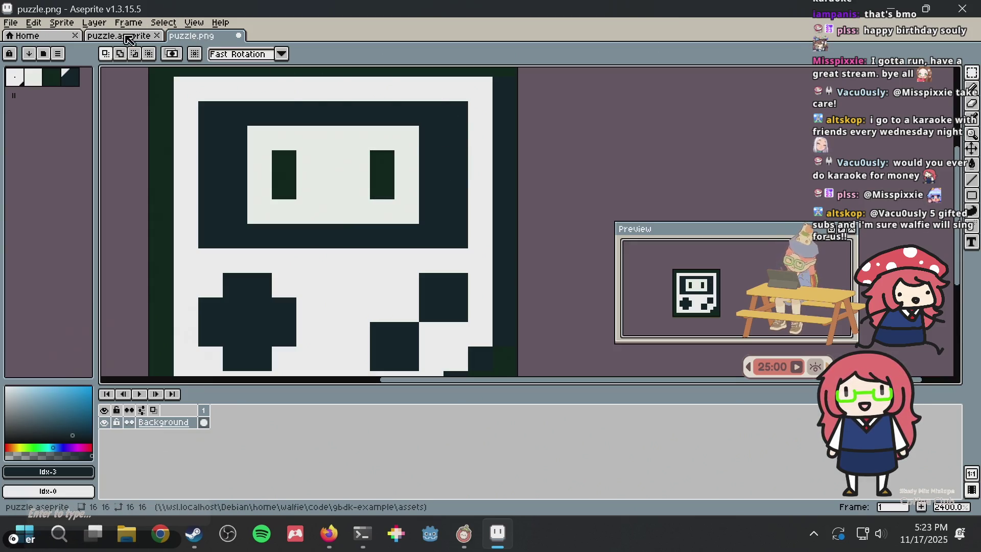
click(130, 40)
click(635, 109)
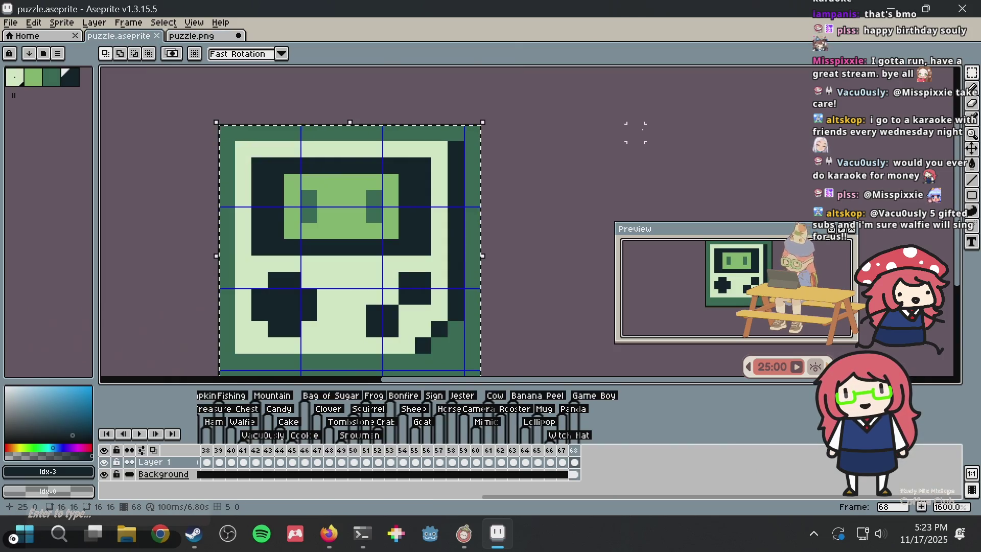
scroll(557, 156, up, 1)
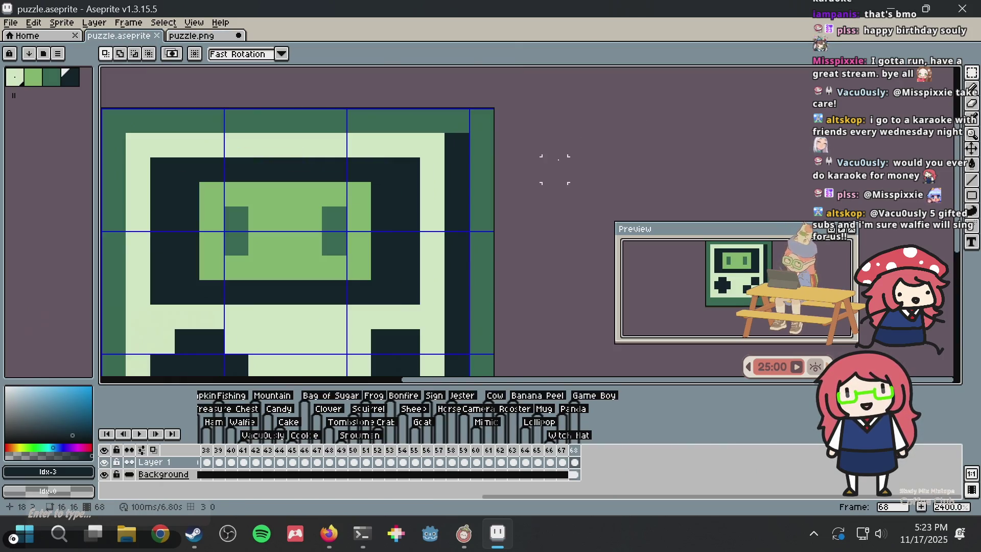
scroll(541, 168, down, 1)
scroll(499, 169, down, 1)
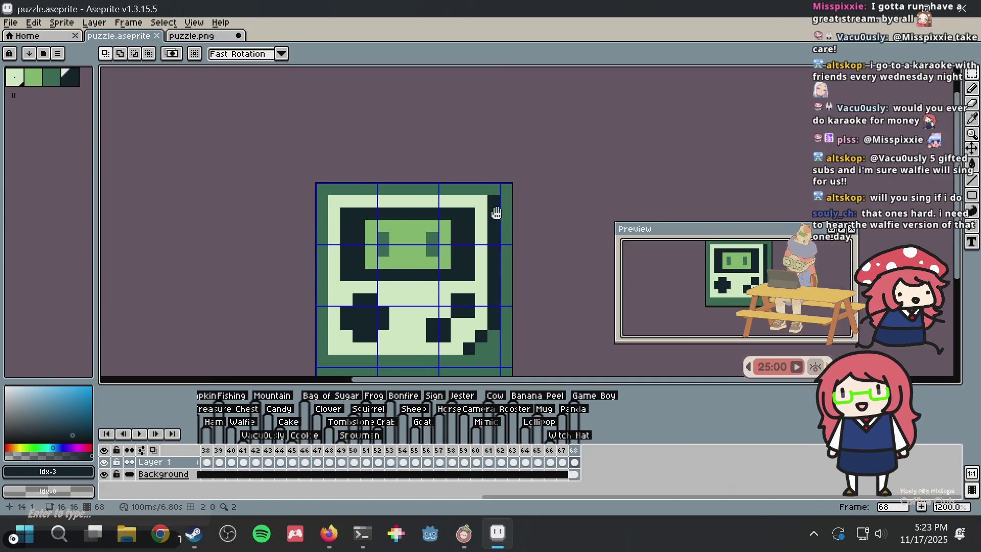
scroll(487, 136, up, 1)
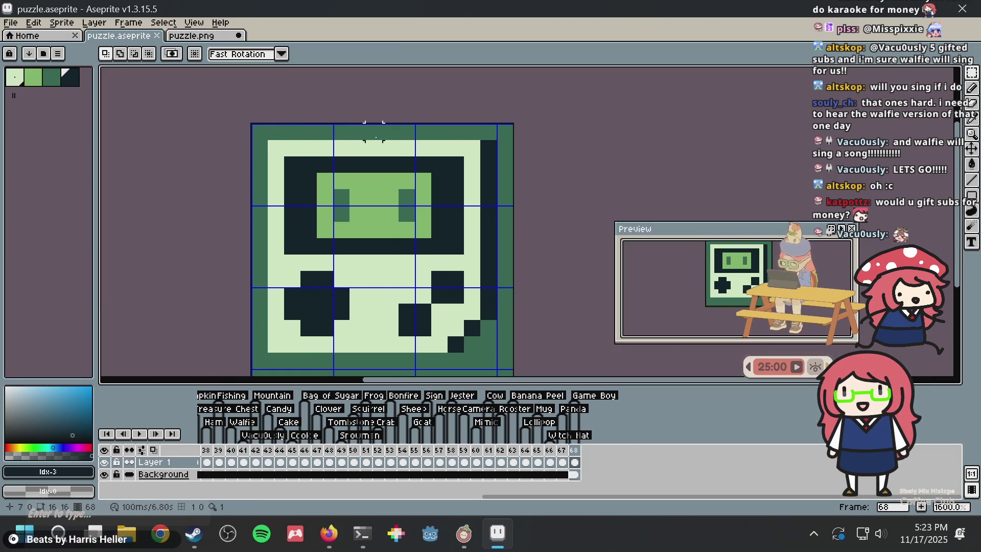
drag(389, 319, 396, 321)
mouse_move(361, 534)
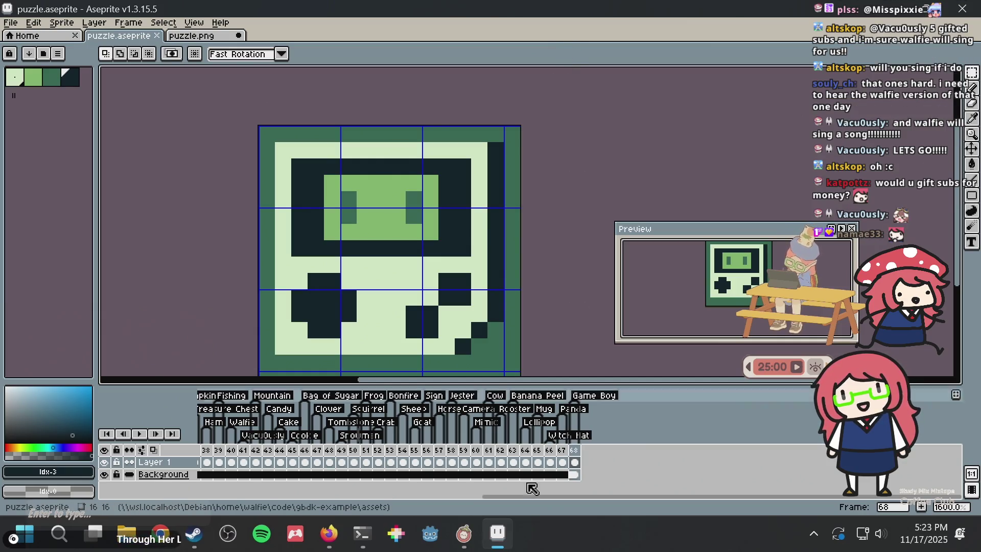
mouse_move(498, 534)
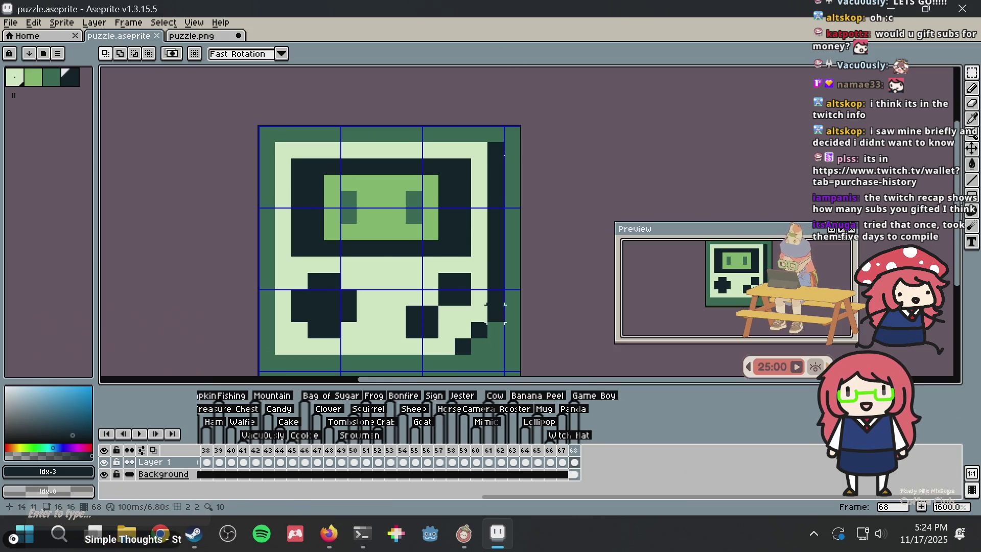
- Zoom out on the Game Boy sprite and bring up the window switcher on Firefox
scroll(520, 148, down, 1)
scroll(500, 205, down, 2)
mouse_move(497, 533)
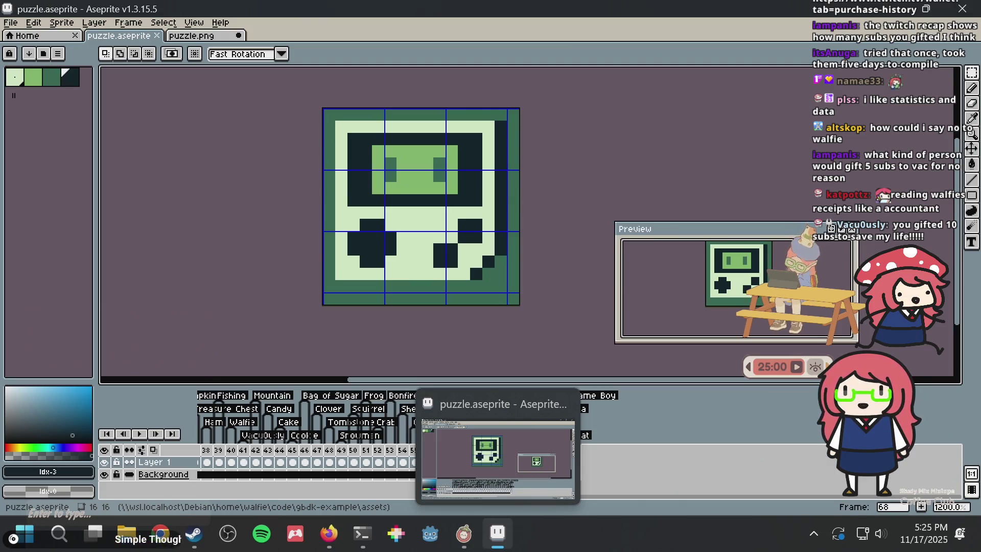
key(alt+Tab)
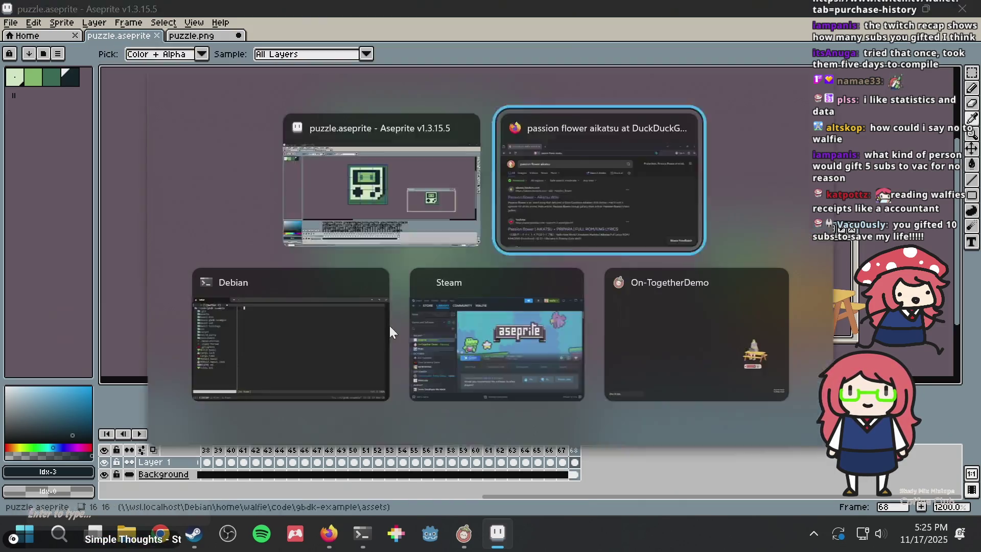
- Open a new Firefox tab, close the passion flower aikatsu results, and return to Aseprite
key(ctrl+t)
key(ctrl+w)
key(ctrl+w)
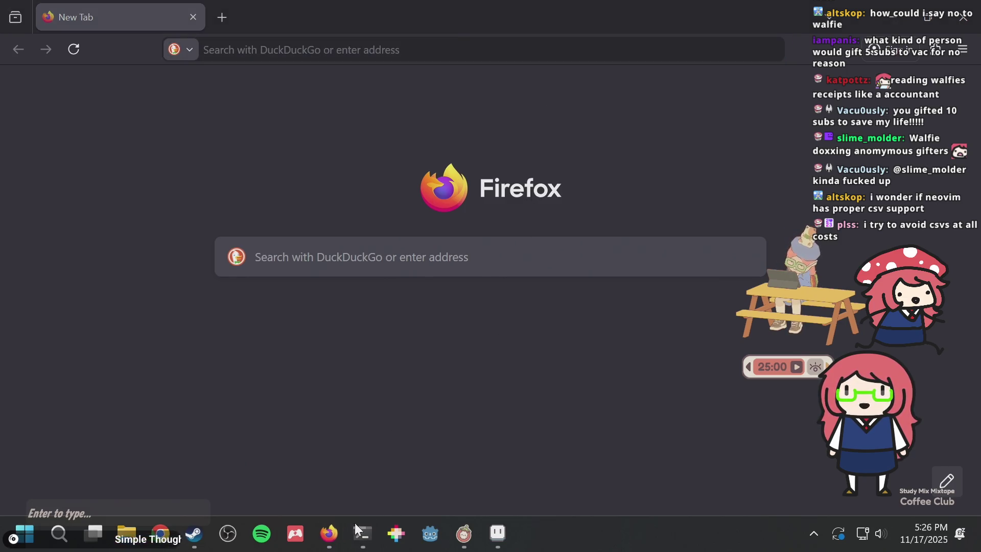
click(500, 537)
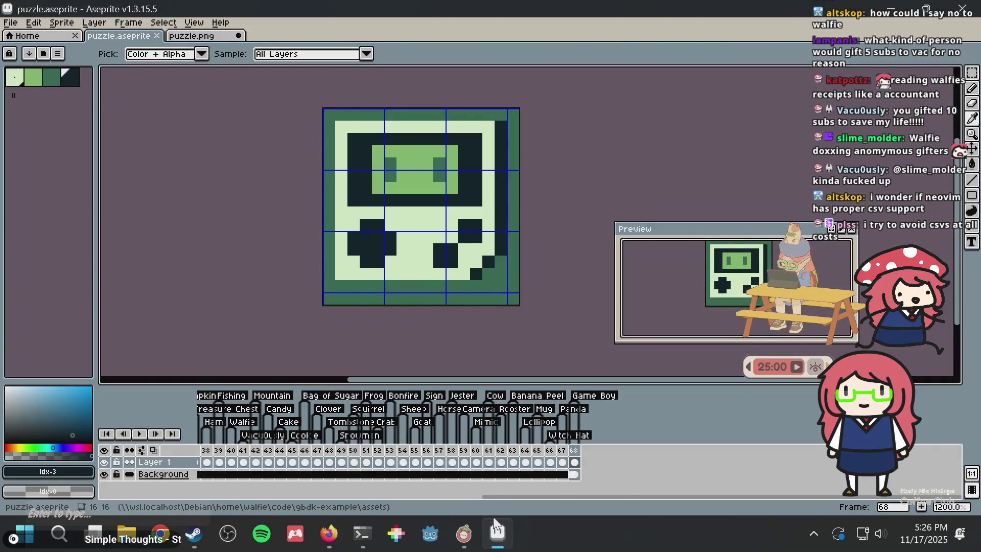
mouse_move(497, 533)
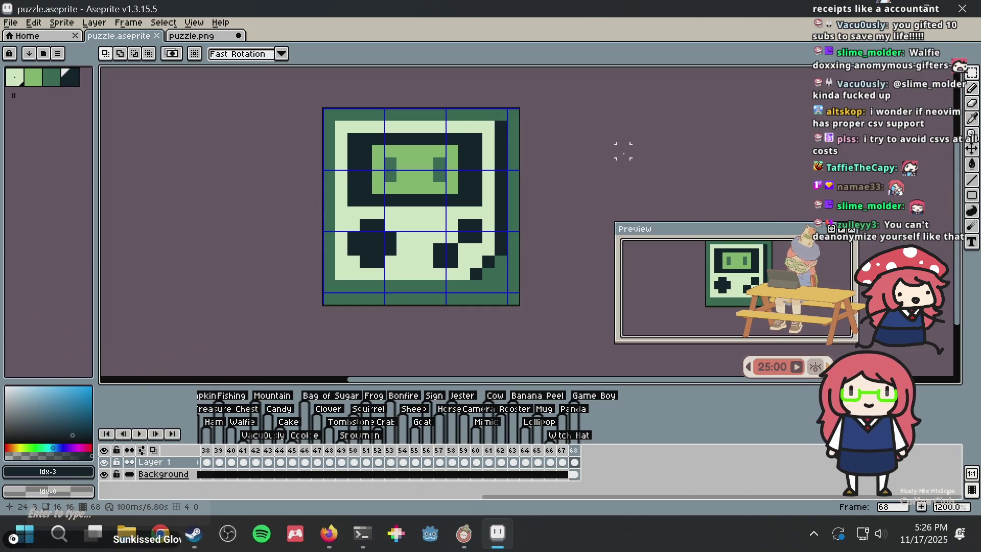
scroll(635, 150, down, 1)
scroll(635, 149, up, 1)
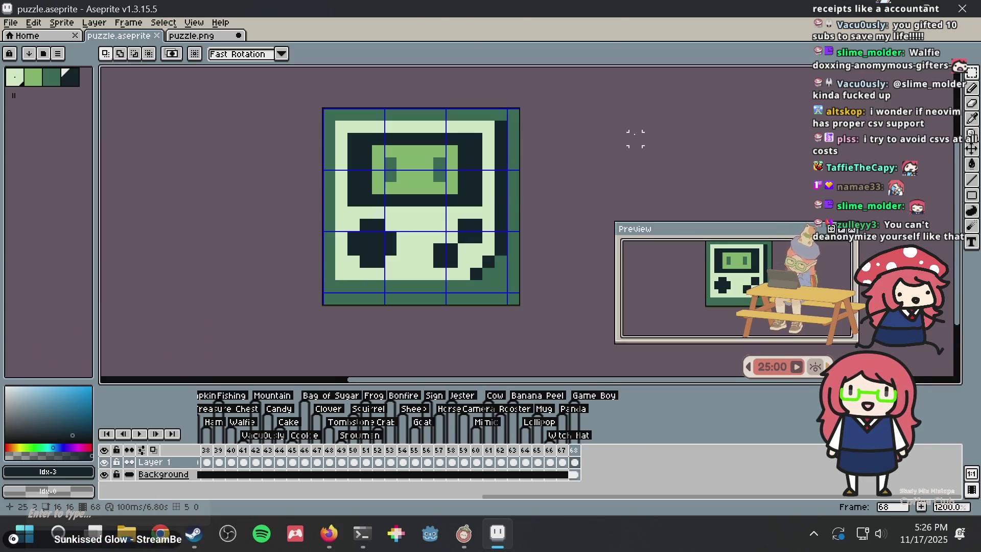
scroll(639, 139, up, 3)
mouse_move(646, 139)
mouse_down()
mouse_move(681, 124)
mouse_move(668, 118)
mouse_up()
scroll(660, 128, down, 2)
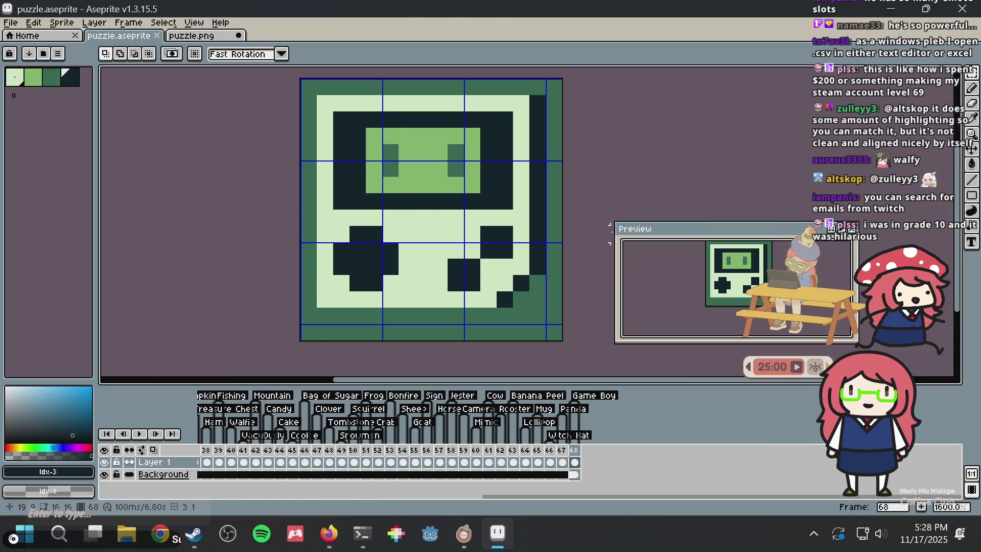
scroll(501, 251, up, 2)
scroll(503, 242, down, 2)
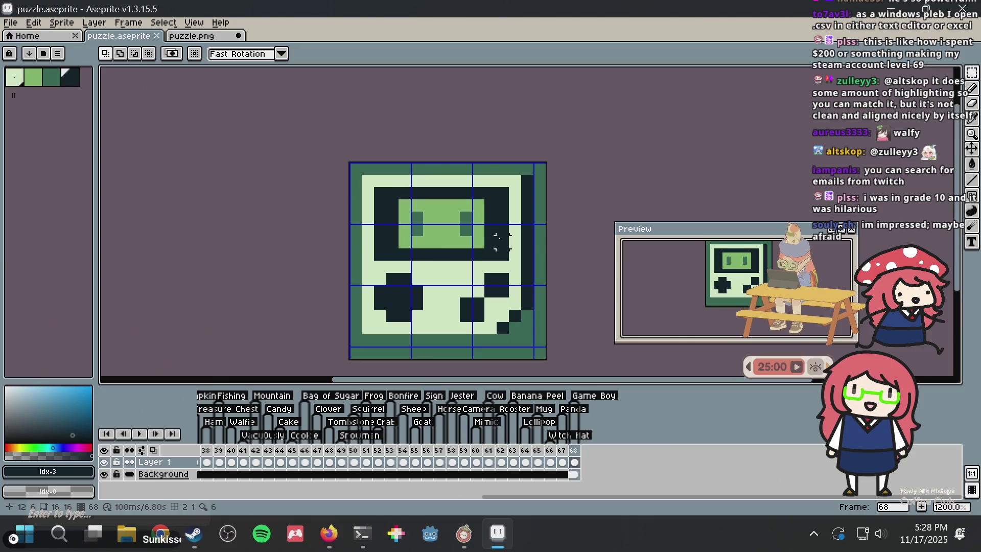
scroll(470, 215, up, 1)
scroll(458, 205, up, 1)
scroll(458, 205, up, 2)
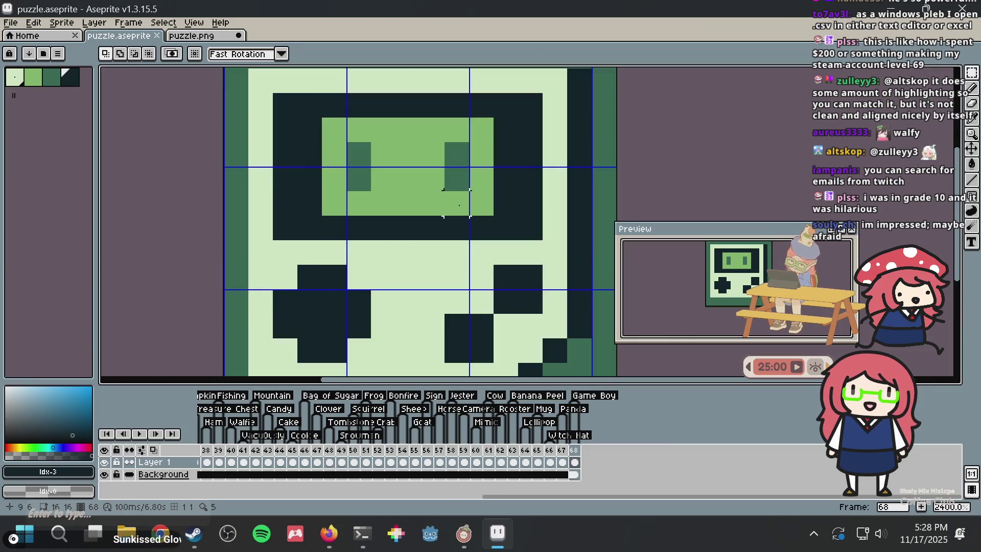
scroll(455, 203, down, 1)
scroll(450, 227, up, 1)
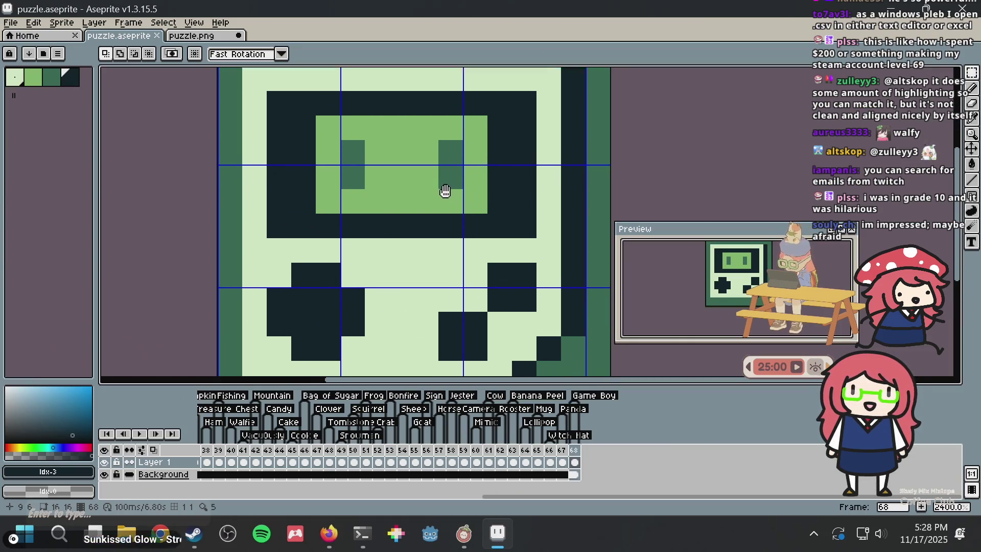
scroll(441, 193, down, 1)
scroll(431, 196, up, 1)
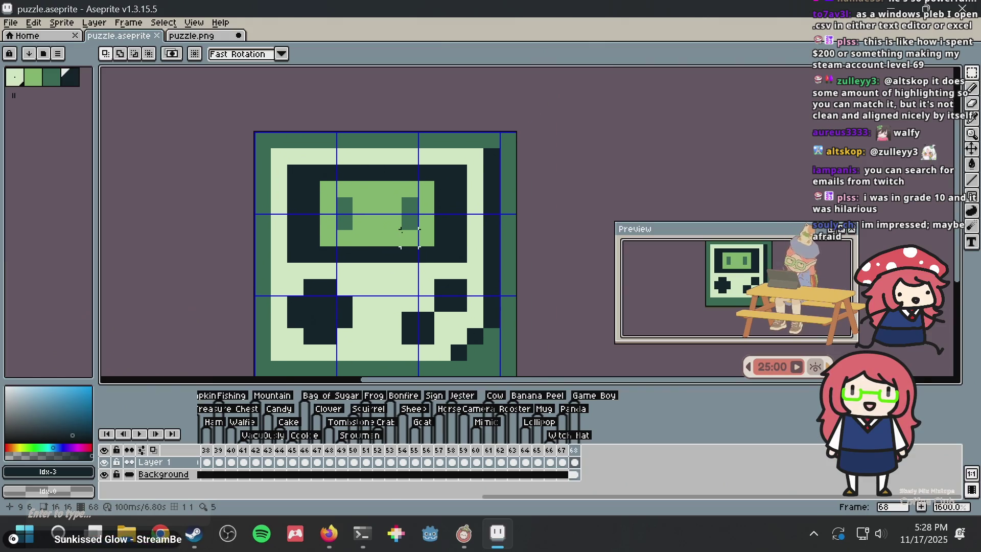
scroll(403, 210, up, 1)
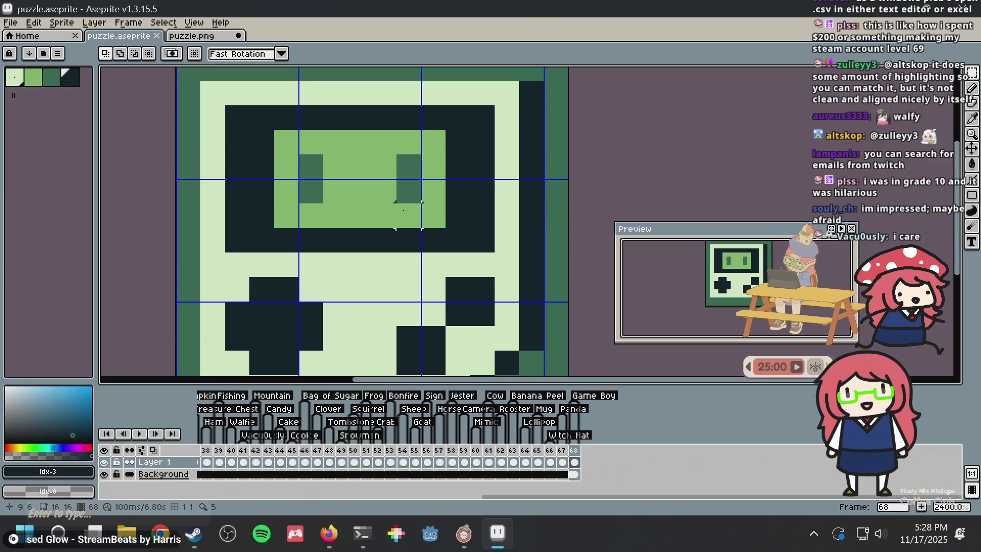
scroll(403, 215, down, 1)
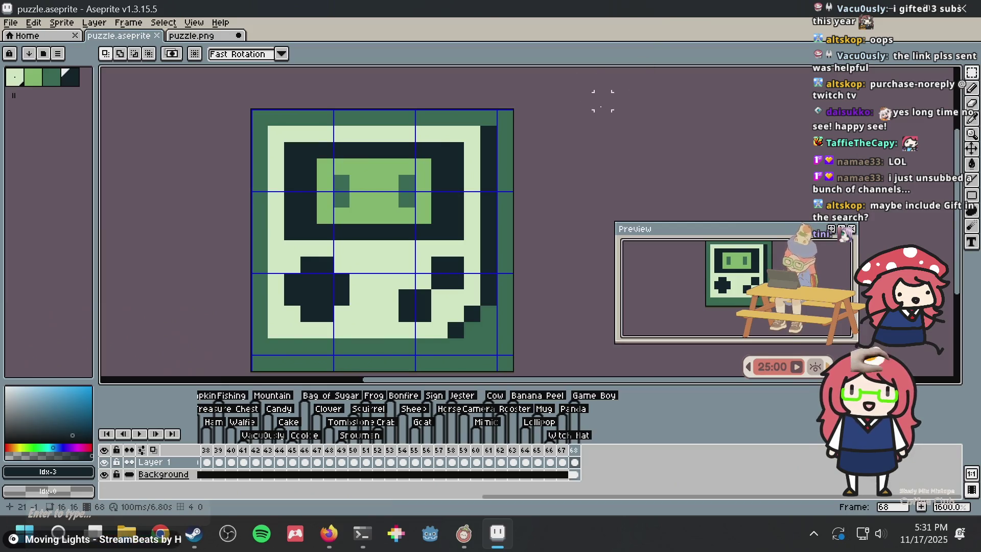
- Pan the canvas to recentre the finished Game Boy icon on frame 68
drag(534, 147, 511, 139)
scroll(507, 136, down, 3)
scroll(473, 192, up, 3)
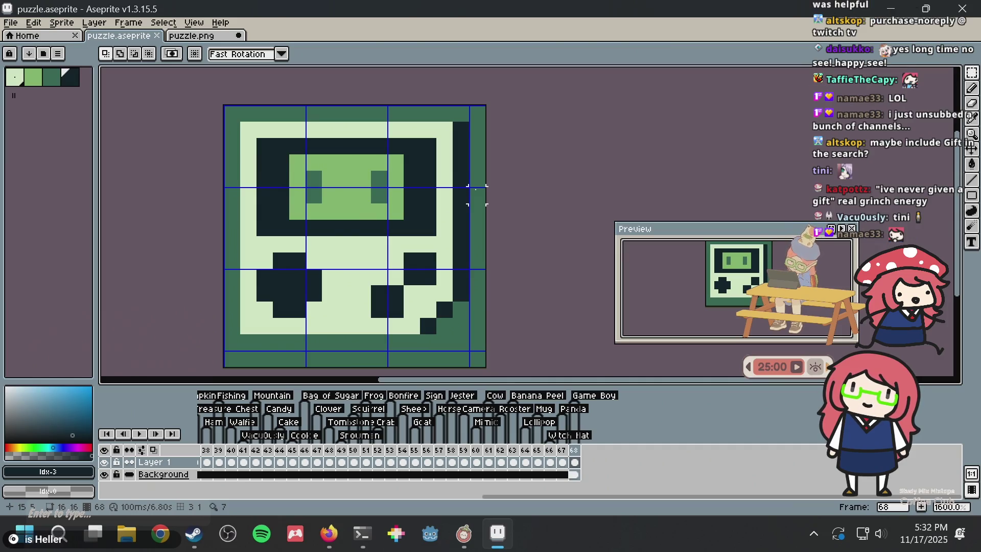
key(alt+n)
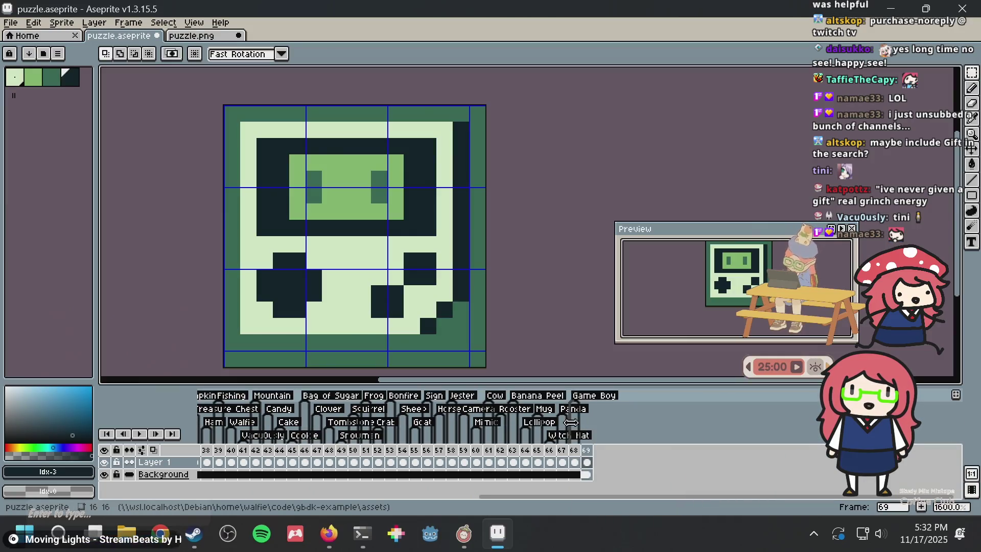
- Clear frame 69's cel and draw the pot's wavy top-left outline, fixing a stray pixel
click(587, 462)
key(Delete)
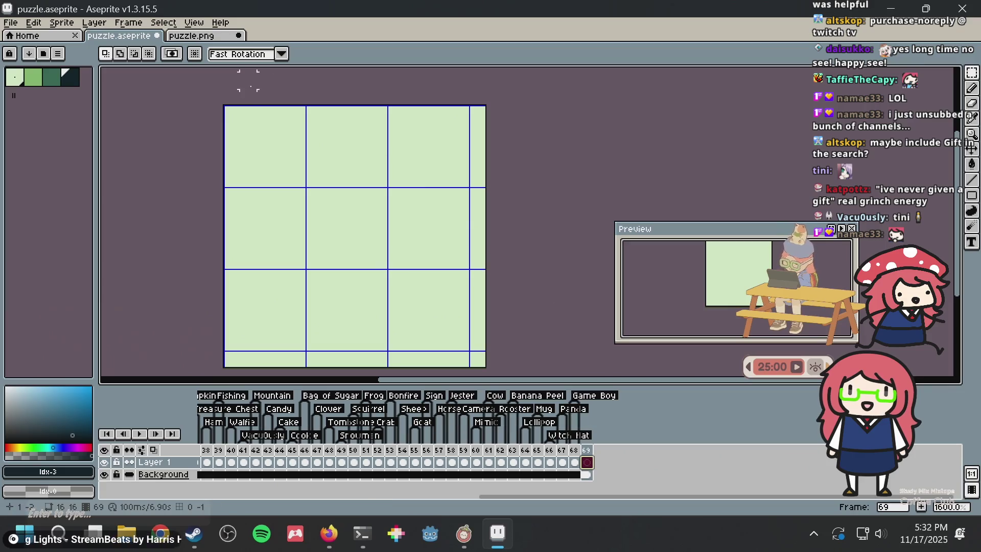
key(b)
mouse_move(297, 195)
mouse_down()
mouse_move(264, 162)
mouse_move(200, 334)
mouse_up()
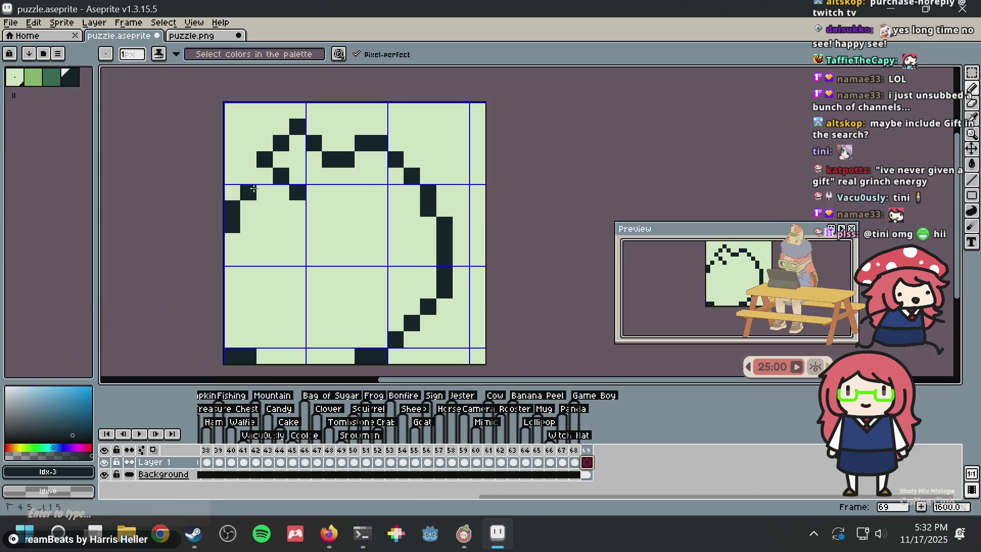
key(Delete)
mouse_move(280, 160)
mouse_down()
mouse_move(346, 123)
mouse_move(420, 176)
mouse_move(232, 276)
mouse_move(233, 325)
mouse_up()
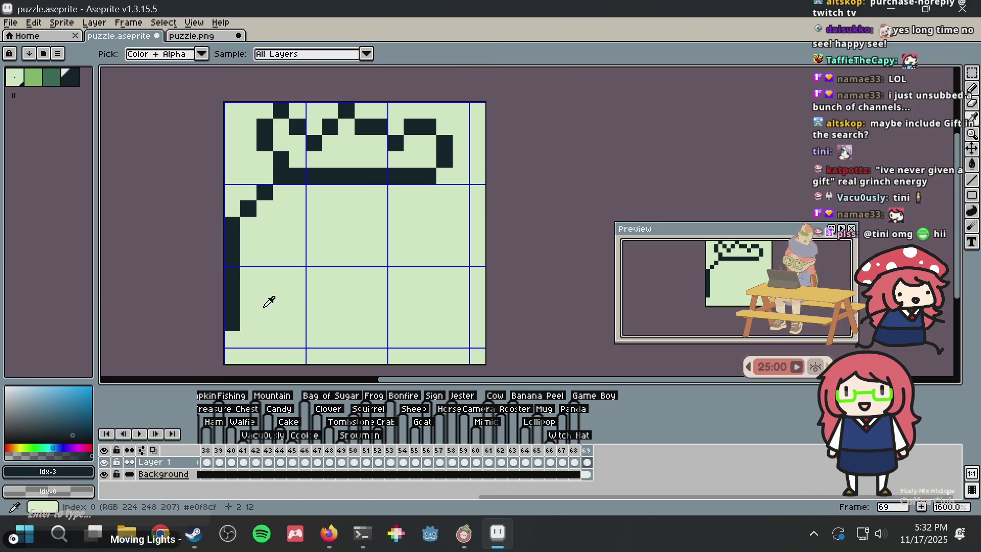
alt+click(269, 300)
click(232, 323)
alt+click(231, 304)
- Draw the pot's bottom edge and right side, redoing overshooting strokes, then bring Firefox forward
drag(248, 323, 376, 335)
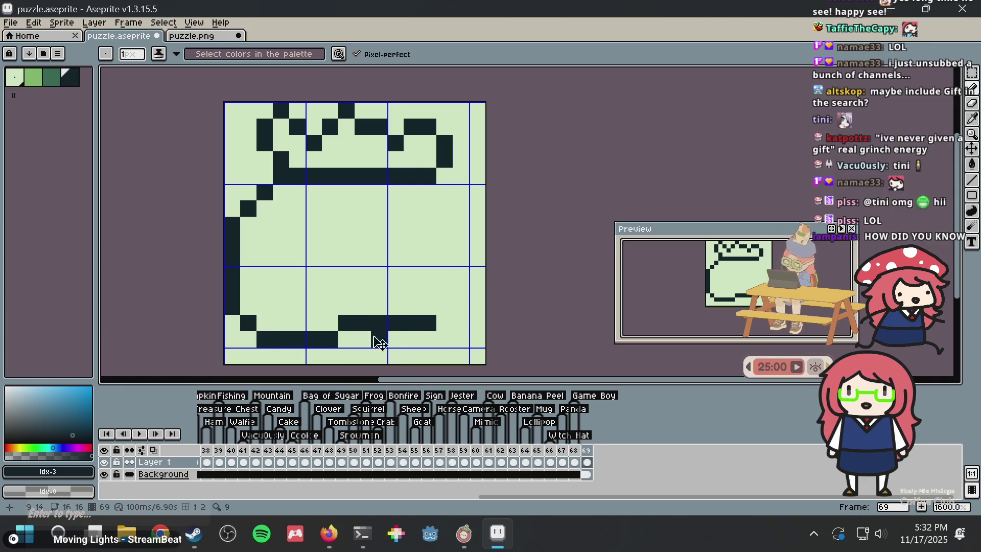
key(ctrl+z)
click(300, 326)
drag(265, 338, 352, 325)
key(ctrl+z)
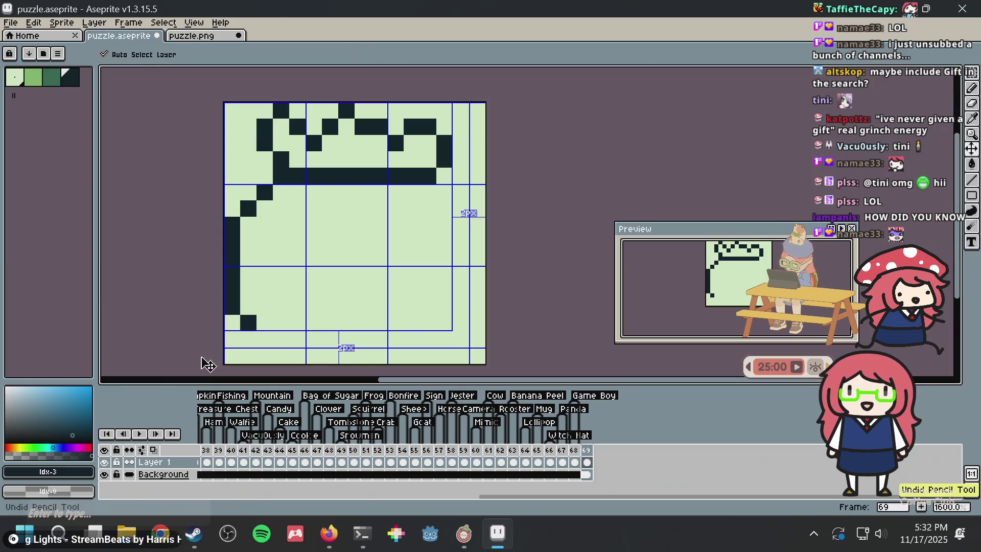
click(270, 339)
mouse_move(271, 338)
mouse_down()
mouse_move(428, 320)
mouse_move(443, 309)
mouse_move(436, 195)
mouse_up()
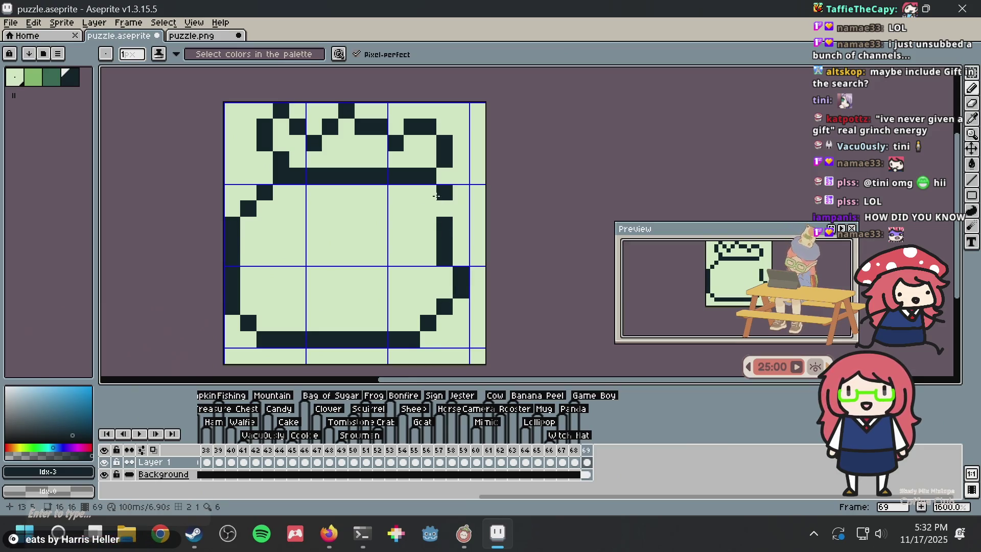
key(ctrl+z)
key(ctrl+z)
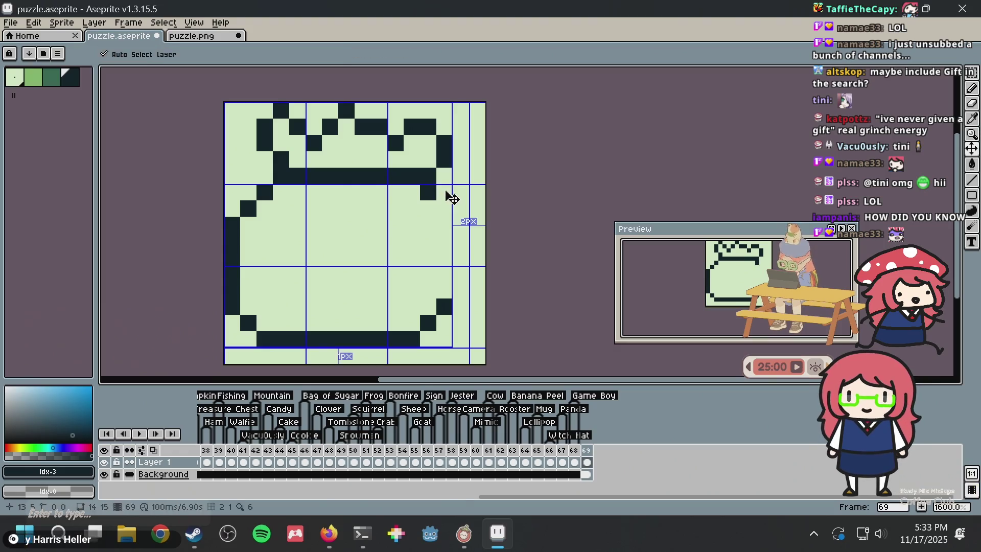
key(ctrl+y)
drag(461, 209, 461, 294)
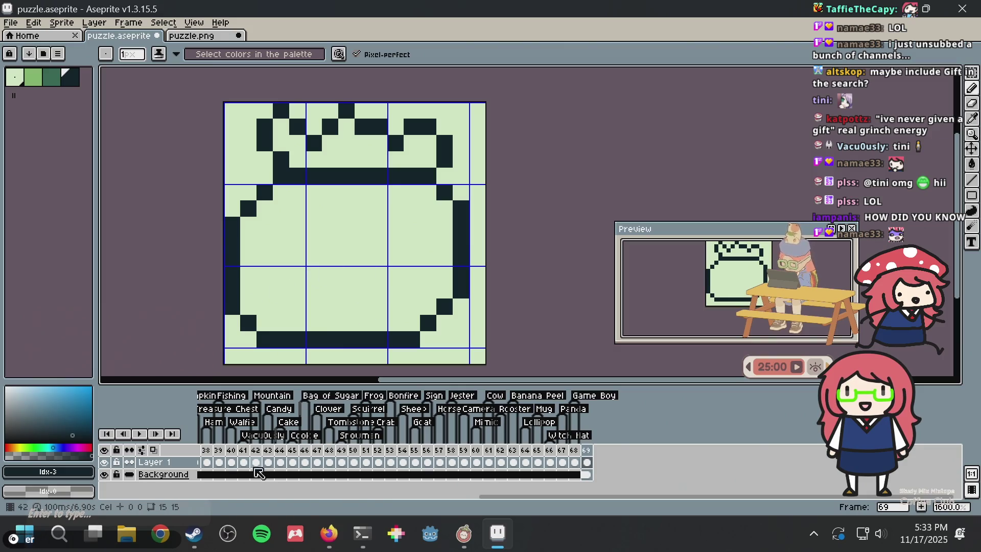
click(329, 533)
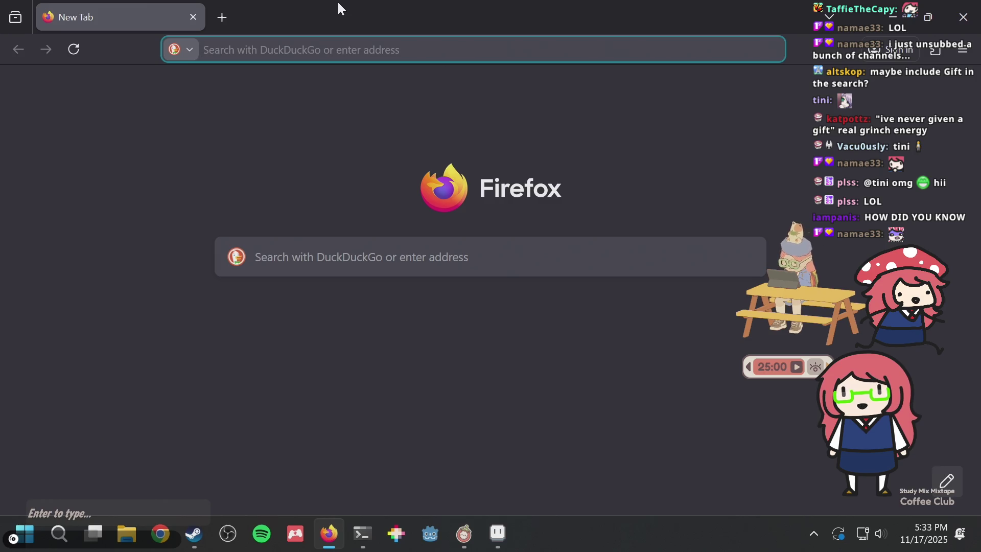
- Open jspaint.app and draw a large rectangle outline of about 532×354
text(ja)
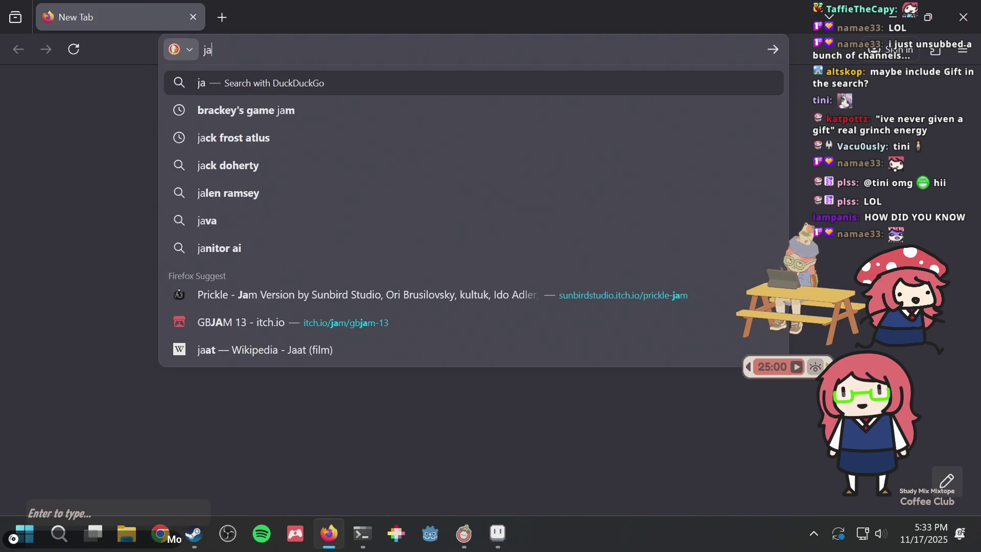
key(BackSpace)
text(s)
key(Return)
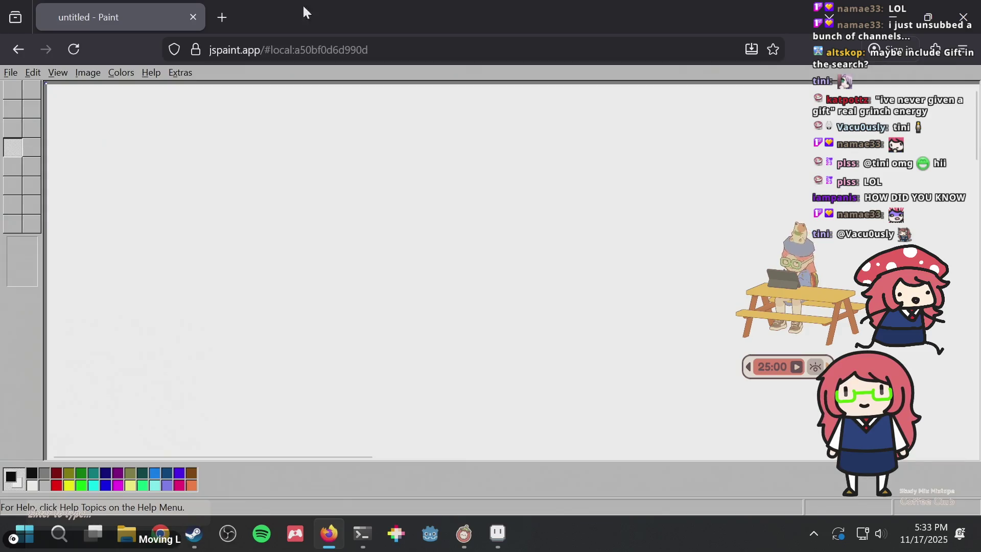
click(462, 366)
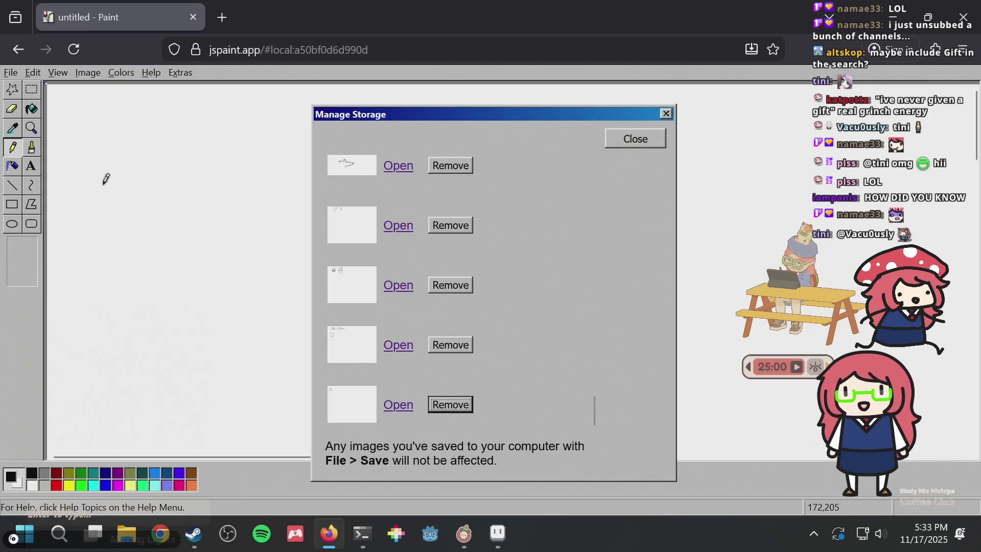
click(665, 113)
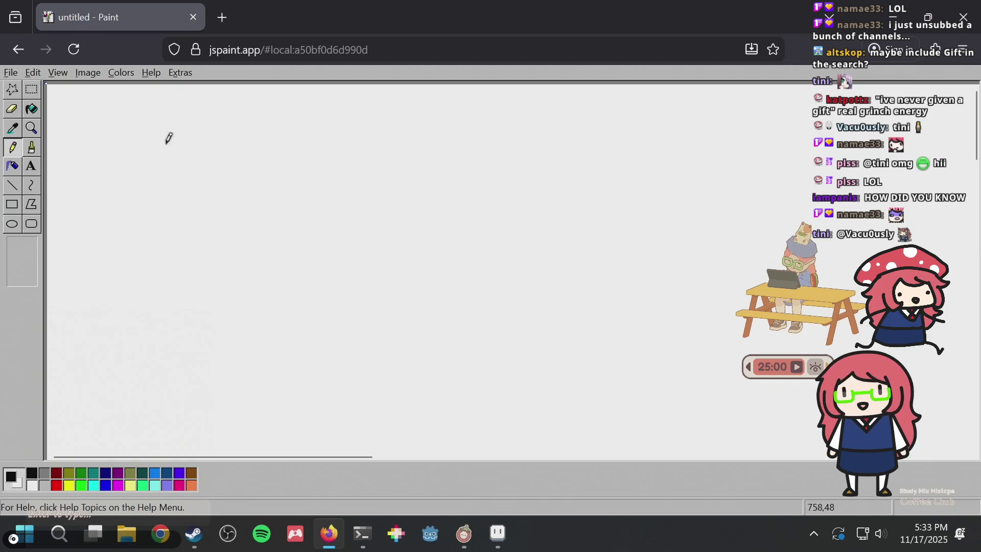
click(14, 206)
drag(109, 117, 515, 387)
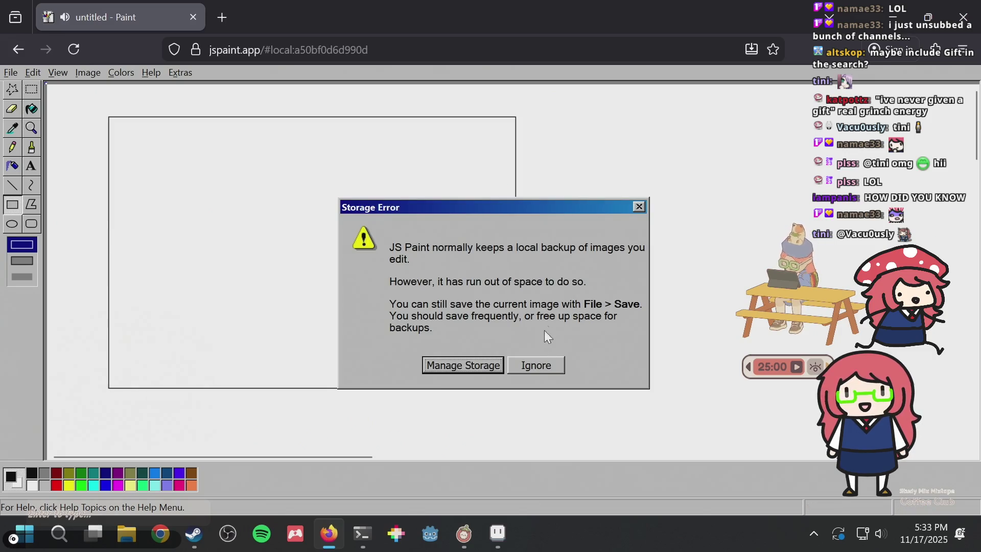
- Remove the top saved image in Manage Storage
click(480, 366)
click(454, 165)
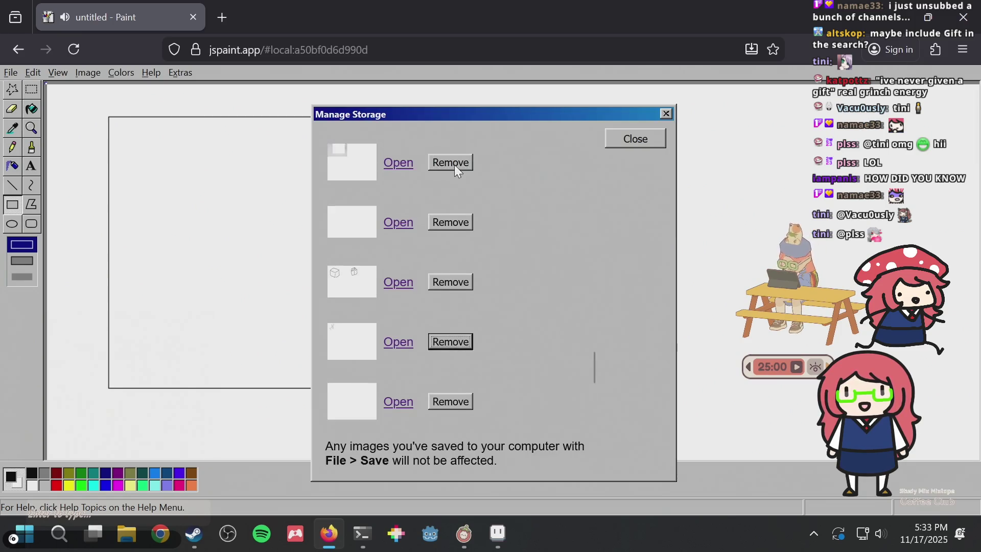
click(665, 114)
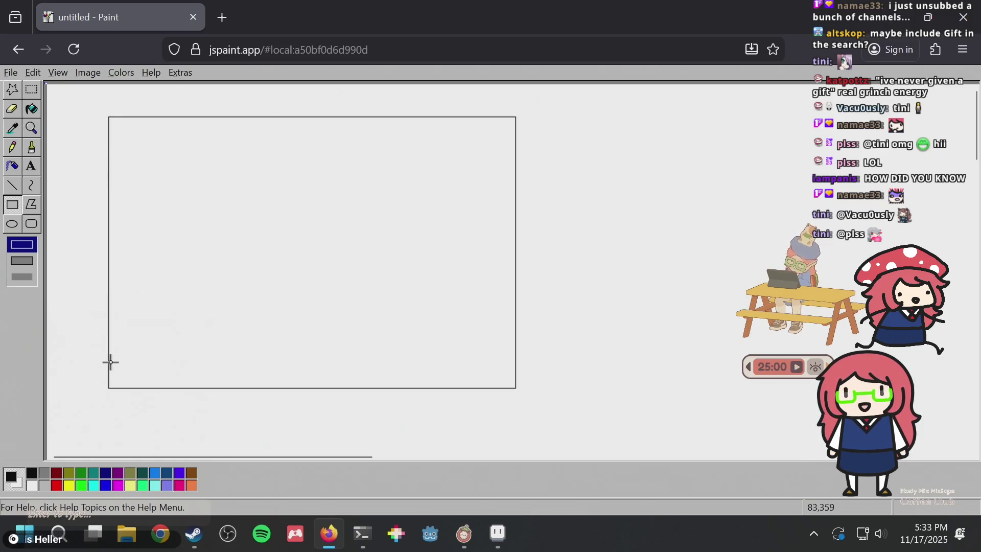
- Sketch a bottom strip with a long box and small square, discarding the end boxes
drag(109, 360, 517, 117)
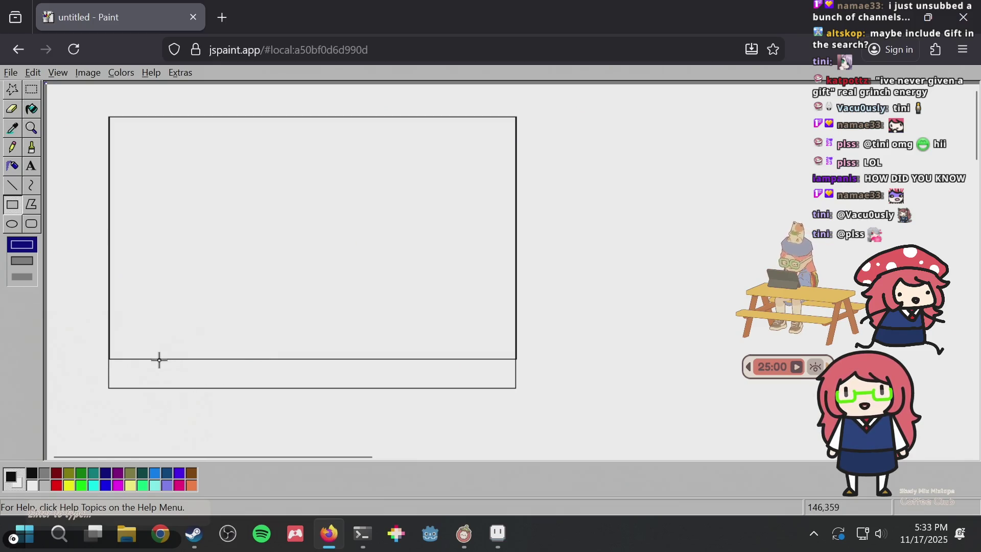
drag(180, 361, 449, 386)
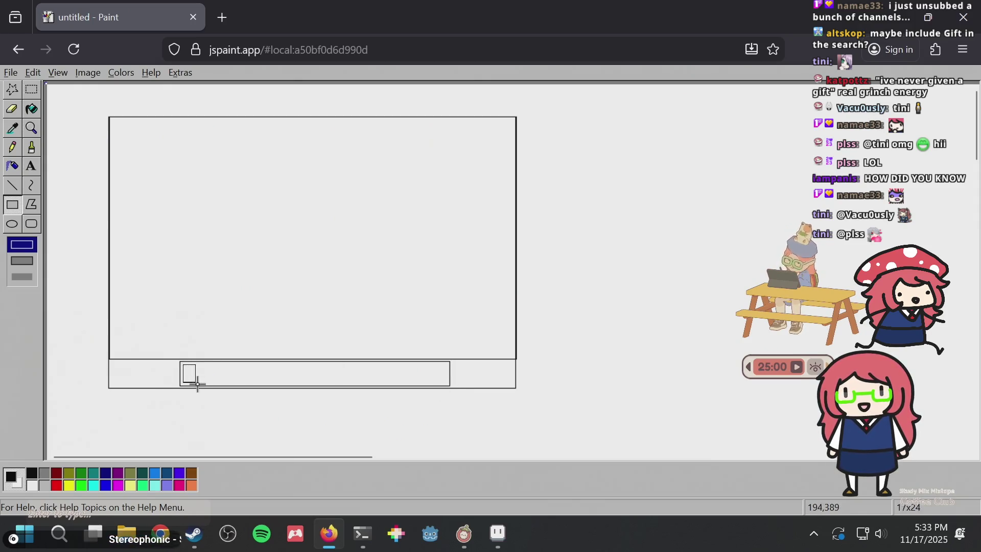
mouse_move(183, 363)
mouse_down()
mouse_move(202, 382)
mouse_move(258, 385)
mouse_up()
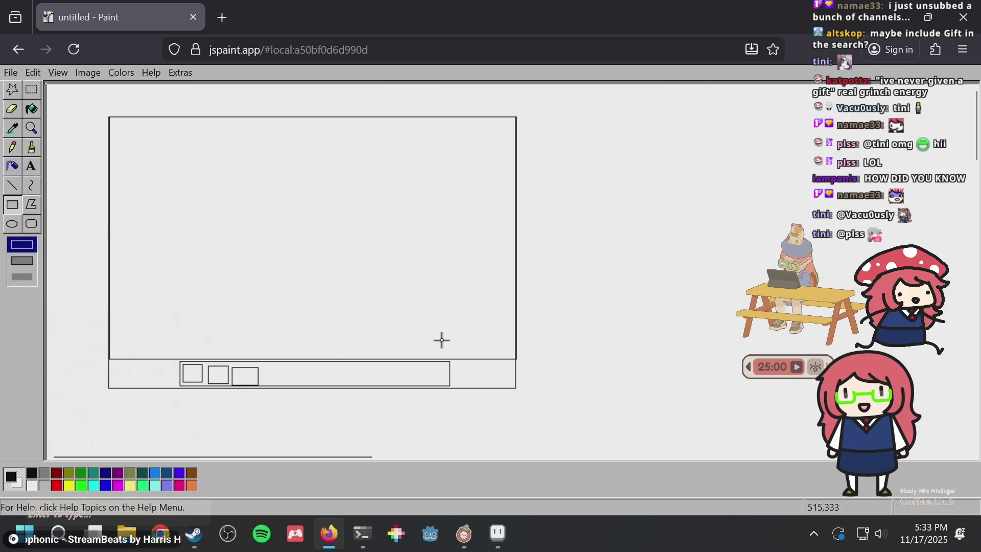
drag(457, 363, 511, 385)
key(ctrl+z)
drag(111, 361, 176, 383)
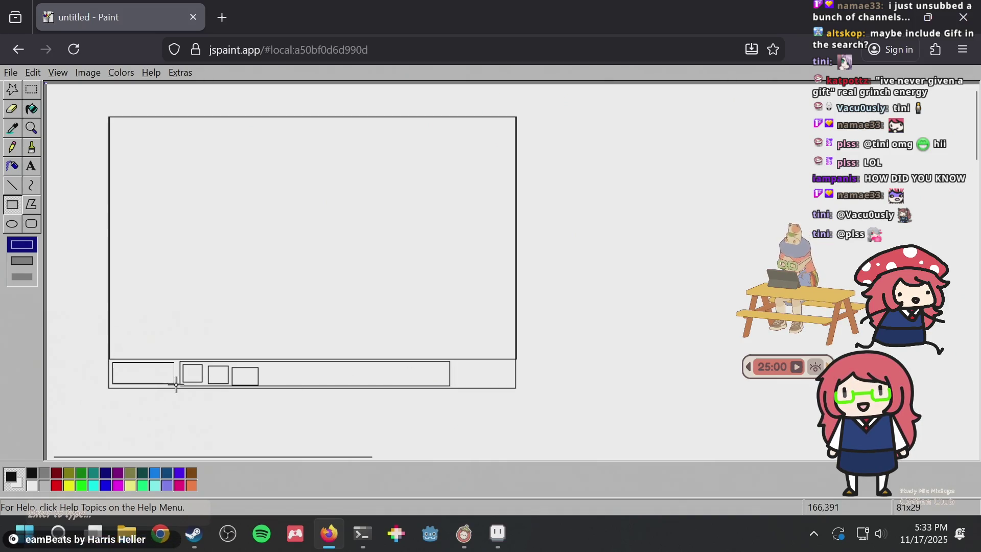
key(ctrl+z)
drag(111, 363, 177, 386)
key(ctrl+z)
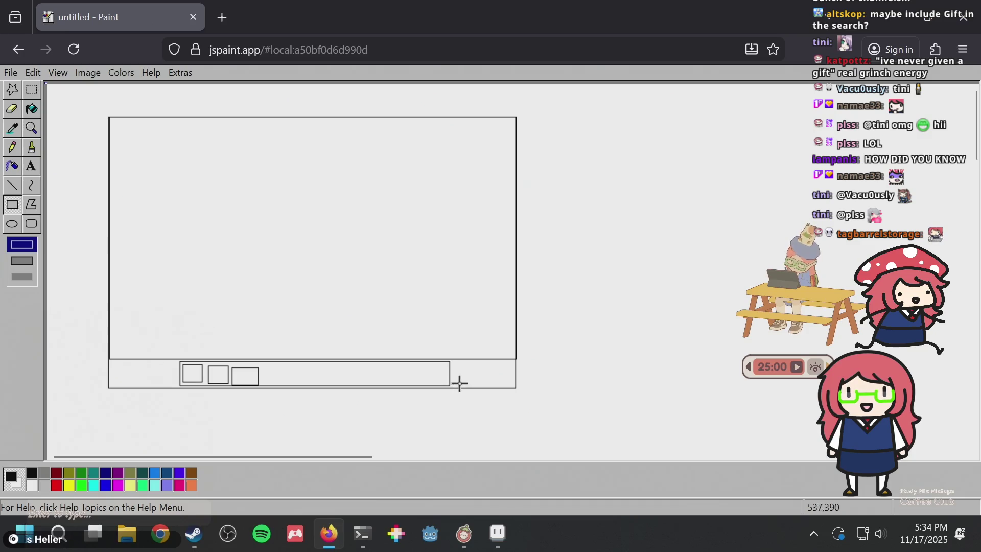
drag(452, 384, 506, 363)
key(ctrl+z)
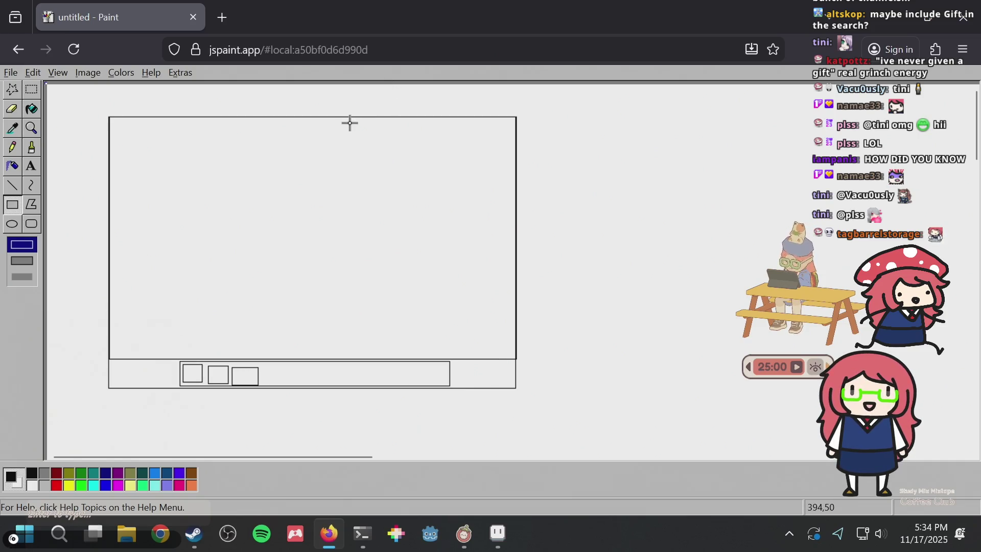
- Erase the whole JS Paint canvas and return to Aseprite
key(ctrl+a)
key(Delete)
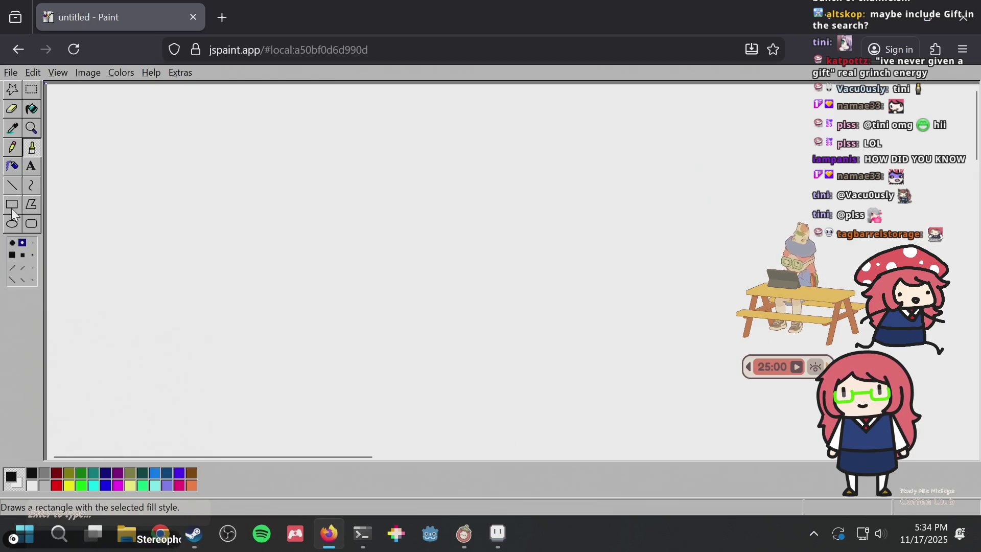
click(13, 206)
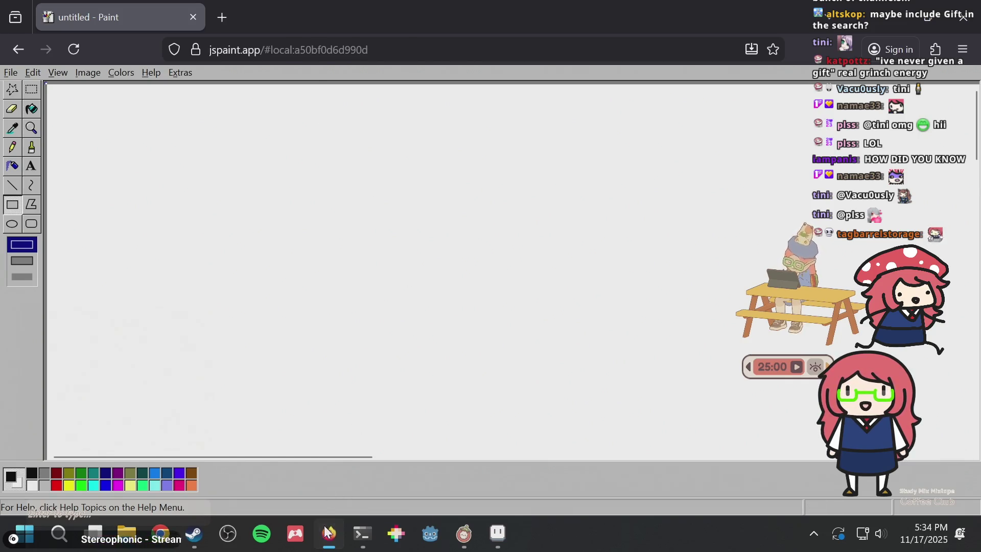
click(497, 534)
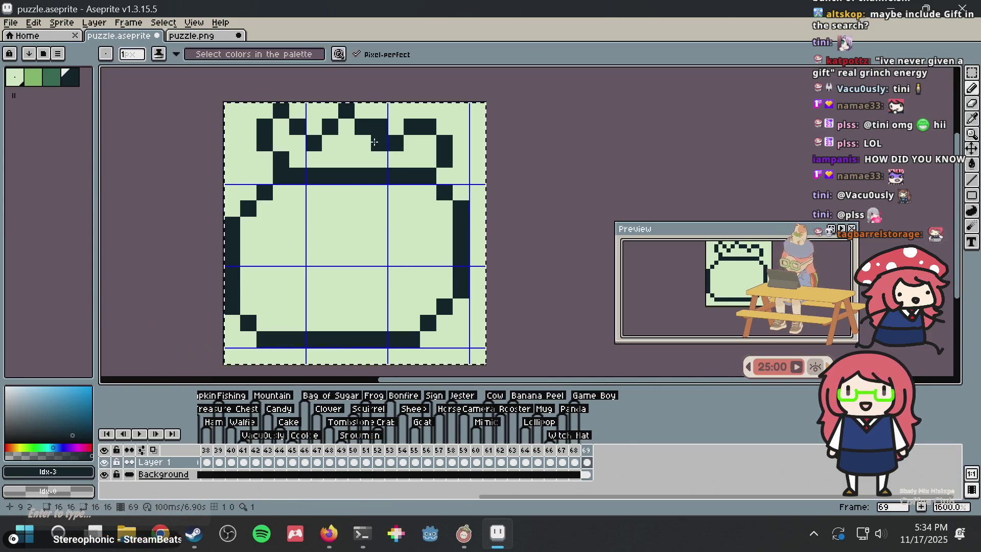
- Clear the pot drawing from frame 69 and sketch the top edge of a new outline
key(Delete)
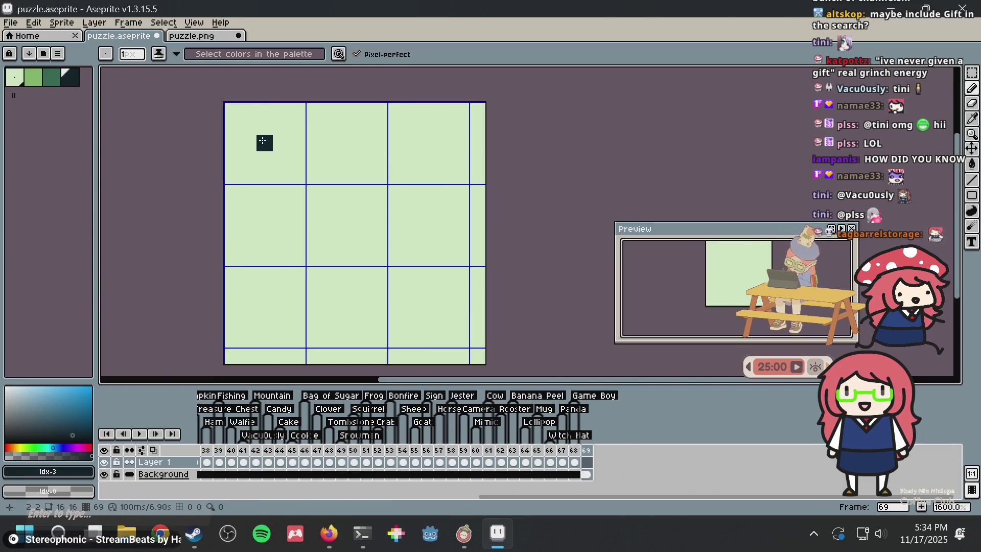
click(265, 143)
key(ctrl+z)
click(264, 109)
click(275, 112)
drag(276, 111, 295, 124)
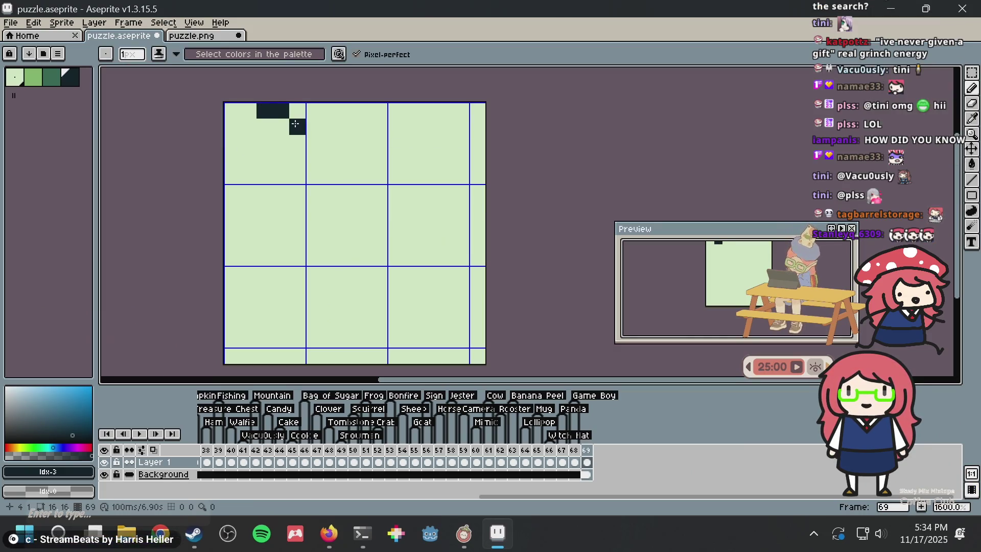
click(330, 126)
mouse_move(313, 117)
mouse_down()
mouse_move(401, 113)
mouse_move(453, 123)
mouse_move(440, 110)
mouse_up()
- Refine the outline's right corner and edges, undoing the long bottom stroke
alt+click(449, 124)
alt+click(412, 108)
click(440, 124)
click(460, 159)
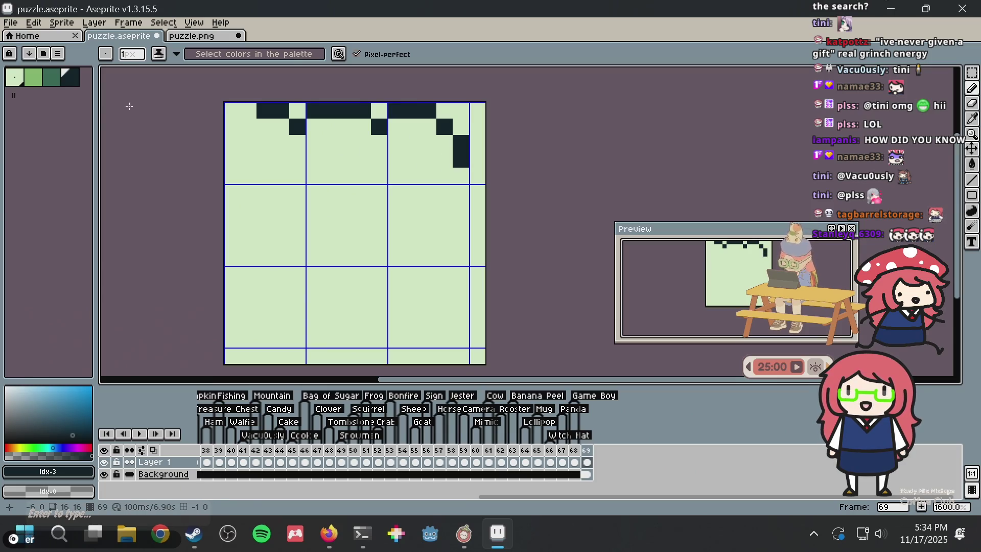
mouse_move(232, 128)
mouse_down()
mouse_move(250, 180)
mouse_move(443, 174)
mouse_up()
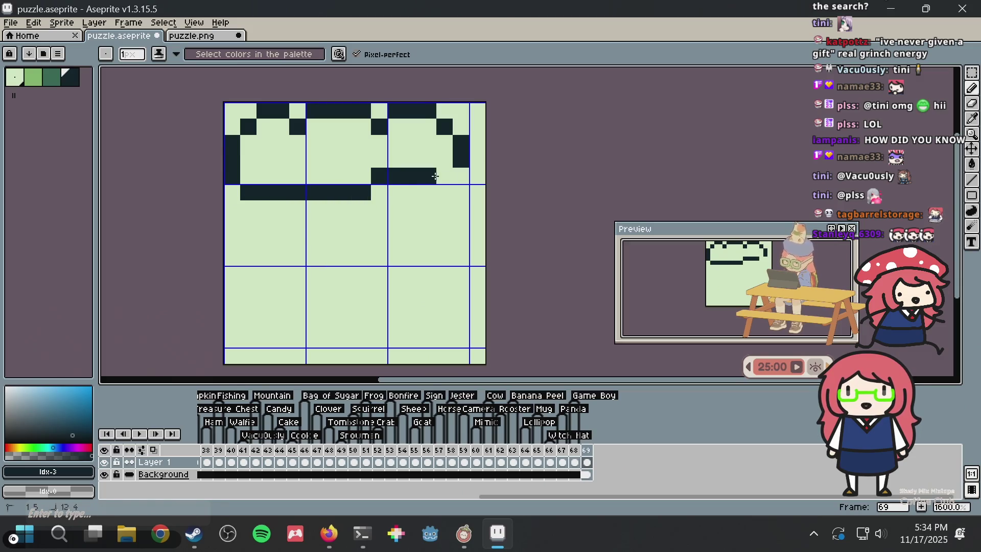
key(ctrl+z)
click(297, 204)
- Undo the outline, try a few more strokes, and undo until frame 69 is empty
key(ctrl+z)
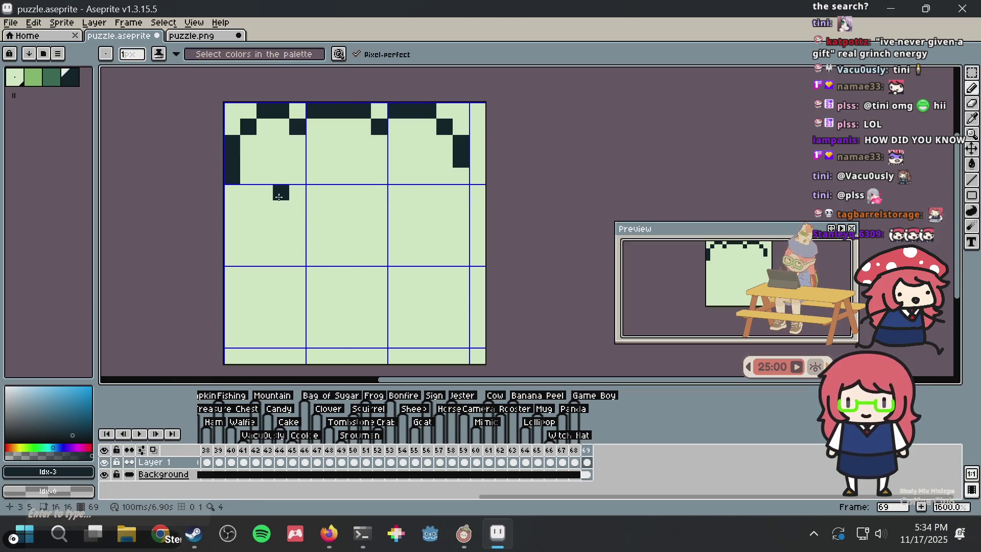
key(ctrl+z)
key(ctrl+z)
key(ctrl+z)
key(ctrl+z)
key(ctrl+z)
key(ctrl+z)
key(ctrl+z)
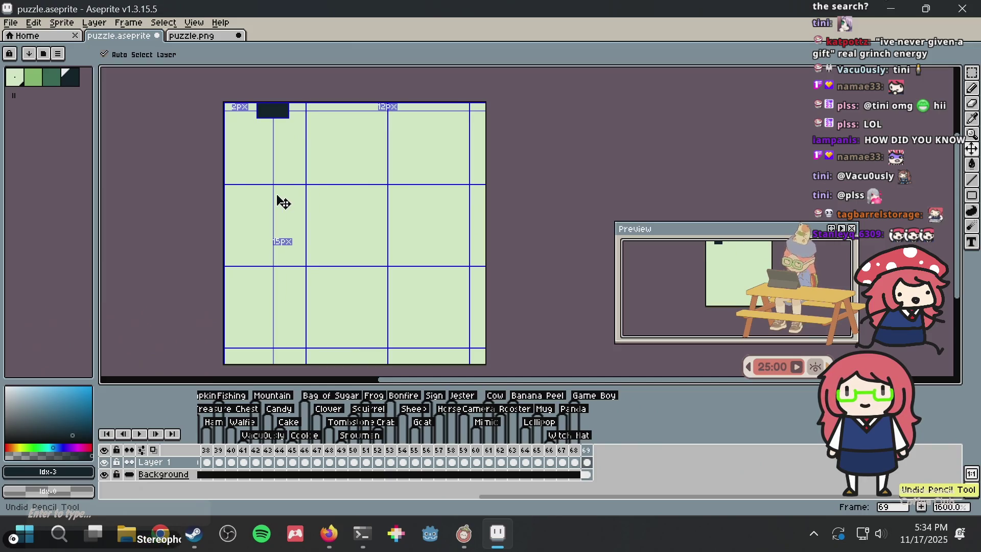
key(ctrl+z)
key(b)
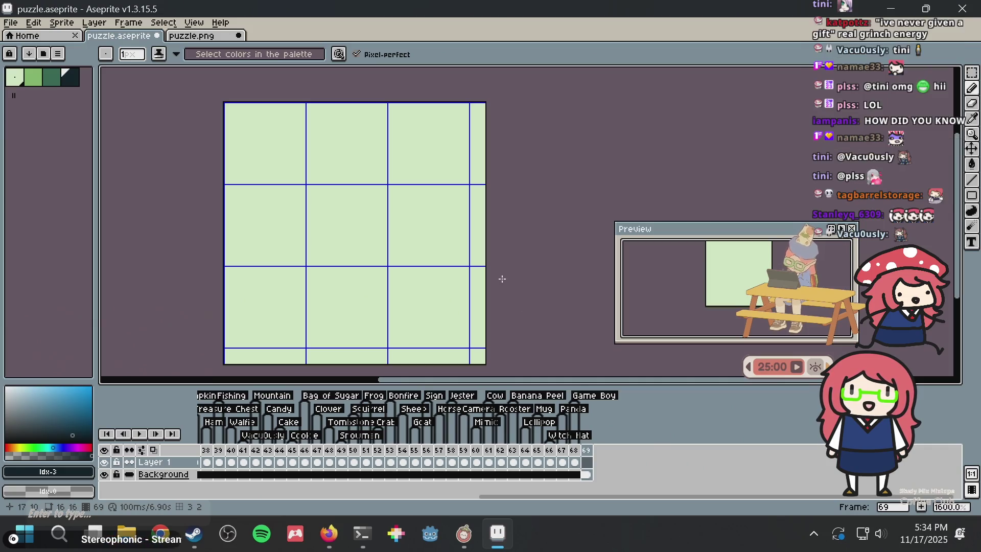
drag(292, 136, 466, 136)
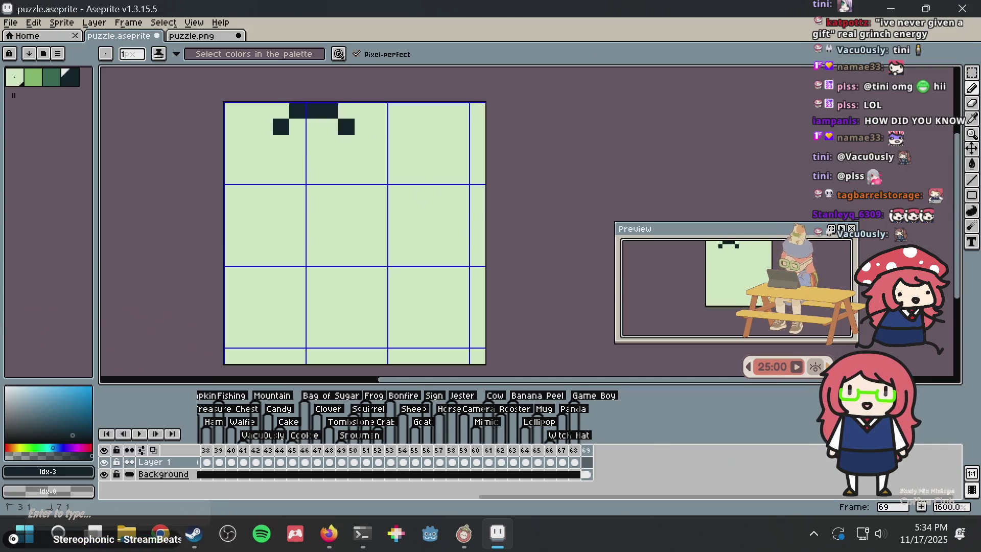
key(ctrl+z)
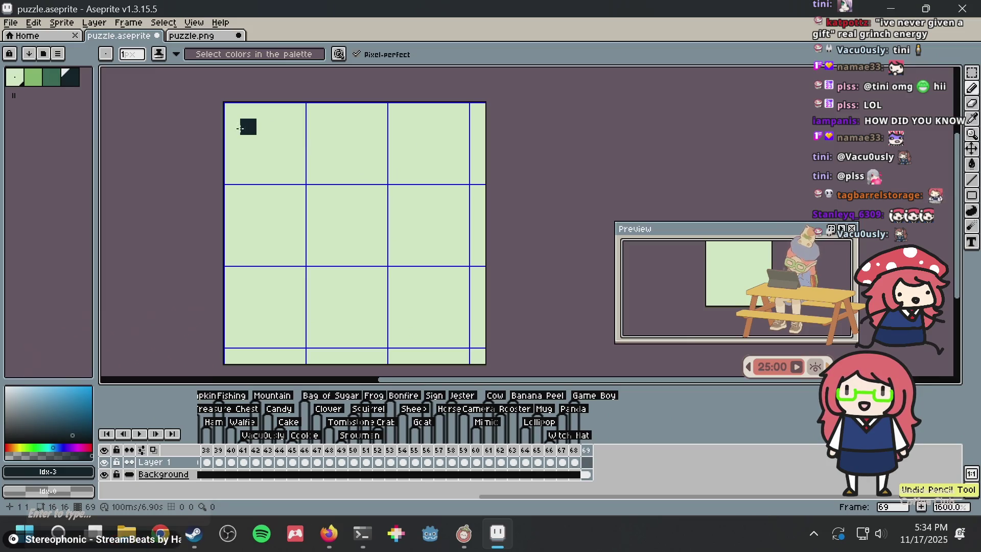
click(232, 156)
drag(238, 137, 269, 114)
key(ctrl+z)
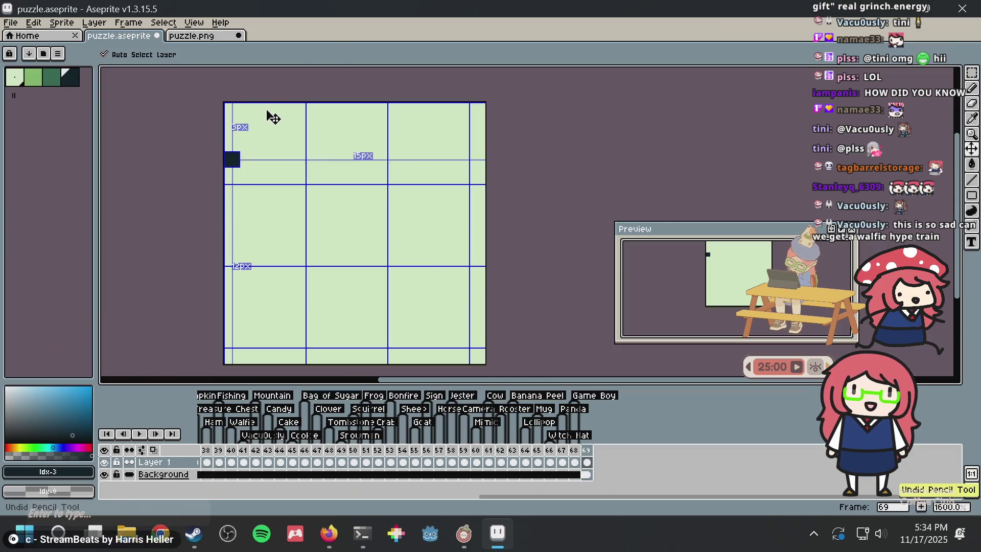
key(ctrl+z)
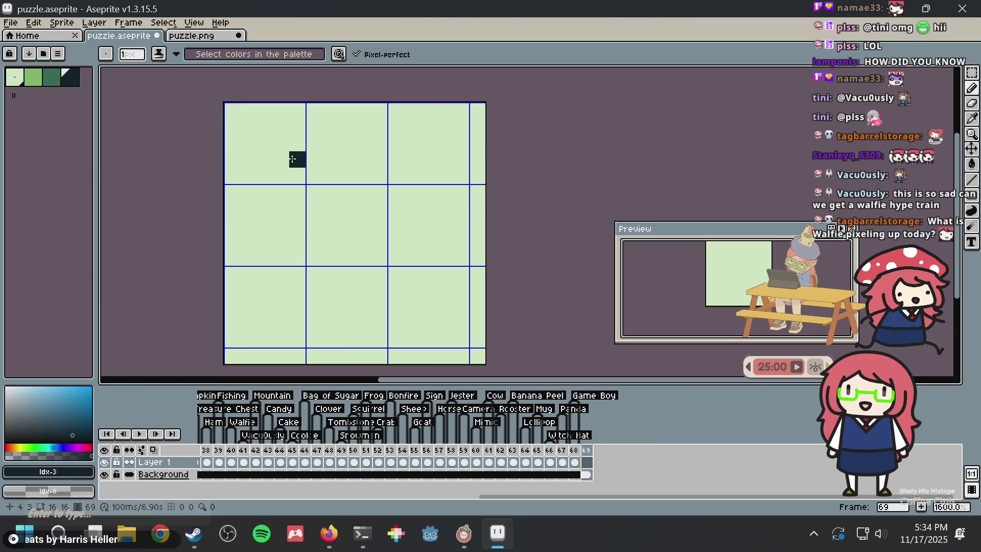
- In tmux window 2, recall 'bazel run //:emulator' from fish history and run it
click(361, 533)
key(ctrl+b)
key(2)
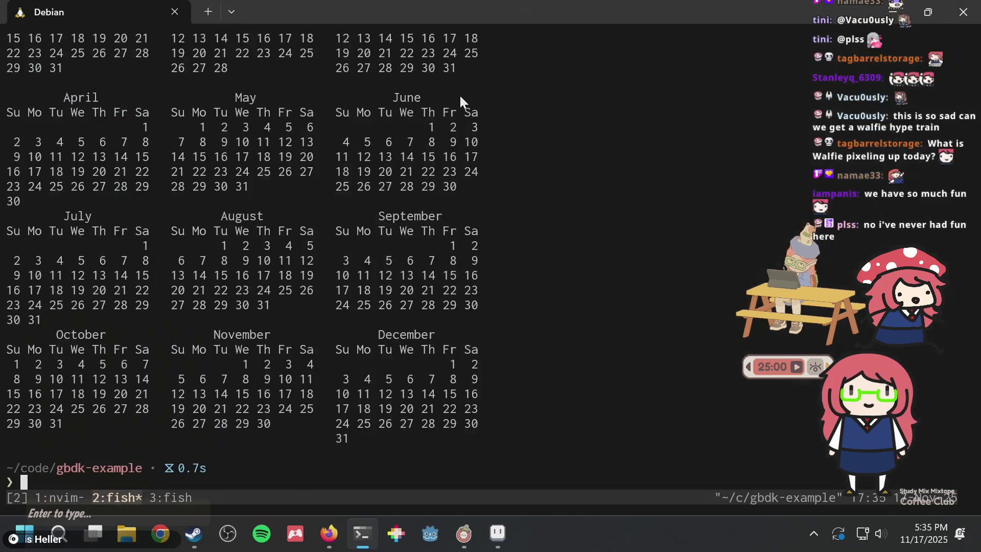
key(ctrl+r)
text(r)
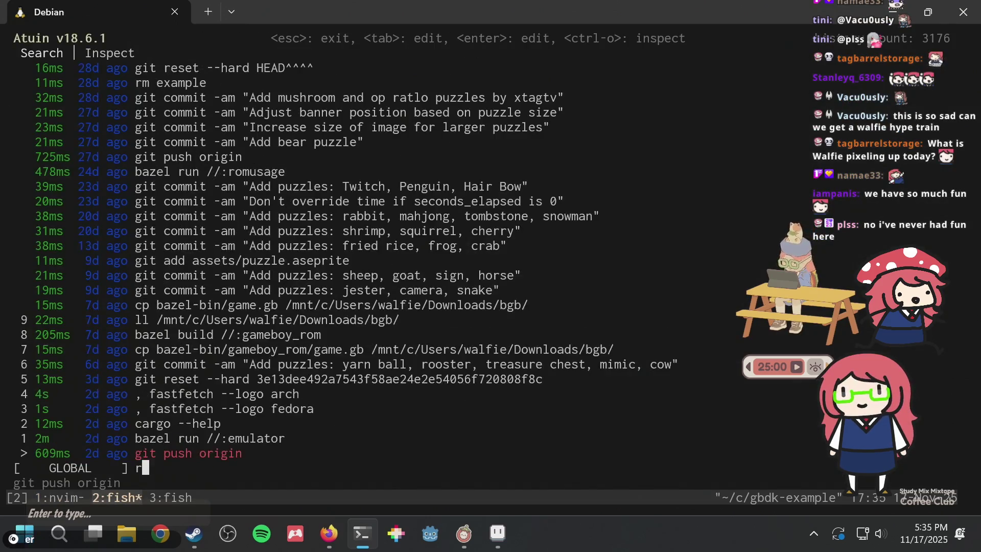
text(un)
key(Return)
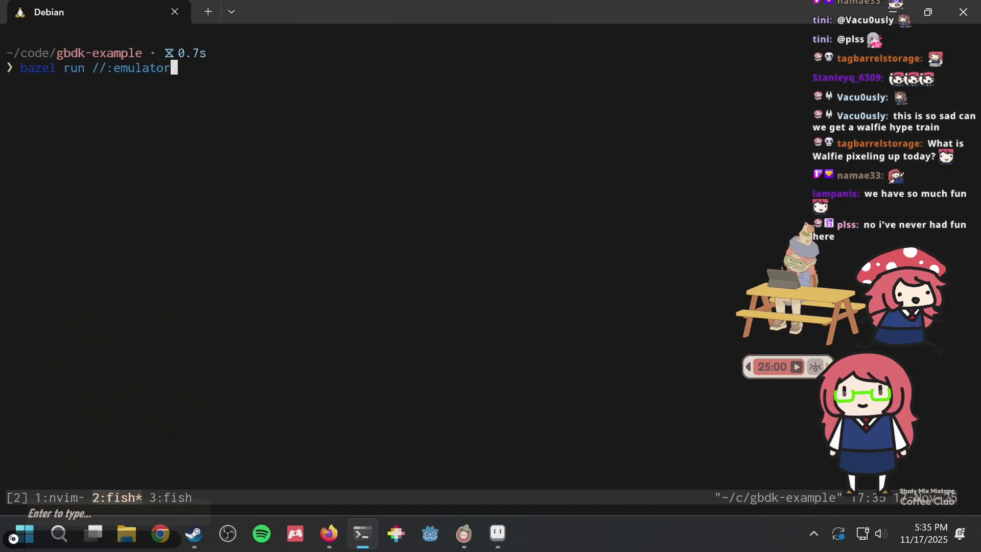
key(Return)
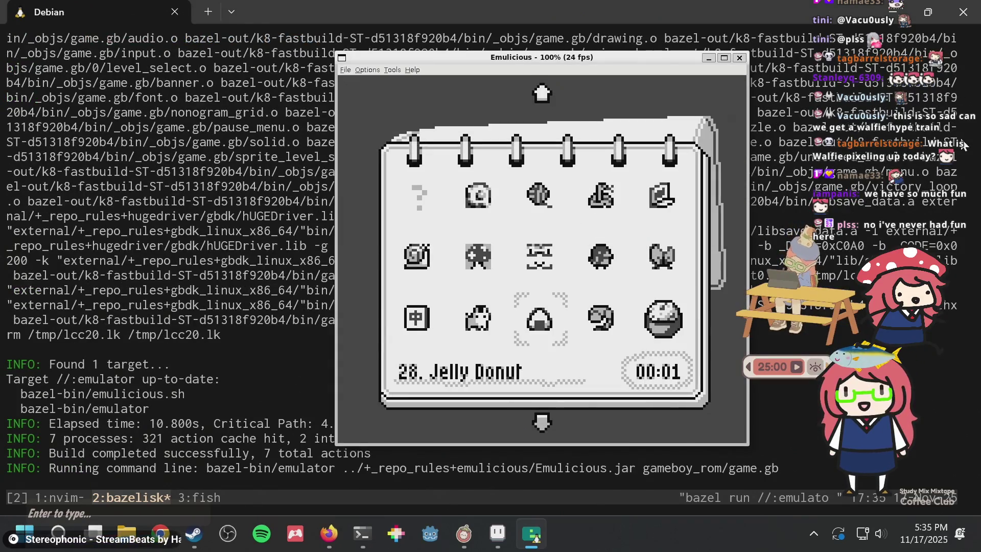
- Navigate the puzzle collection to entry 68, open it, then bring Firefox forward
key(Down)
key(Down)
key(Down)
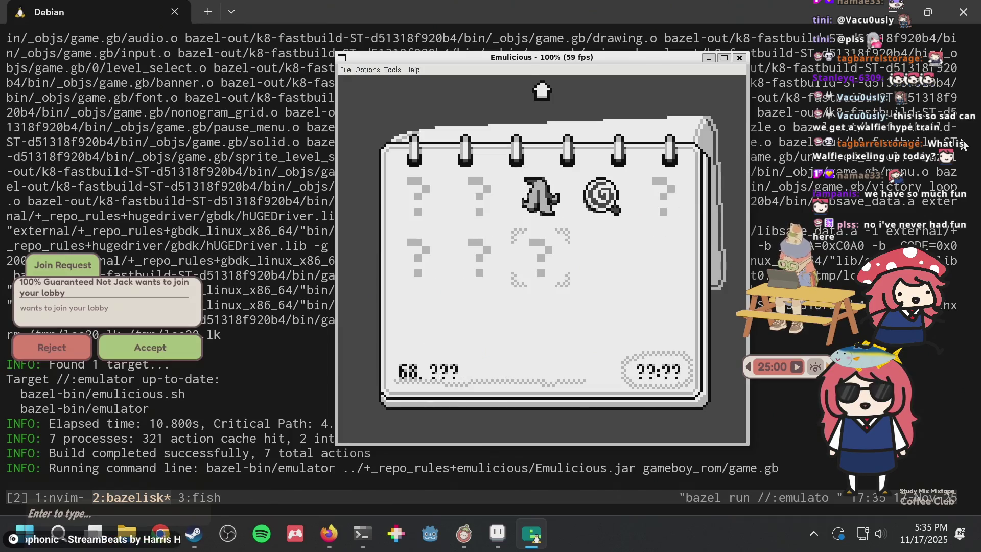
key(Down)
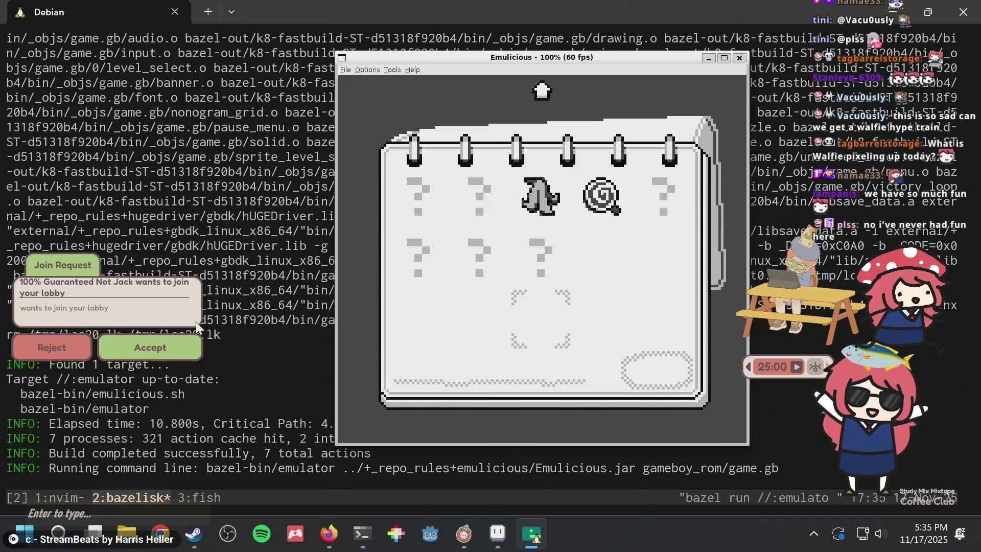
key(Up)
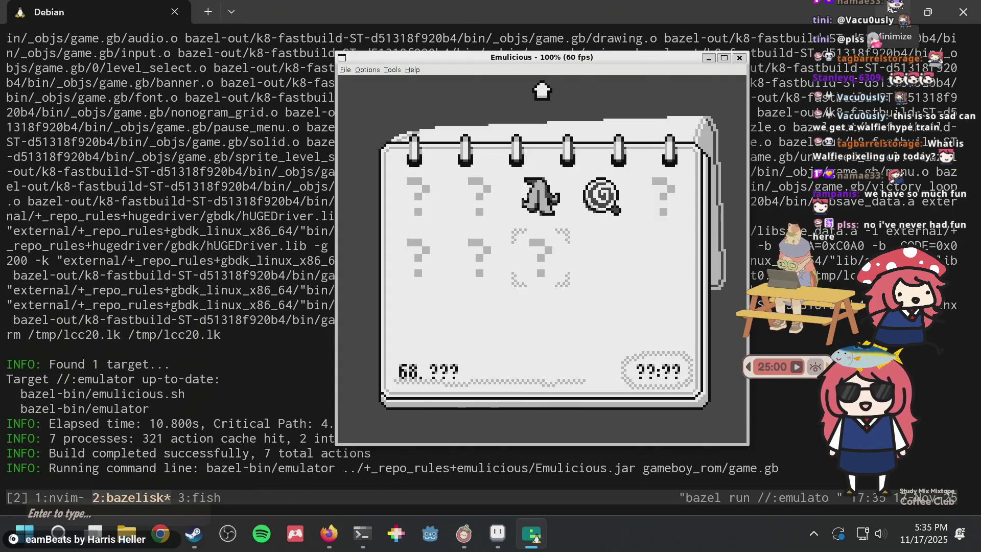
key(Up)
key(Up)
key(Up)
key(Left)
key(Left)
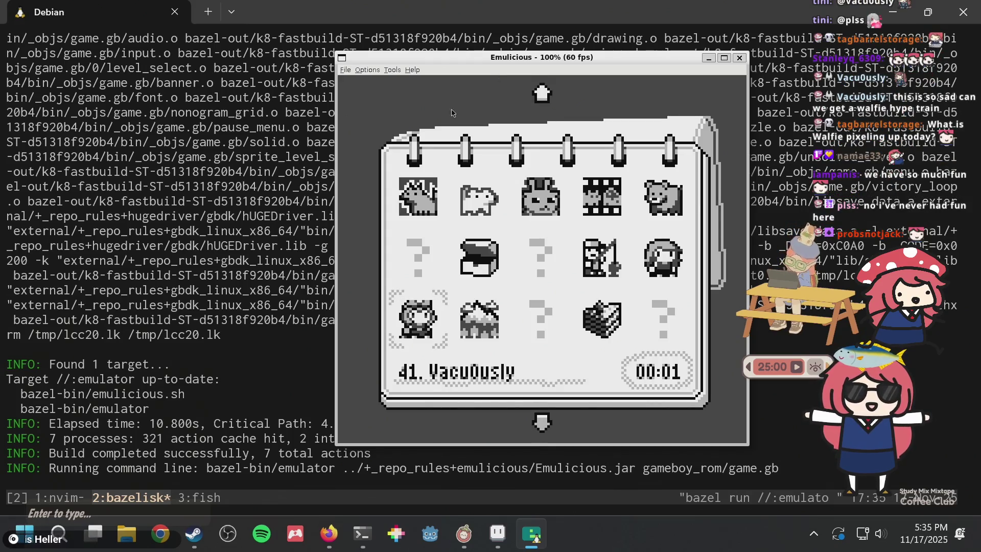
key(Up)
key(Down)
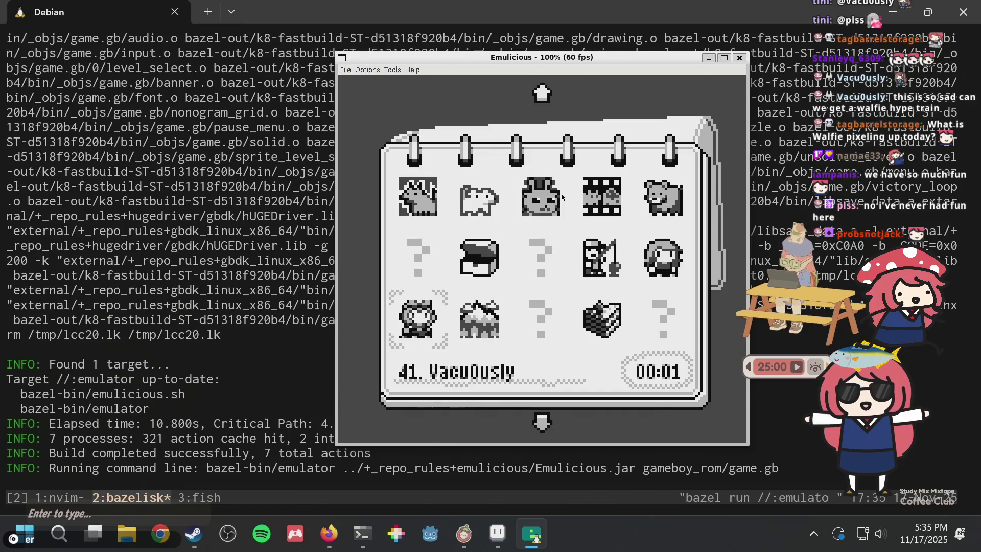
key(Right)
key(Right)
key(Right)
key(Down)
key(Down)
key(Down)
key(Down)
key(Down)
key(Left)
key(x)
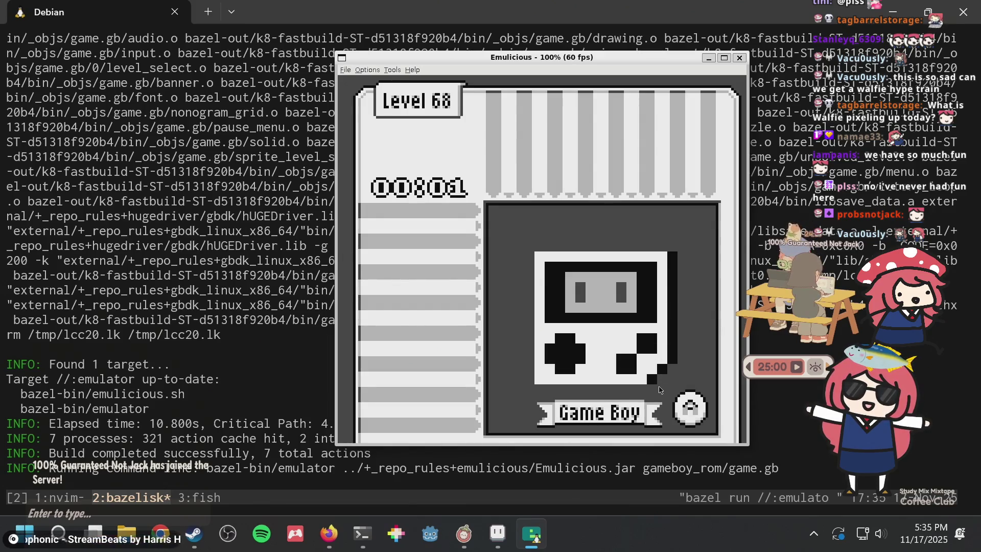
click(336, 532)
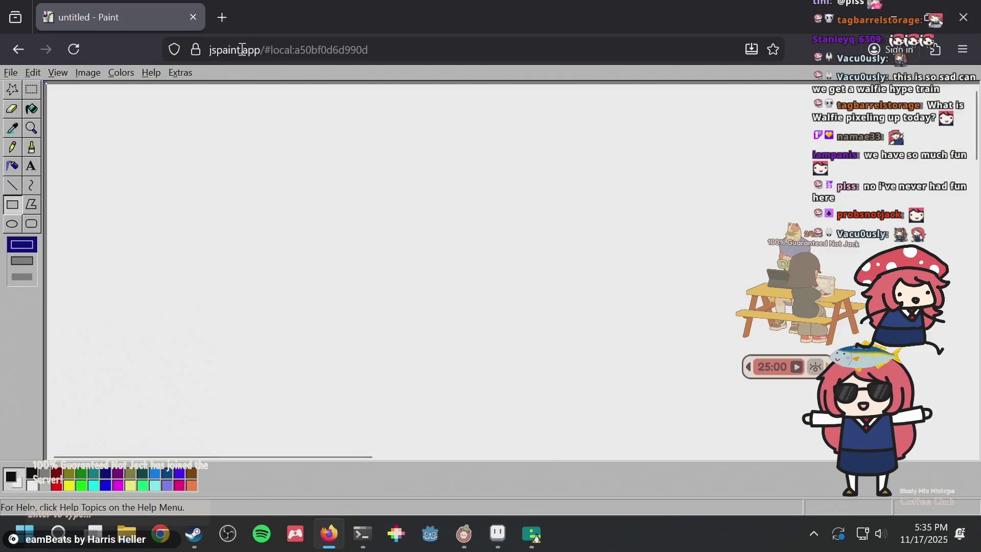
- In a new tab, search 'gameboy' and open the Game Boy Wikipedia article
click(221, 17)
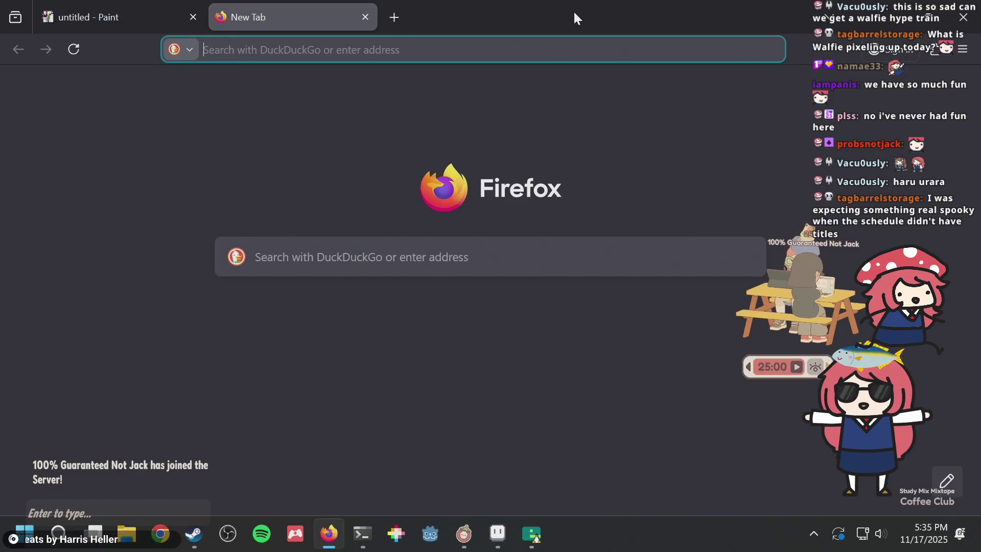
text(gameboy)
key(Return)
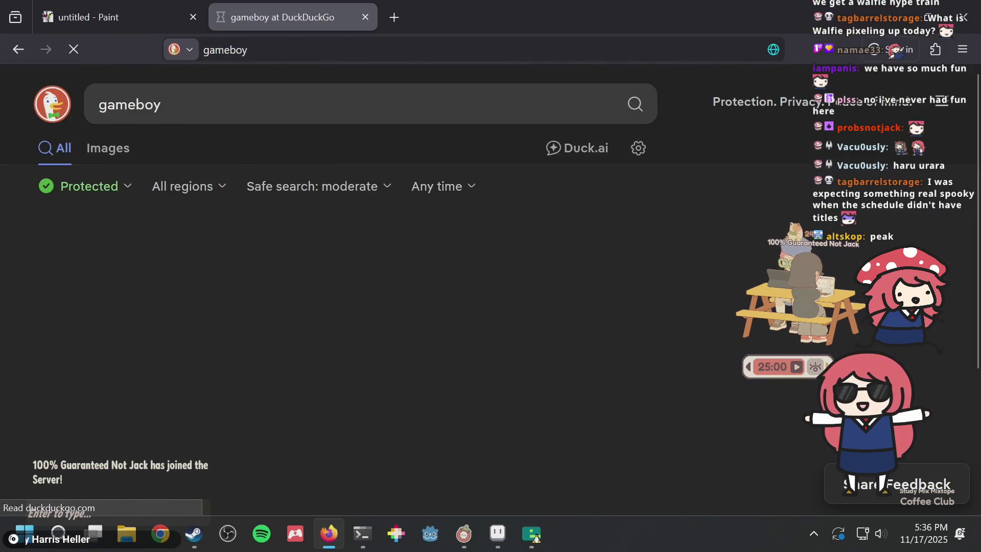
click(79, 266)
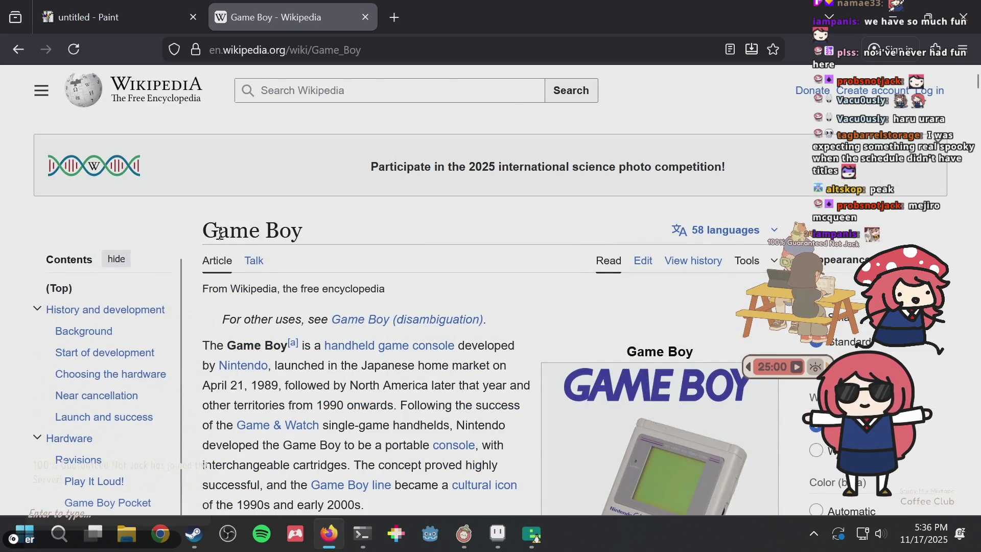
key(ctrl+a)
click(215, 235)
triple_click(211, 236)
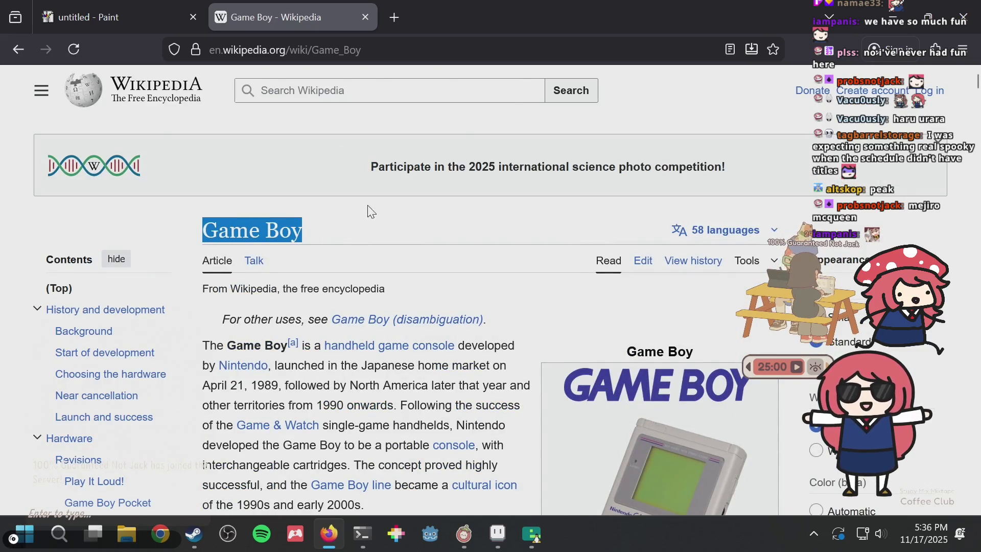
click(373, 226)
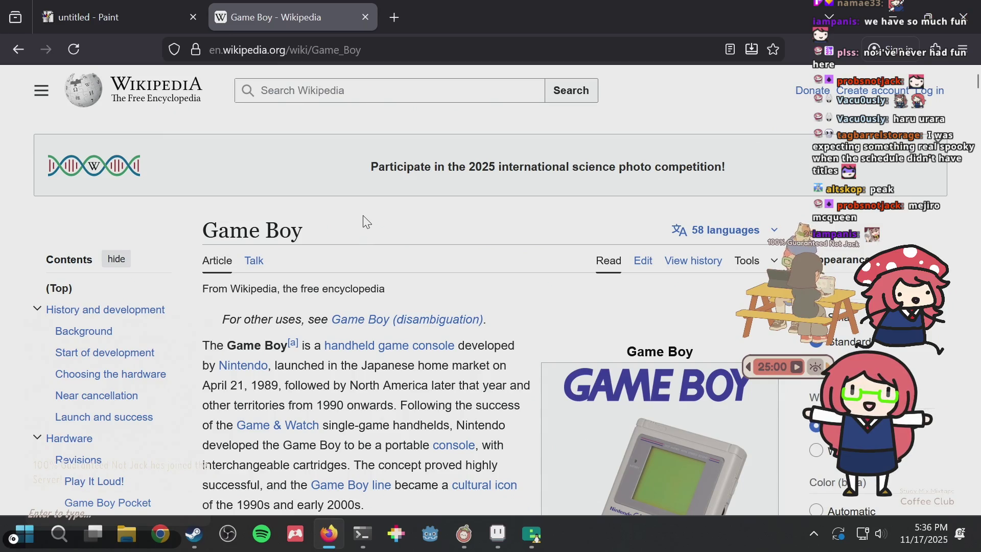
- Return the emulator to the puzzle collection menu, then bring puzzle.aseprite forward
key(alt+Tab)
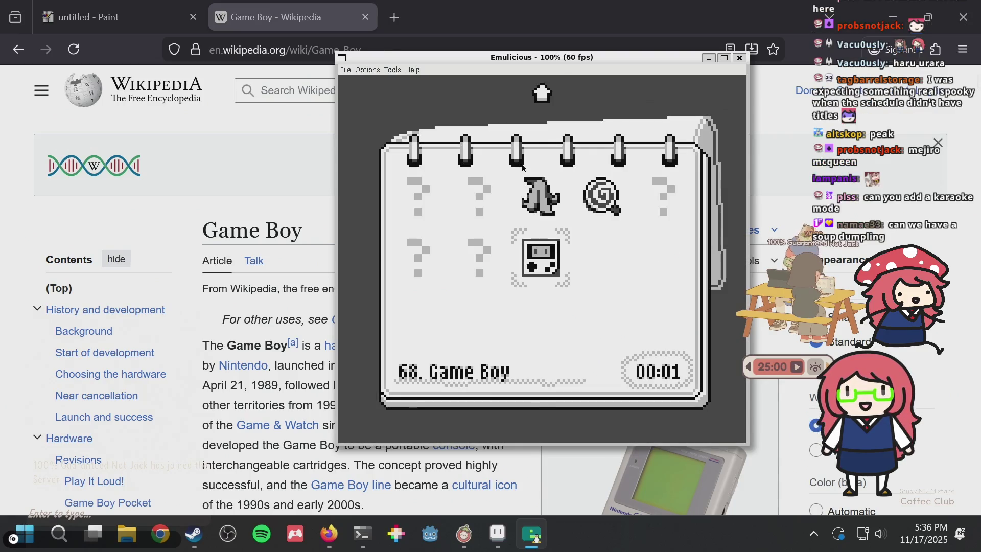
key(Down)
key(Up)
key(Up)
key(Up)
key(Up)
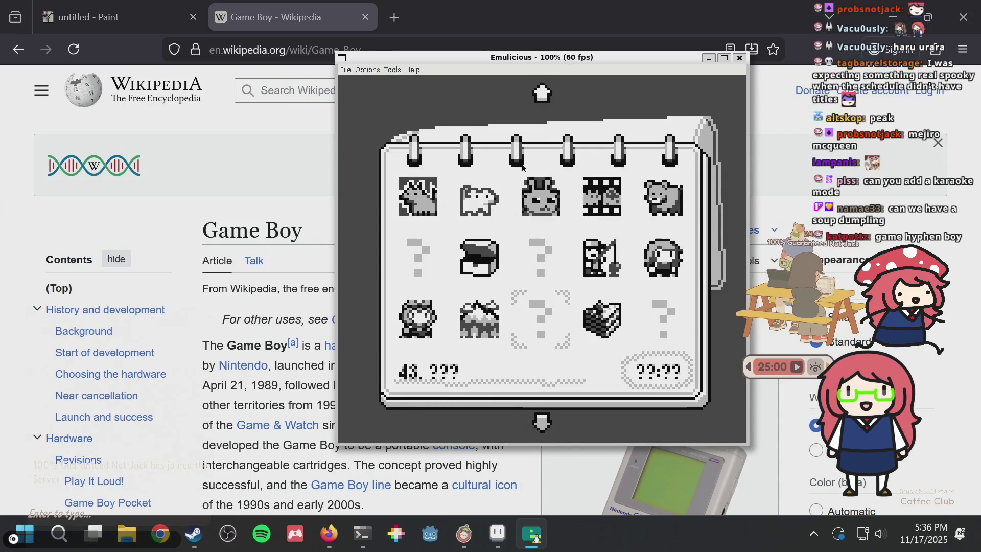
click(498, 533)
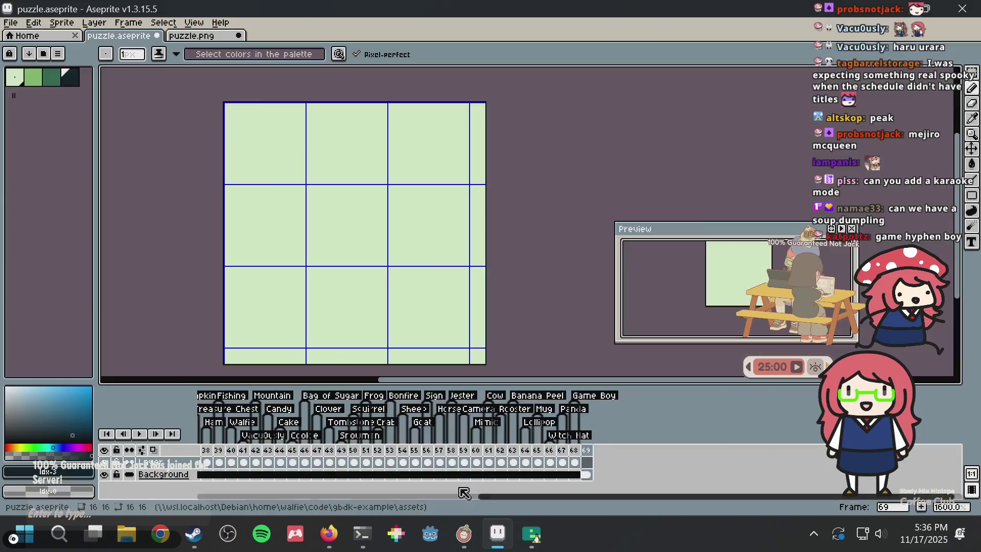
- Scroll the timeline and select frame 57 to show the horse tile
scroll(393, 467, left, 3)
scroll(392, 466, left, 3)
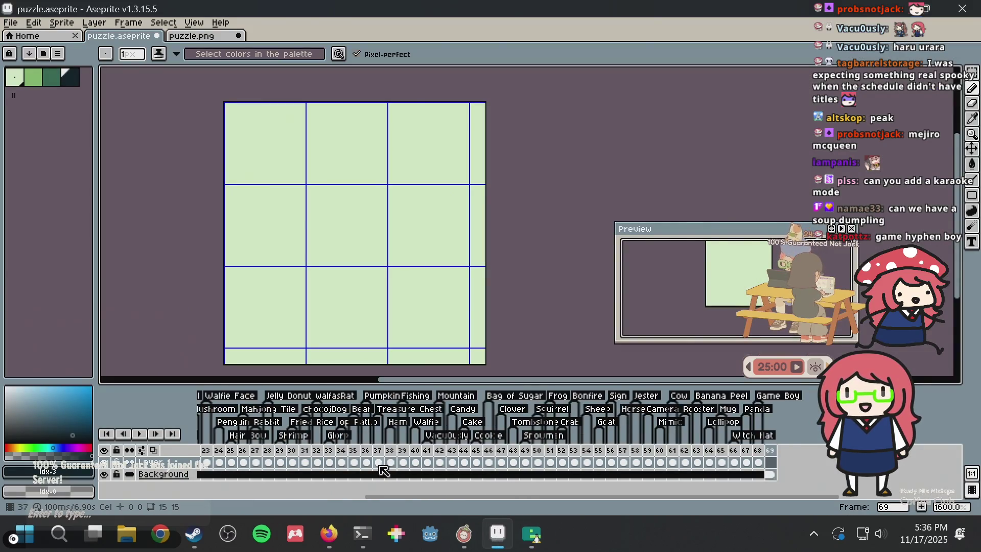
scroll(388, 465, left, 3)
scroll(384, 463, left, 3)
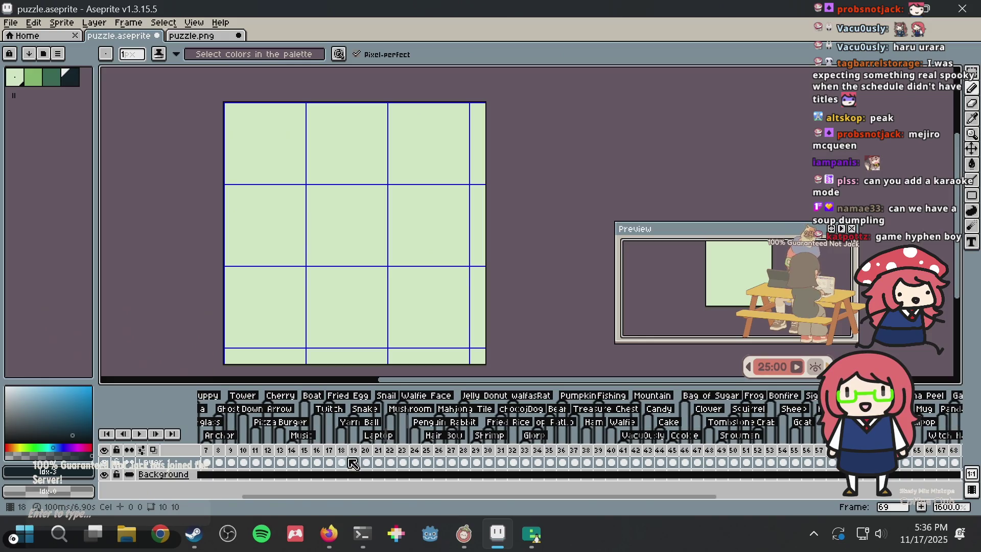
scroll(357, 460, right, 2)
scroll(355, 458, right, 3)
scroll(355, 458, right, 3)
scroll(352, 455, right, 3)
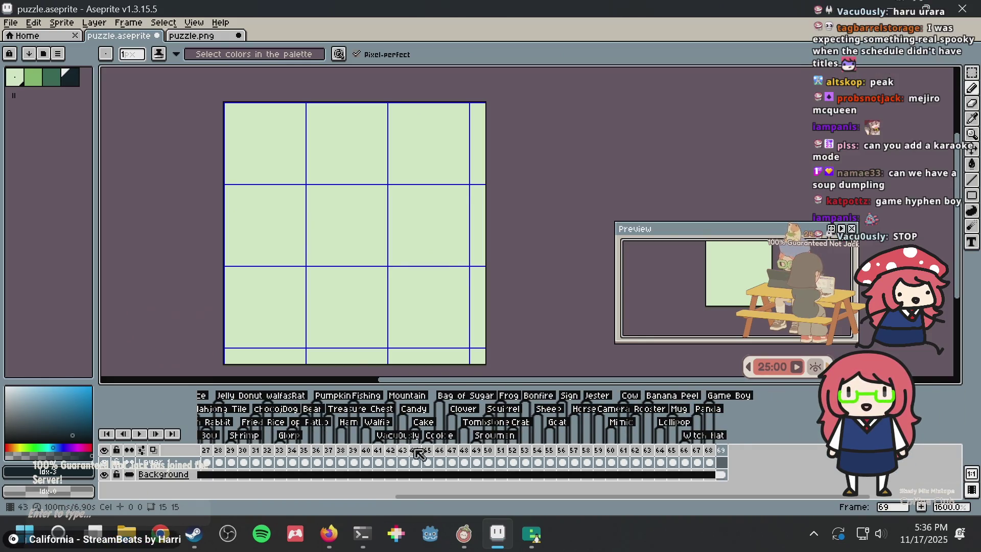
click(575, 462)
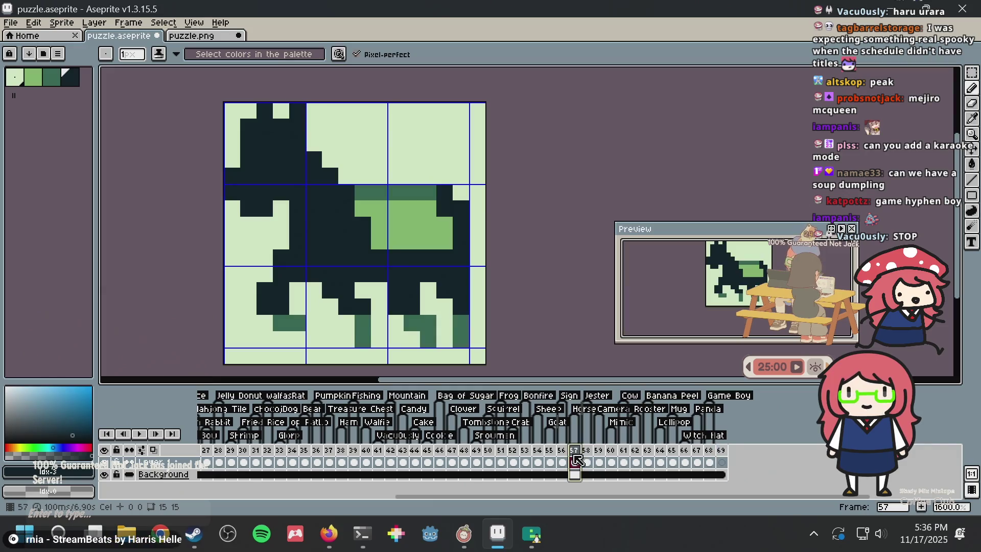
- In Emulicious, move the album selection to entry 57
key(Up)
key(Up)
key(Down)
key(Down)
key(Down)
key(Down)
key(Down)
key(Down)
key(Up)
key(Left)
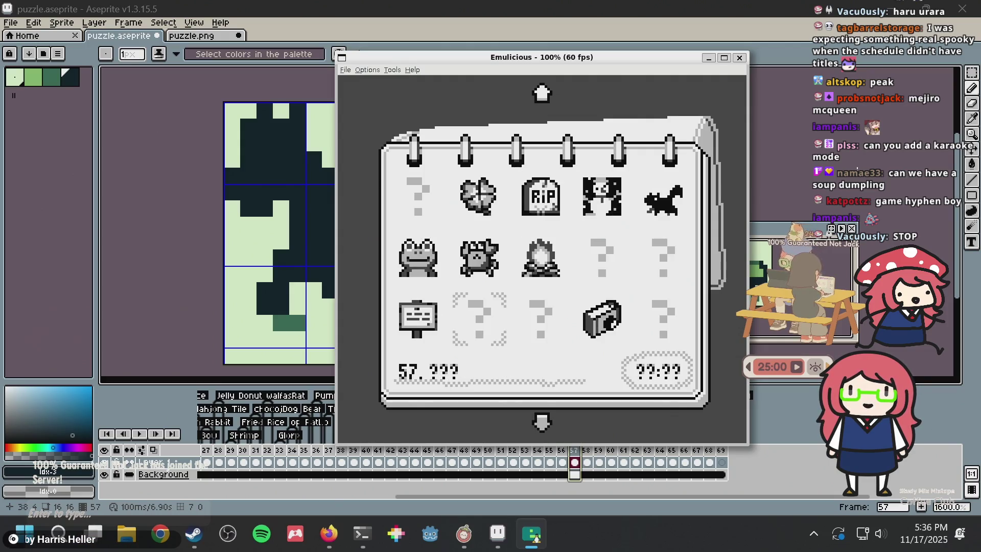
- Start puzzle 57, the Horse, with the A button
key(a)
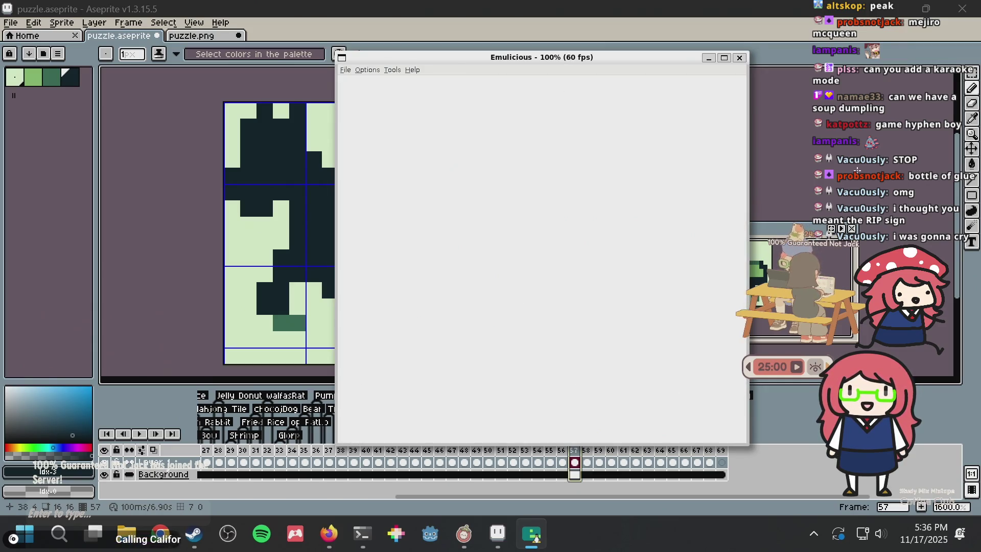
- Leave the solved Horse for the album and move the selection to 48, Tombstone
key(Up)
key(Up)
key(Right)
key(Left)
key(Right)
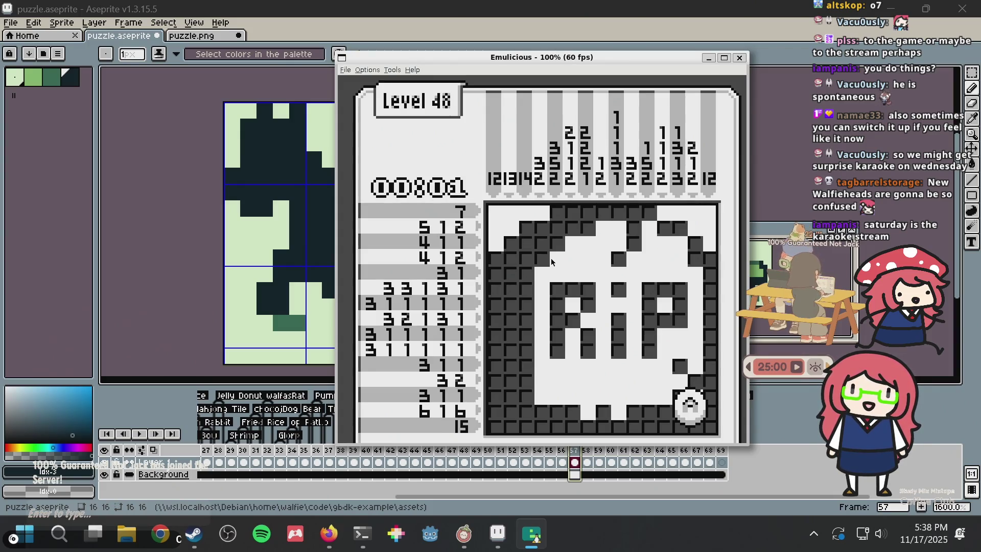
- Fill the last Tombstone cell, return to the album, and start puzzle 67
key(x)
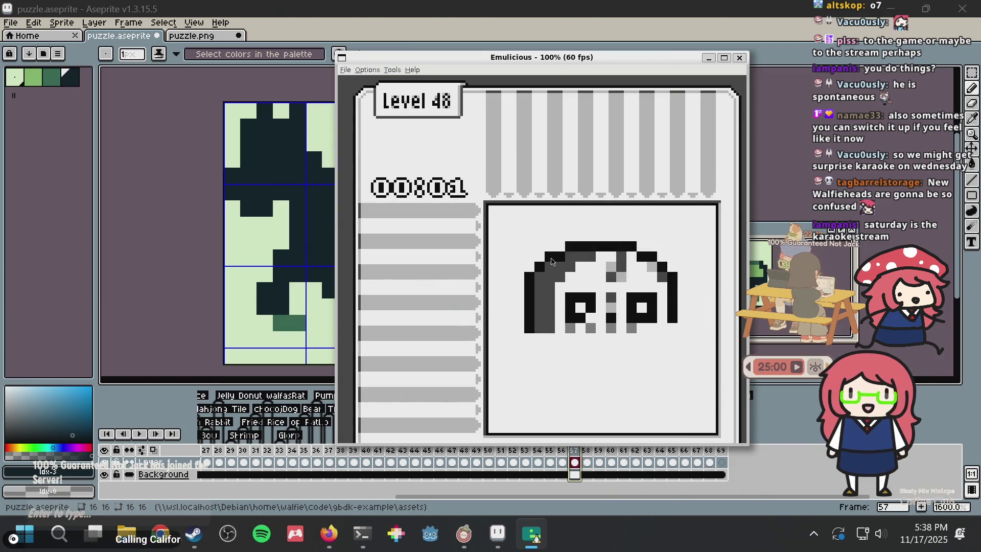
key(x)
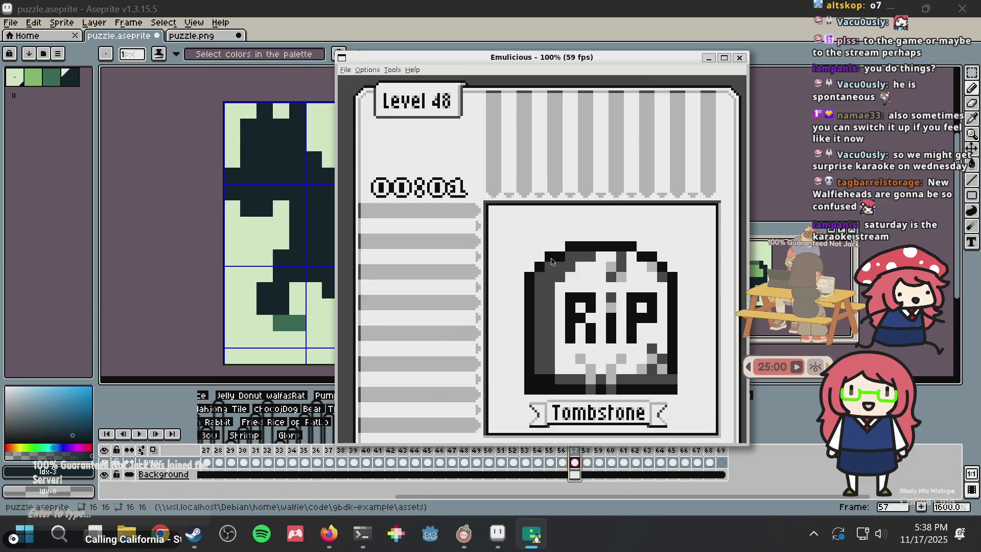
key(Down)
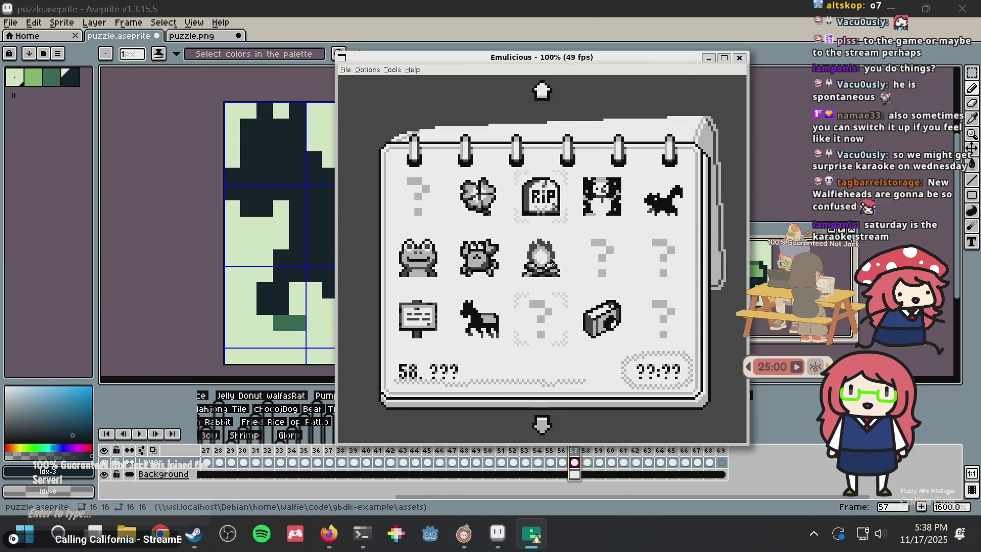
key(Down)
key(Down)
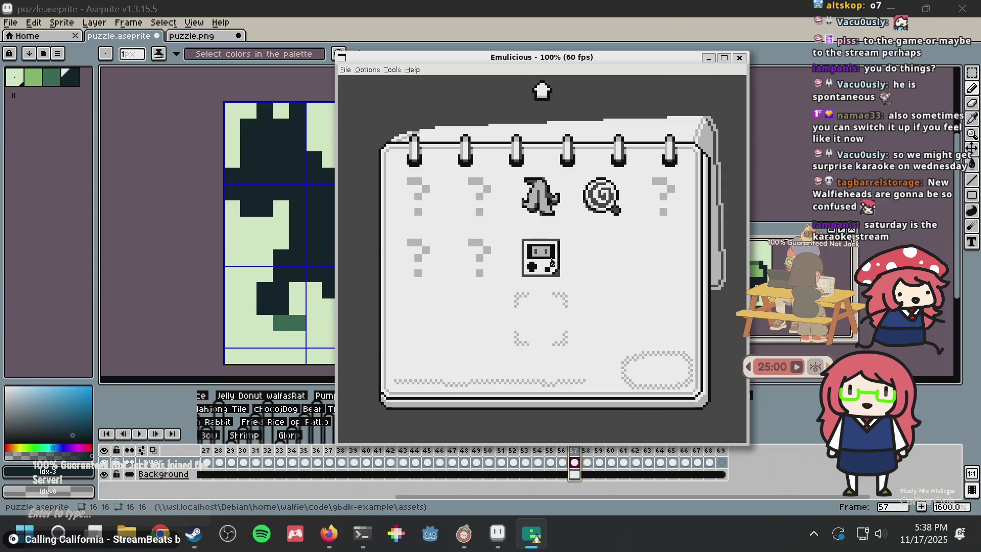
key(Left)
key(Up)
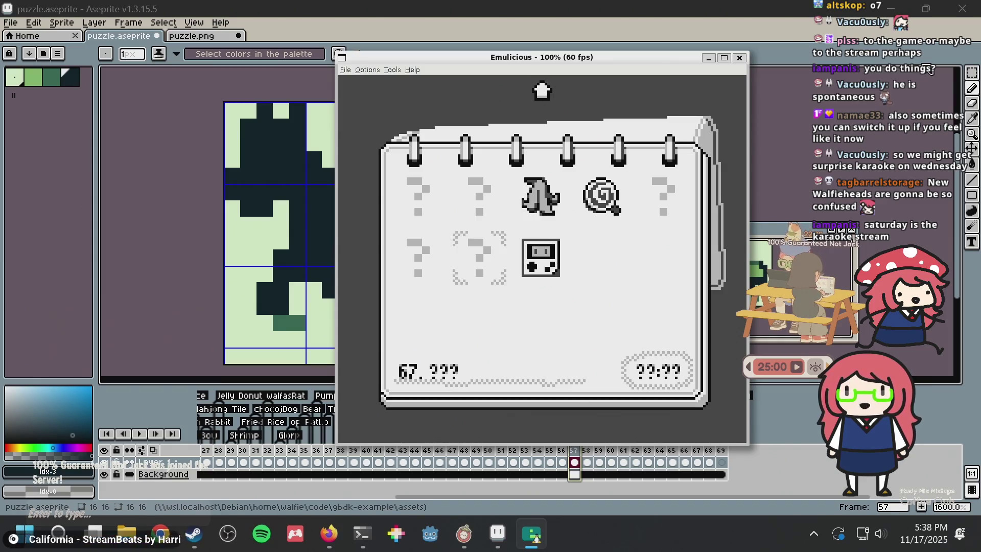
key(x)
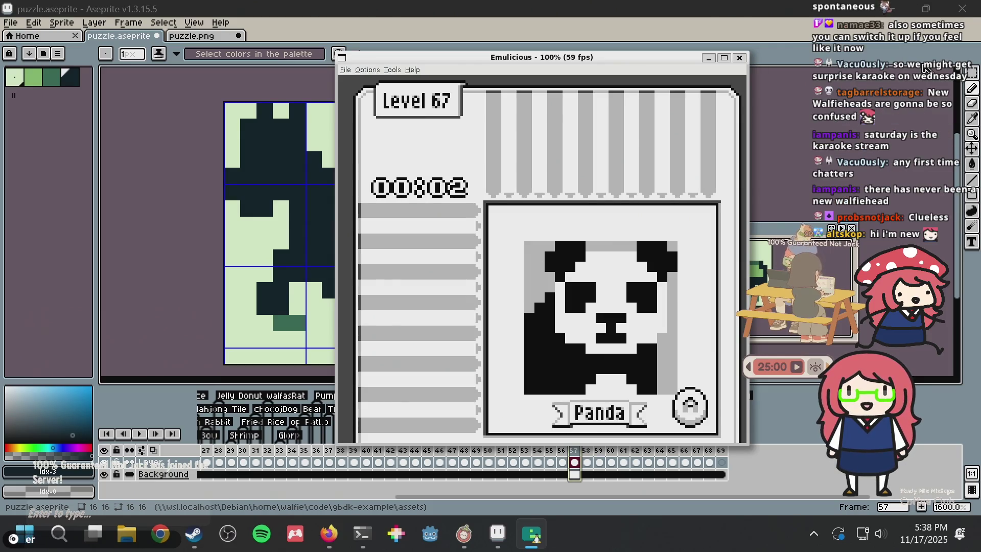
- Leave the solved Panda, browse the album to entry 60, and start it
key(a)
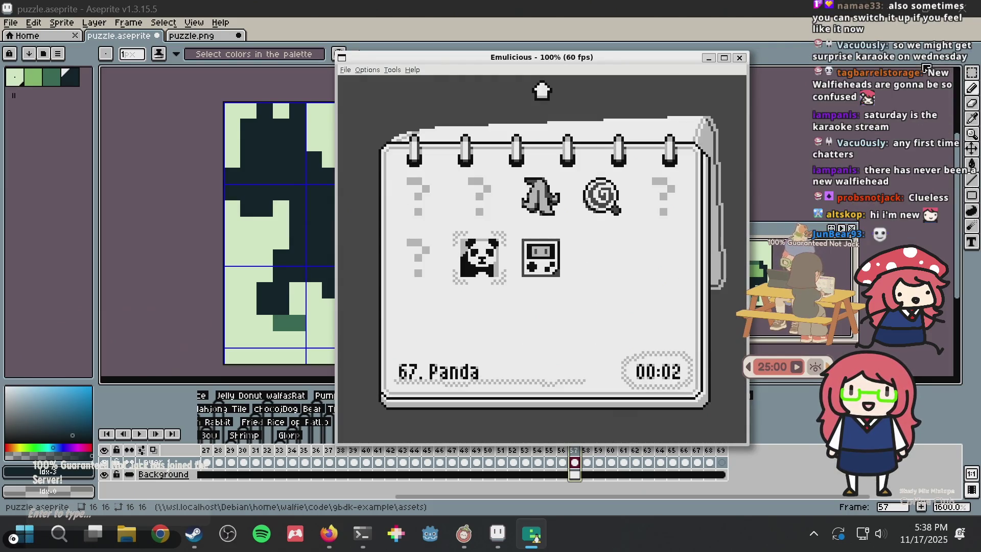
key(Up)
key(Up)
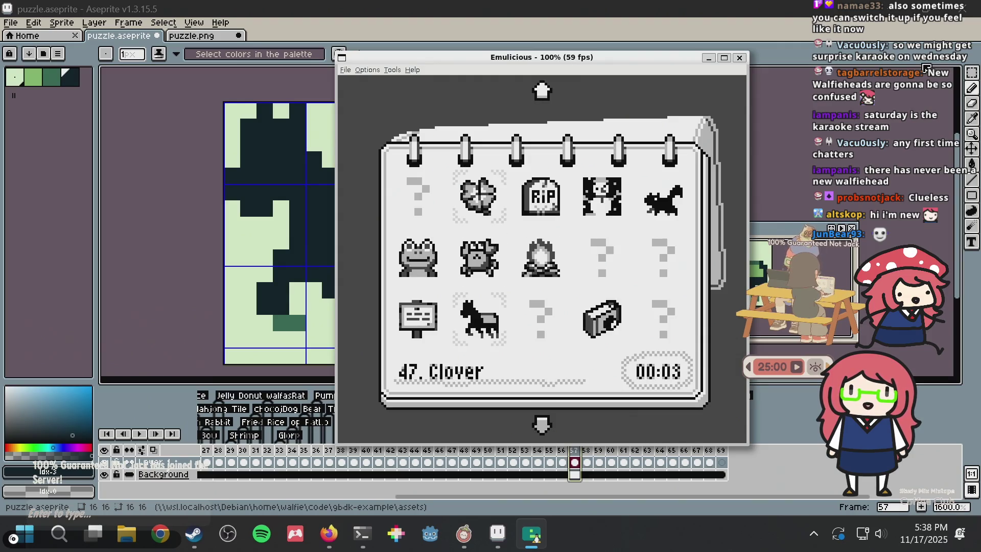
key(Up)
key(Up)
key(Up)
key(Up)
key(Up)
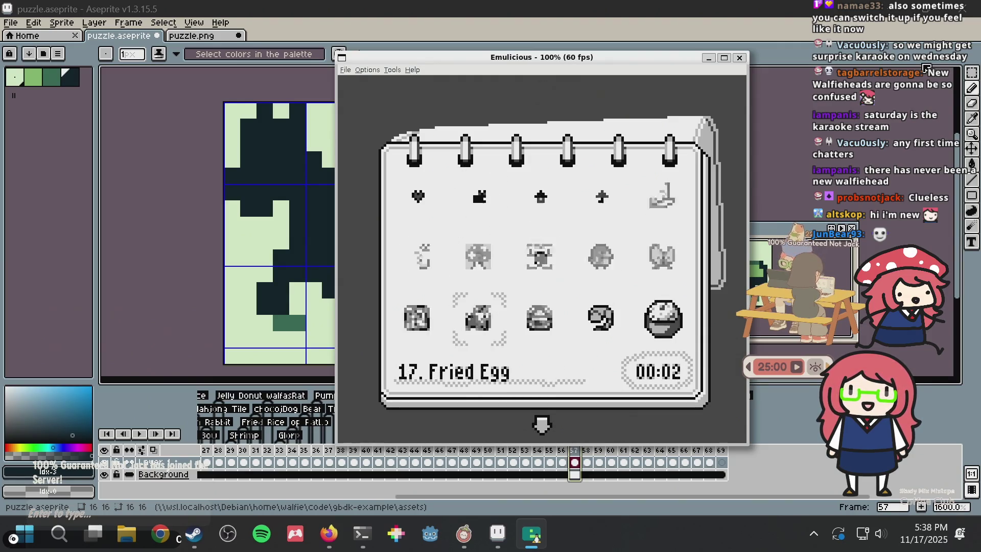
key(Up)
key(Up)
key(Up)
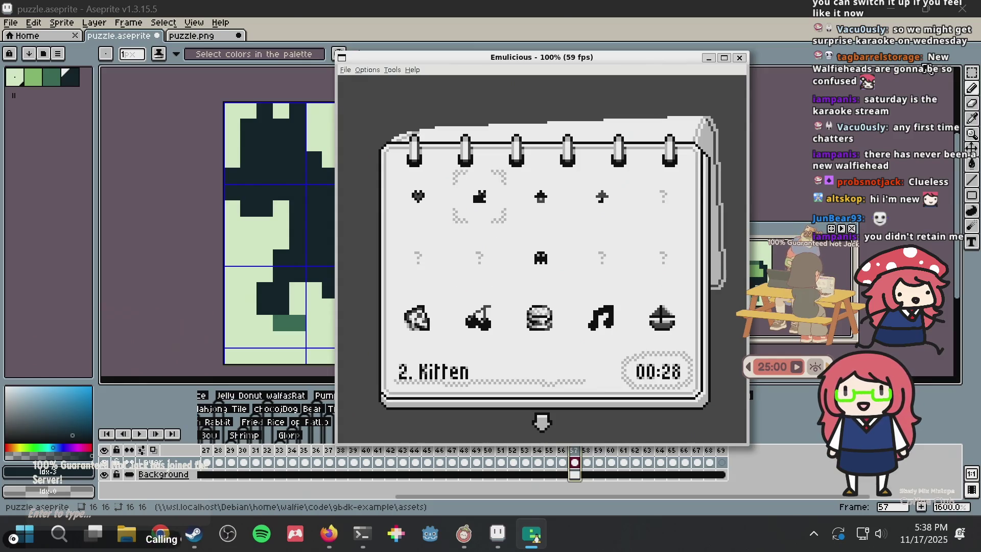
key(Down)
key(Down)
key(Down)
key(Down)
key(Down)
key(Down)
key(Down)
key(Down)
key(Down)
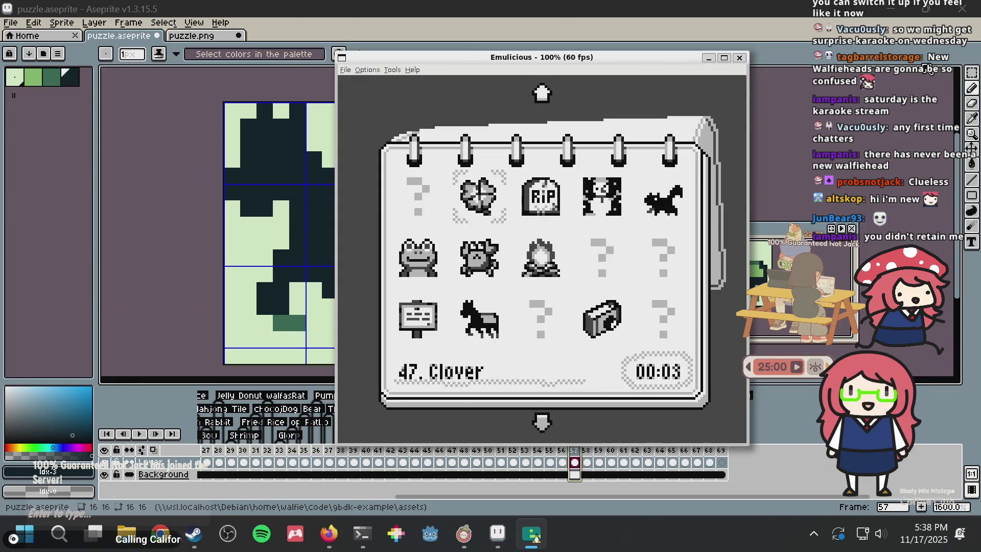
key(Down)
key(Down)
key(Down)
key(Down)
key(Left)
key(Left)
key(Left)
key(Left)
key(Left)
key(Left)
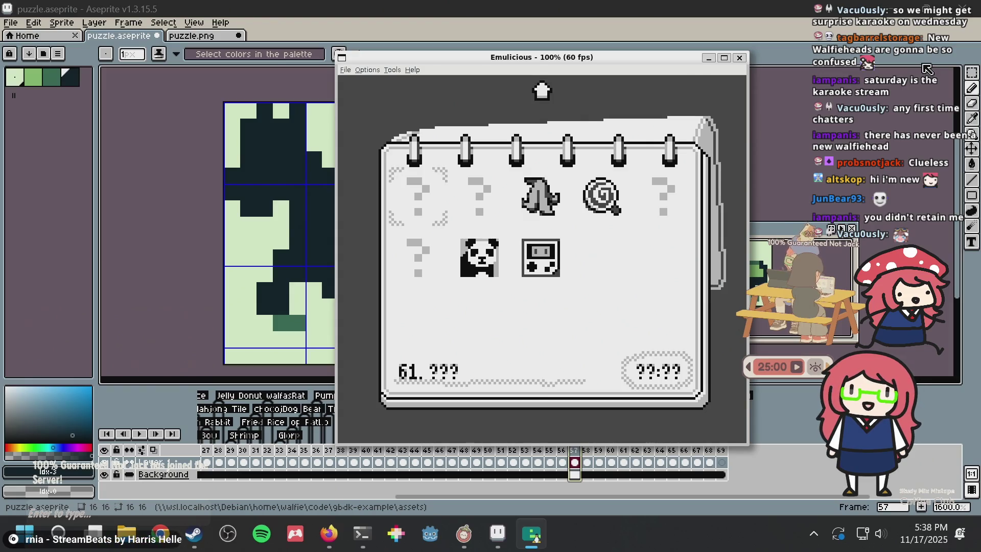
key(Up)
key(Down)
key(Down)
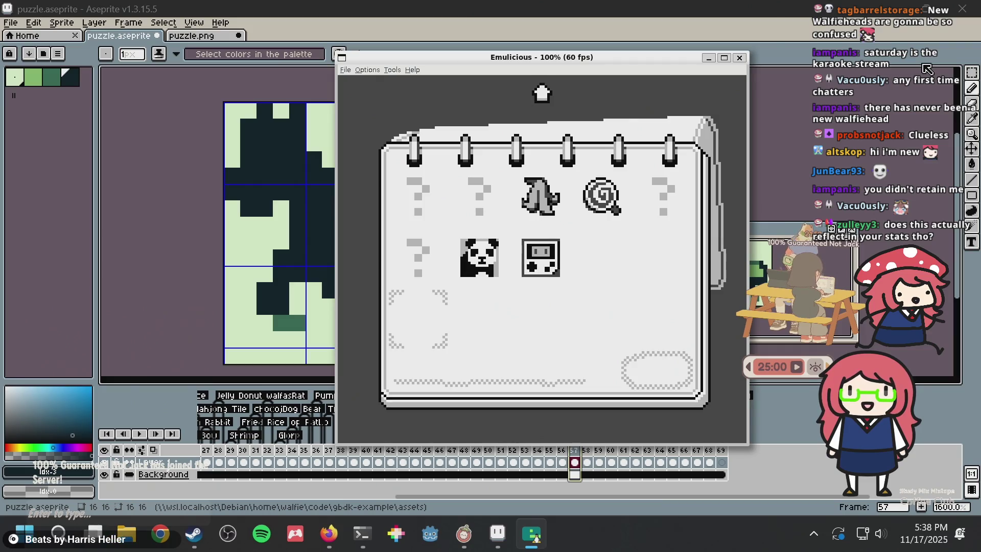
key(Up)
key(Right)
key(Right)
key(Right)
key(Right)
key(a)
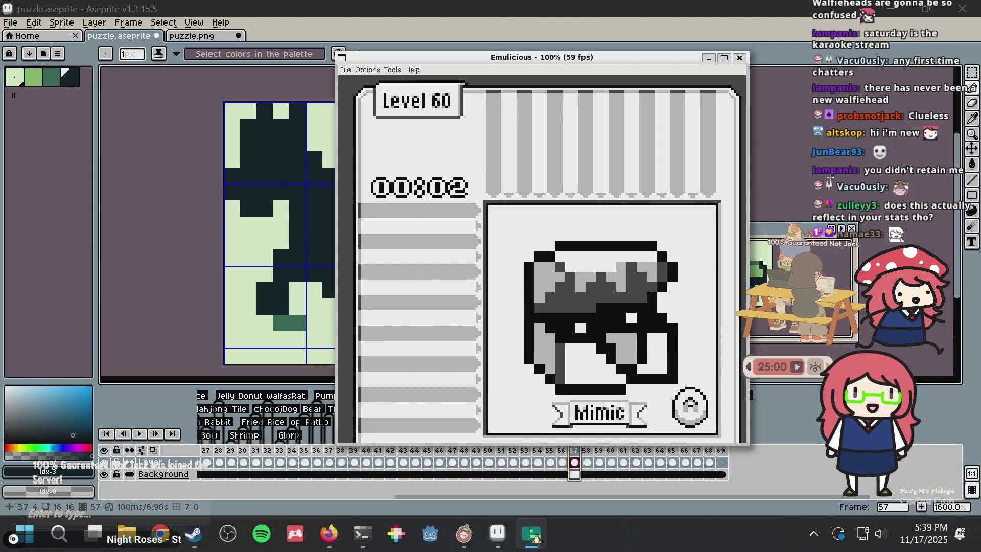
- Dismiss the solved Mimic and browse back to the page with the Game Boy icon
key(x)
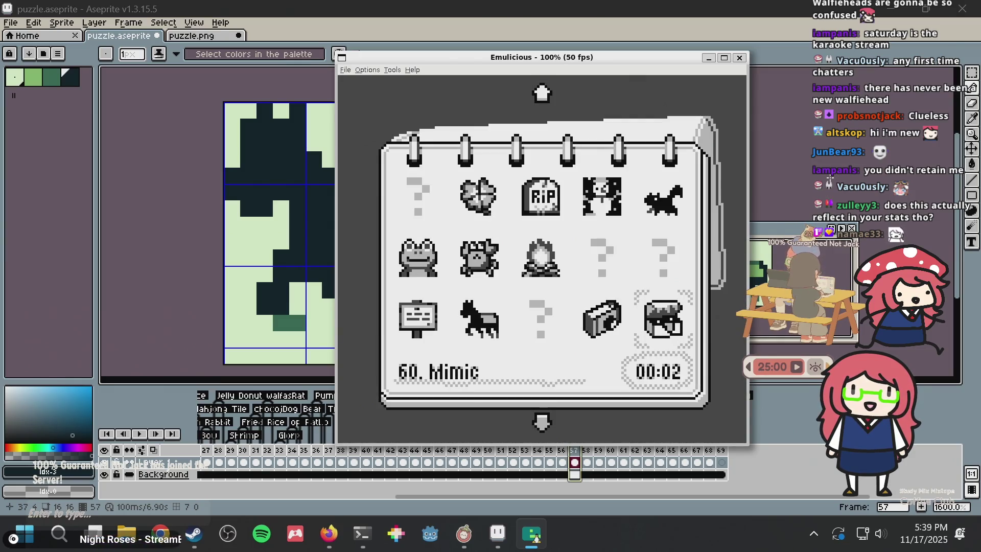
key(Right)
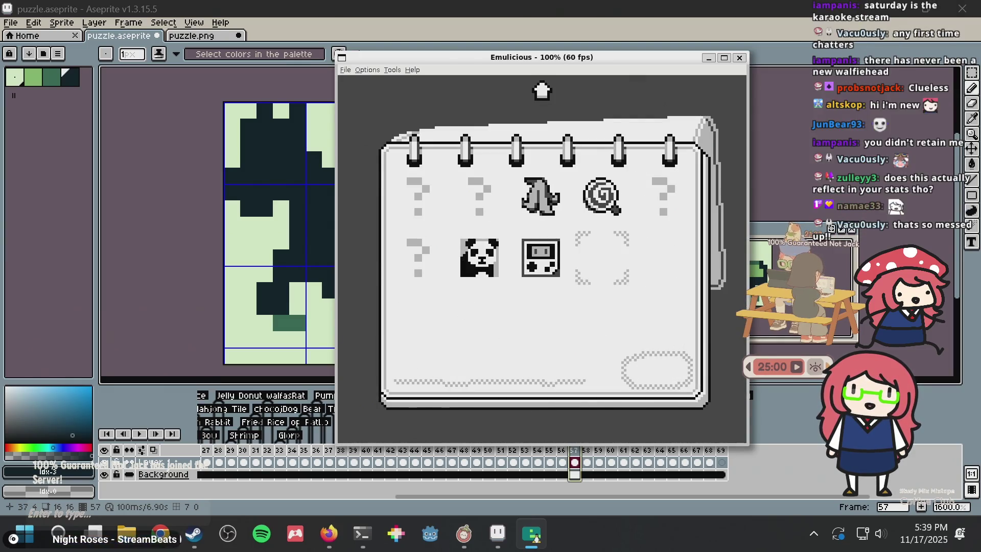
key(Left)
key(Left)
key(Up)
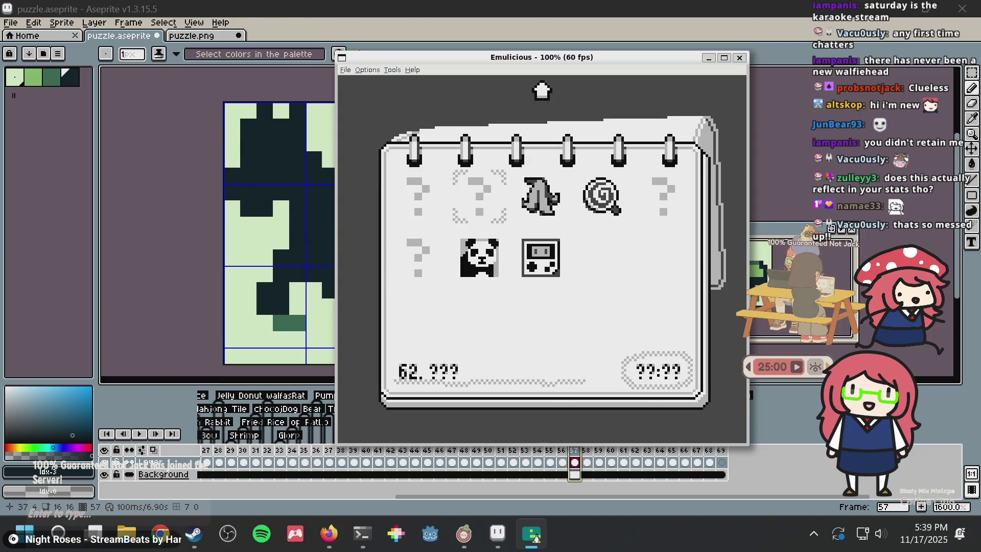
key(Up)
key(Right)
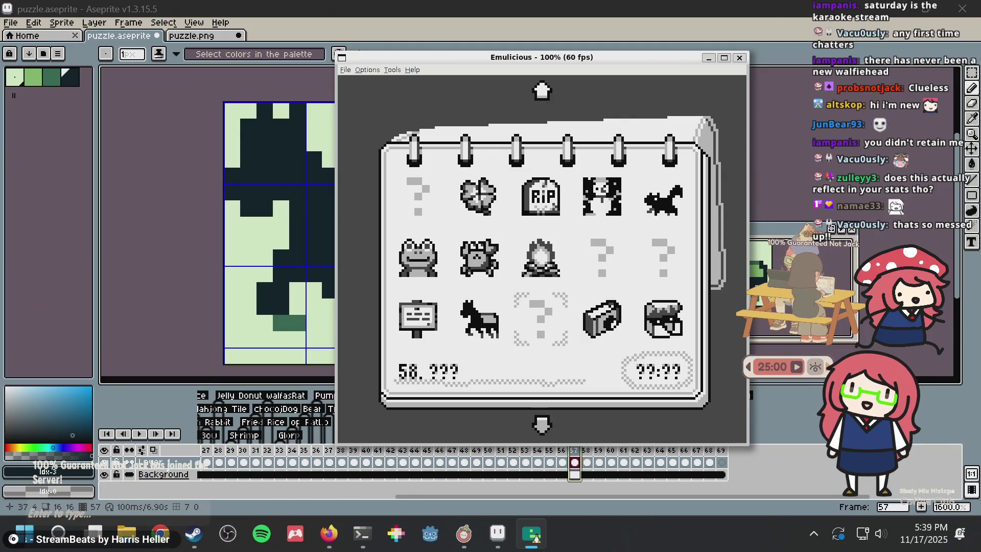
key(Down)
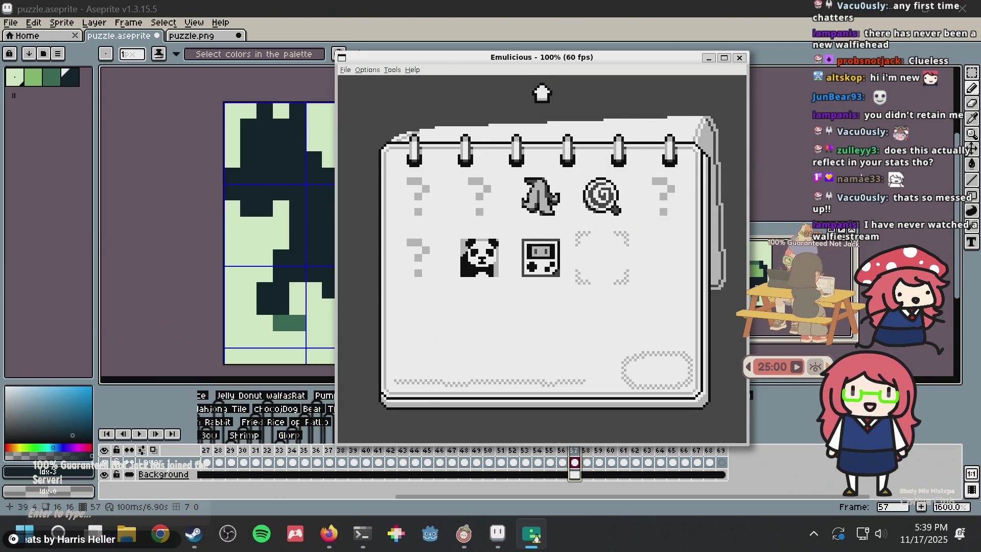
- Close Emulicious, select the blank frame 69, and save puzzle.aseprite with Ctrl+S
click(740, 58)
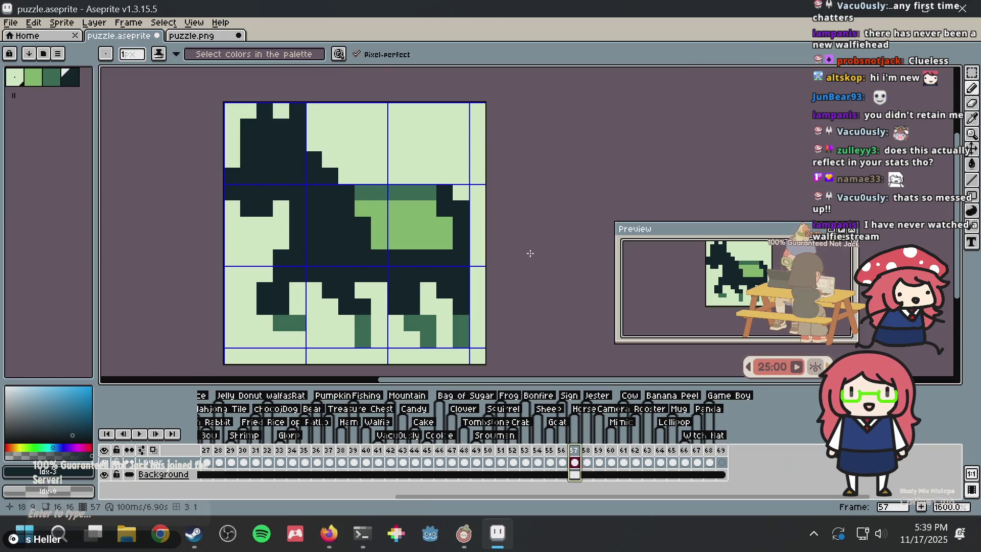
scroll(489, 203, up, 2)
key(End)
click(401, 178)
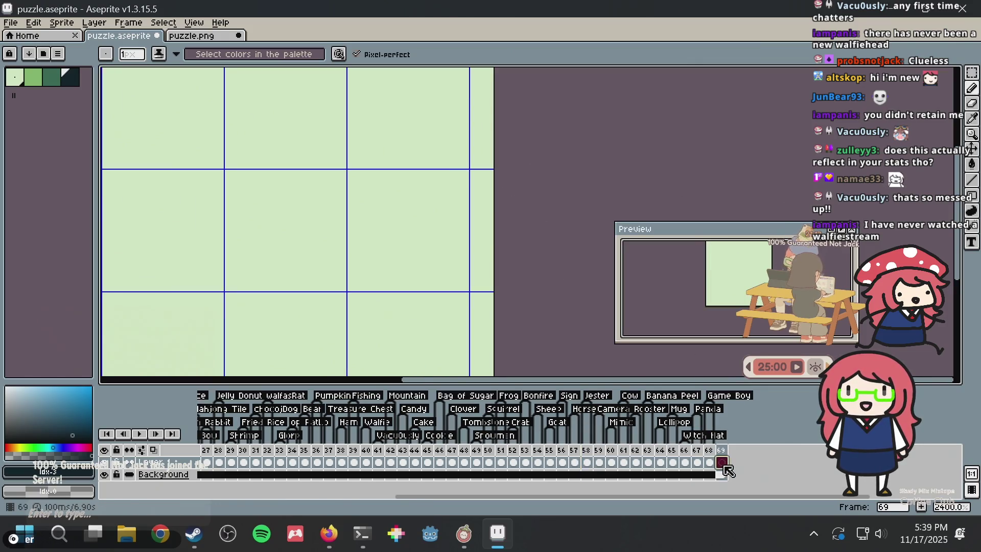
key(ctrl+z)
scroll(460, 184, left, 2)
key(ctrl+s)
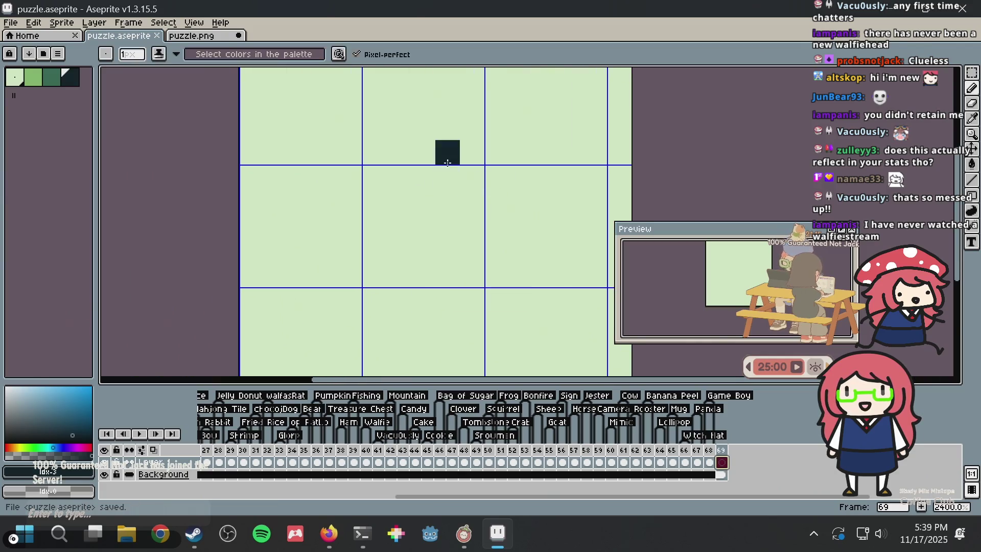
scroll(442, 171, down, 3)
scroll(397, 212, up, 2)
scroll(383, 210, up, 1)
key(v)
key(b)
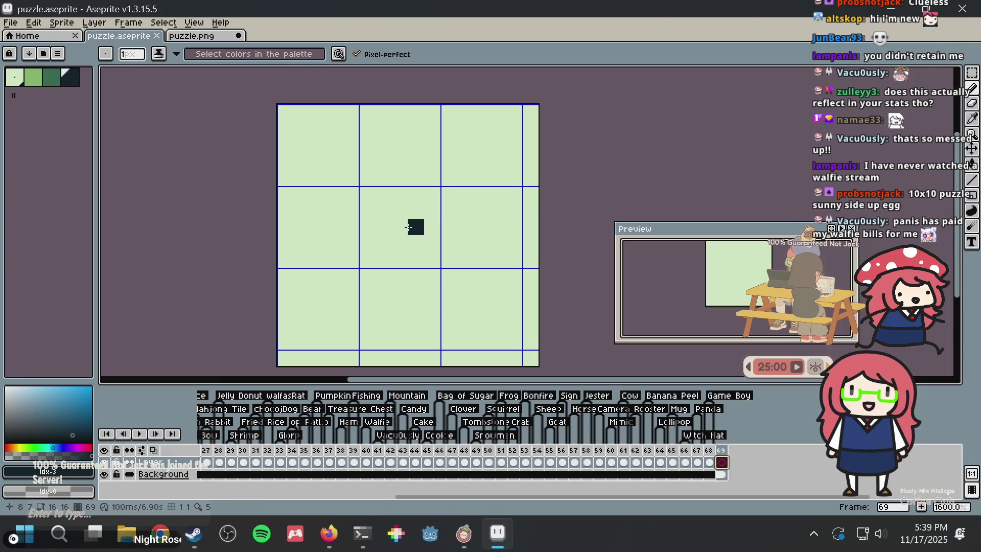
- Scroll the timeline back to view frame 17's spiral tile
scroll(337, 462, left, 3)
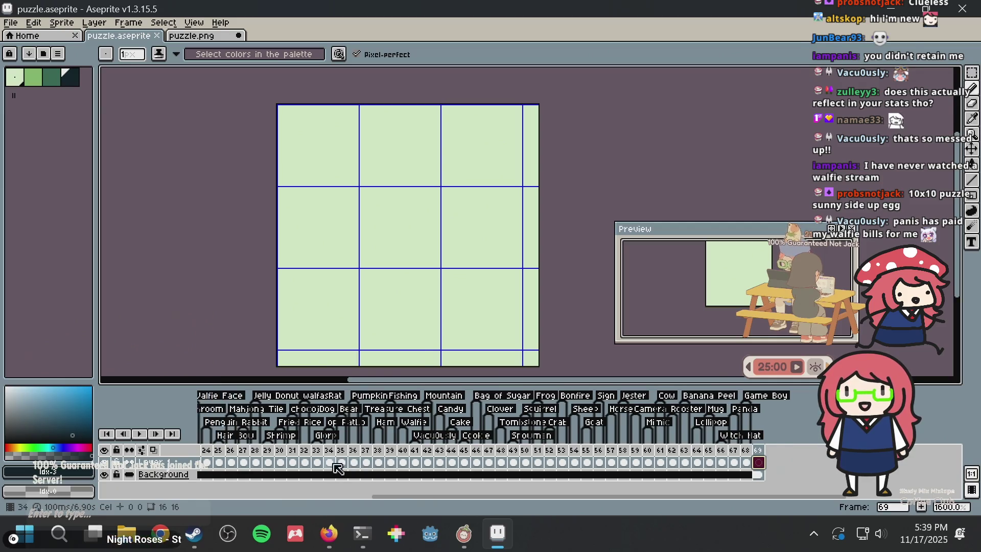
scroll(335, 464, left, 3)
scroll(347, 462, left, 3)
scroll(356, 459, left, 3)
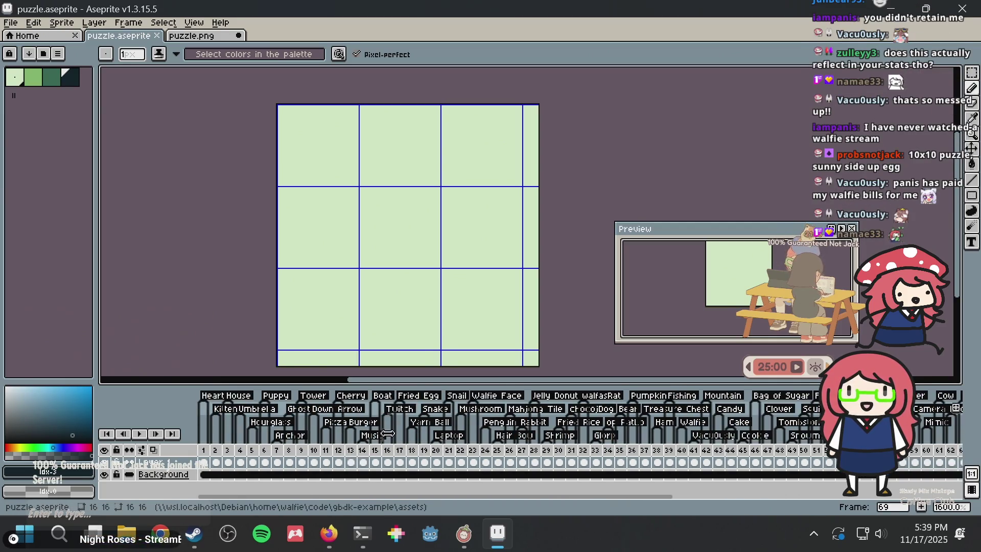
click(401, 450)
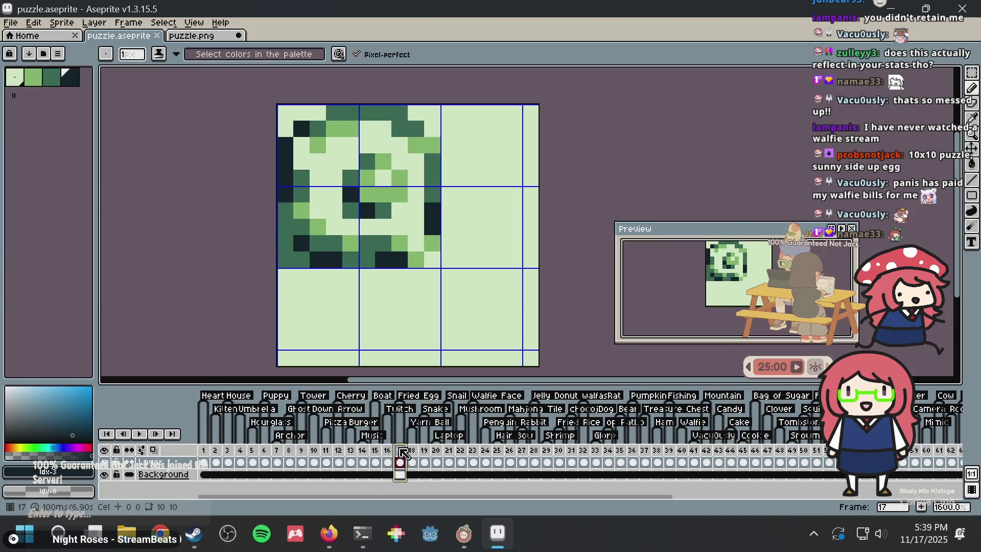
scroll(434, 274, down, 1)
scroll(435, 273, up, 2)
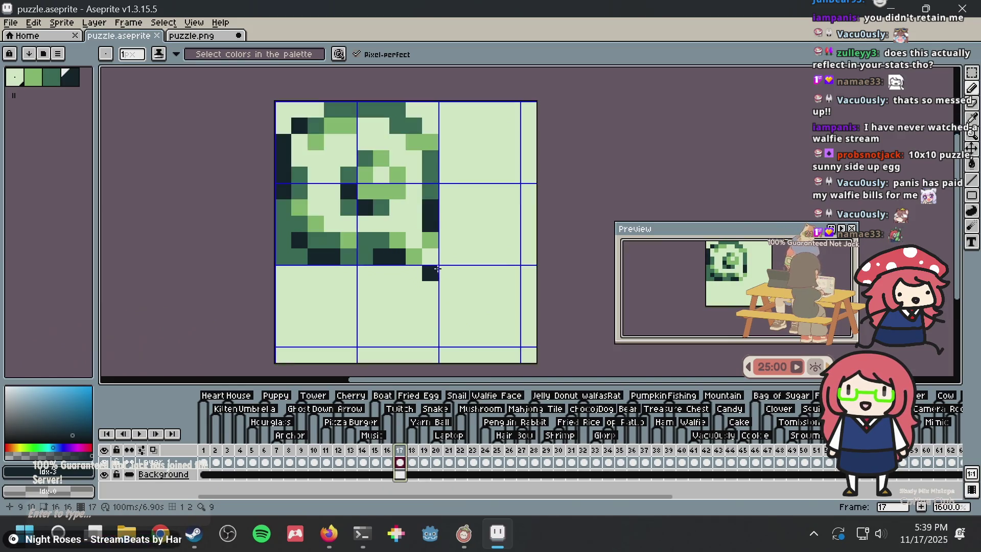
scroll(427, 302, down, 1)
scroll(427, 301, down, 6)
scroll(427, 301, up, 3)
scroll(427, 301, up, 2)
scroll(427, 302, down, 3)
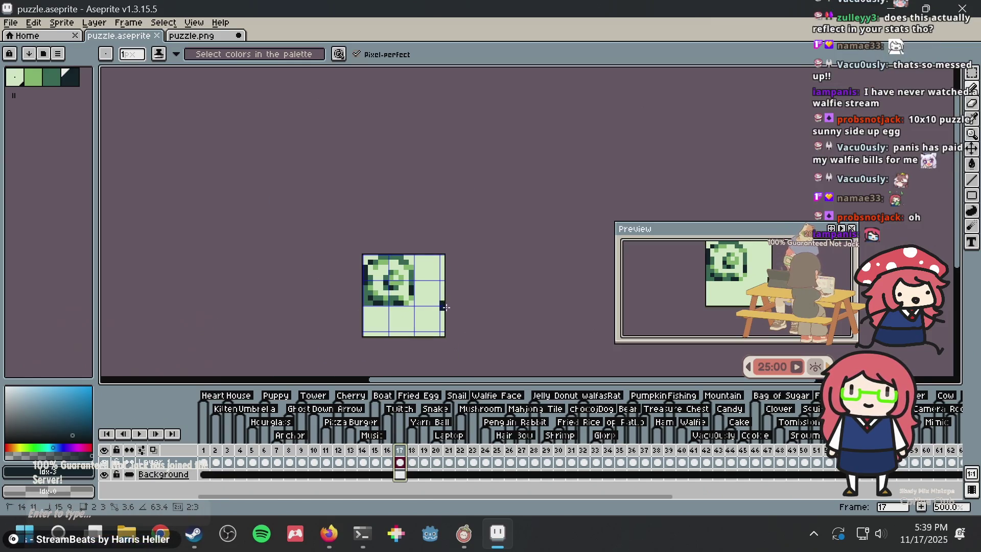
- Scroll the timeline forward and return to the empty frame 69
scroll(543, 477, right, 5)
scroll(543, 475, right, 8)
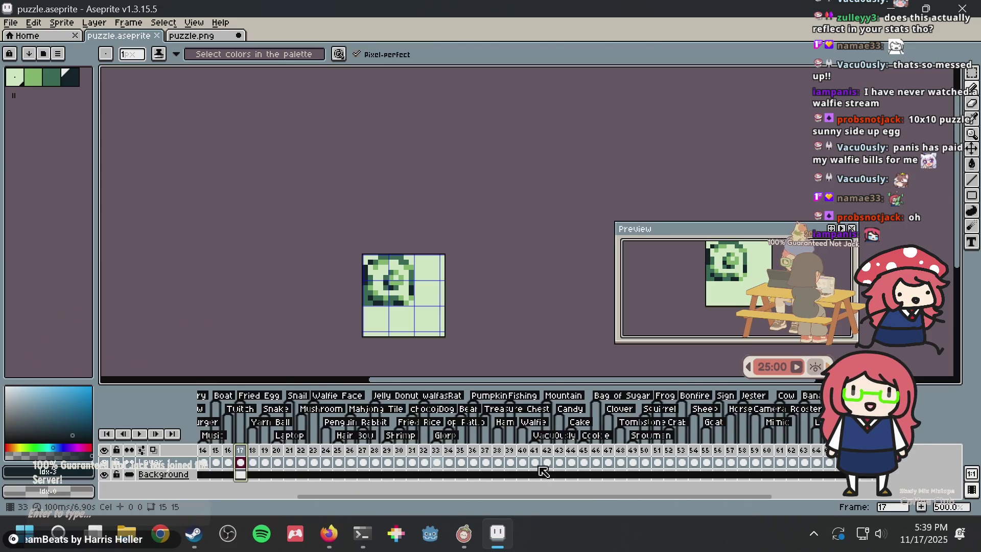
scroll(543, 473, right, 6)
scroll(543, 471, right, 6)
scroll(543, 470, right, 6)
scroll(543, 469, right, 5)
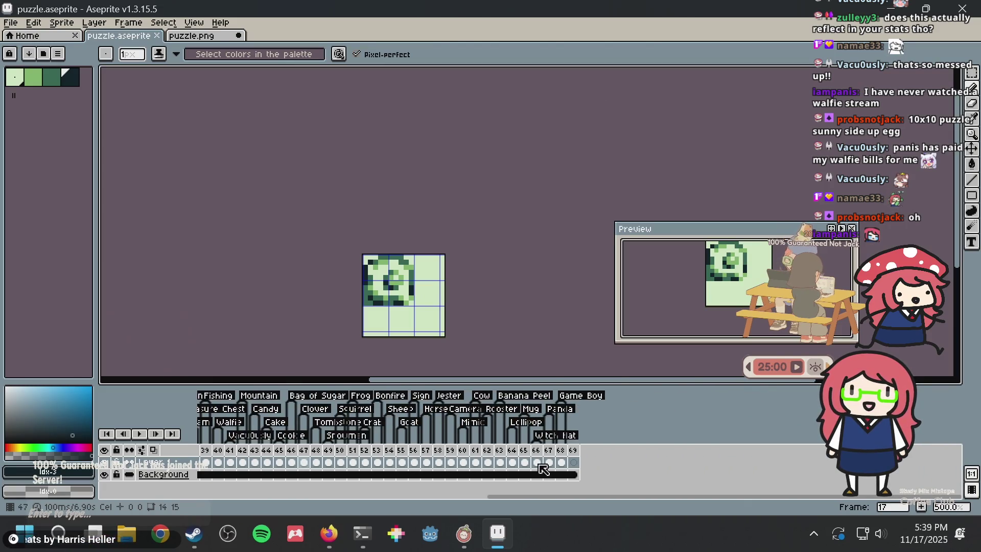
click(574, 462)
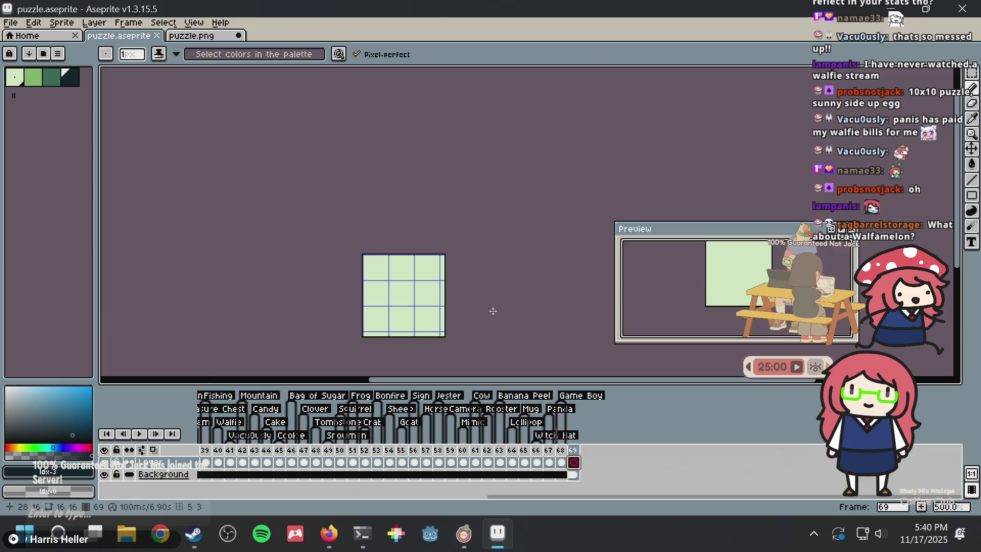
- Save puzzle.aseprite and review the tiles in frames 42 and 41
scroll(419, 255, up, 4)
key(ctrl+s)
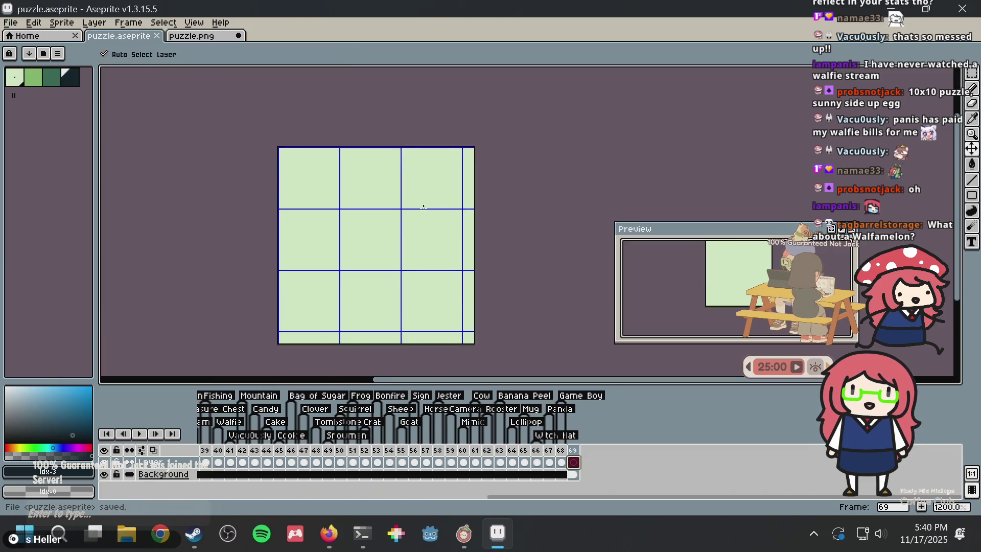
scroll(407, 212, up, 3)
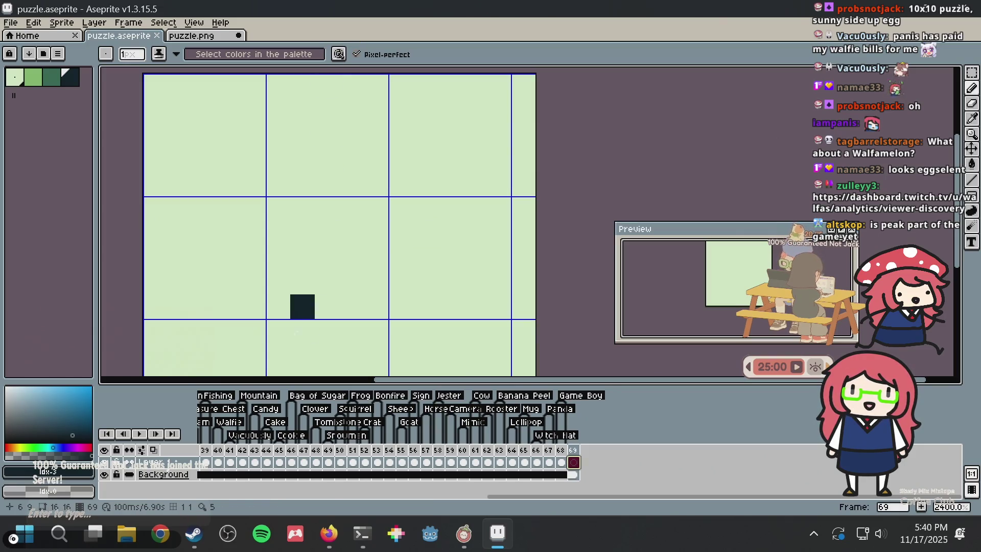
scroll(317, 453, left, 4)
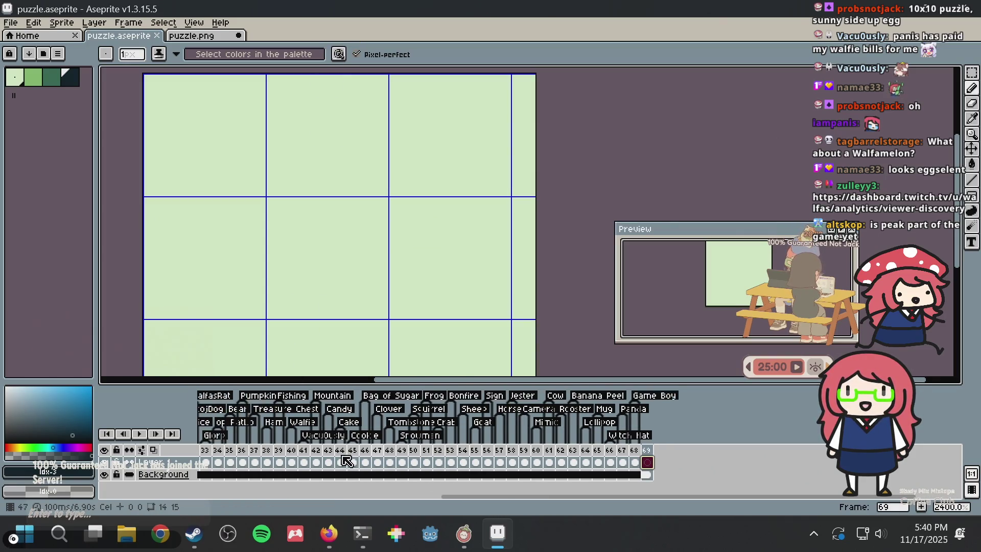
click(330, 452)
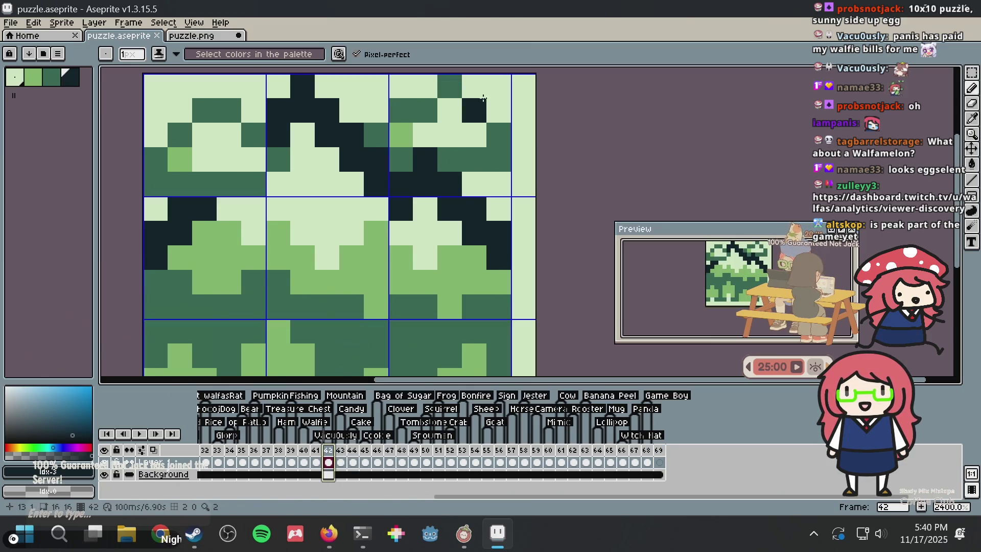
scroll(476, 125, down, 6)
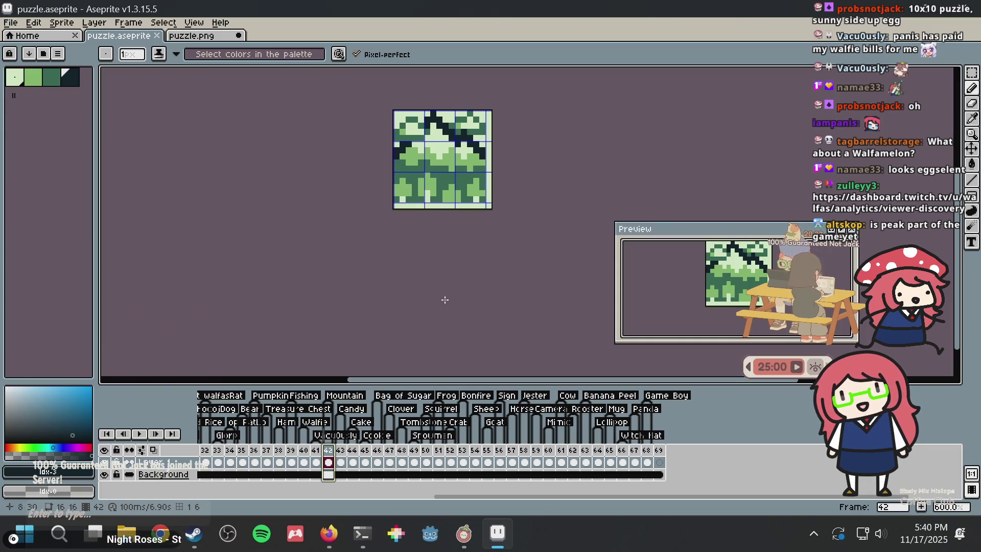
click(317, 459)
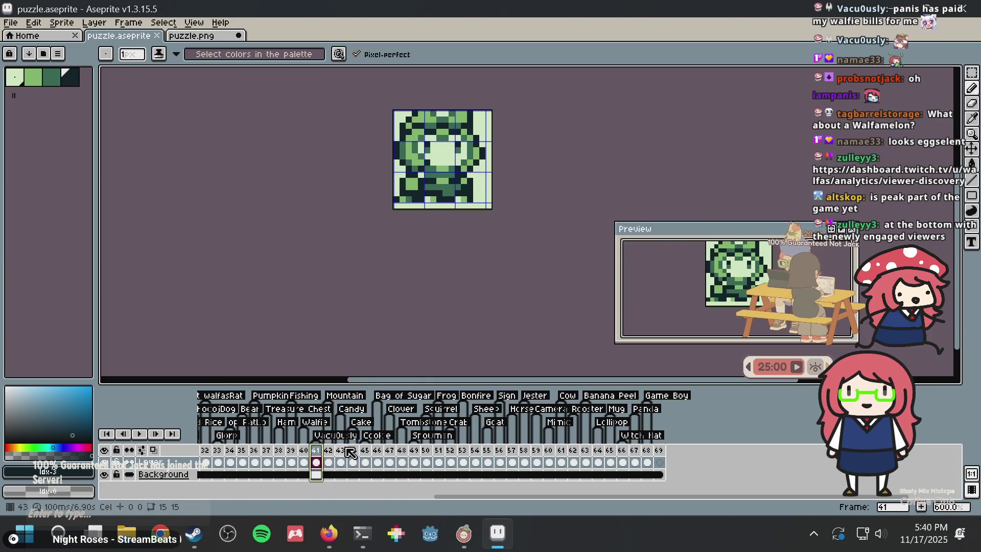
- Review the candy tile in frame 43 and frames 58, 57, and 56, ending on the camera tile in frame 59
click(341, 456)
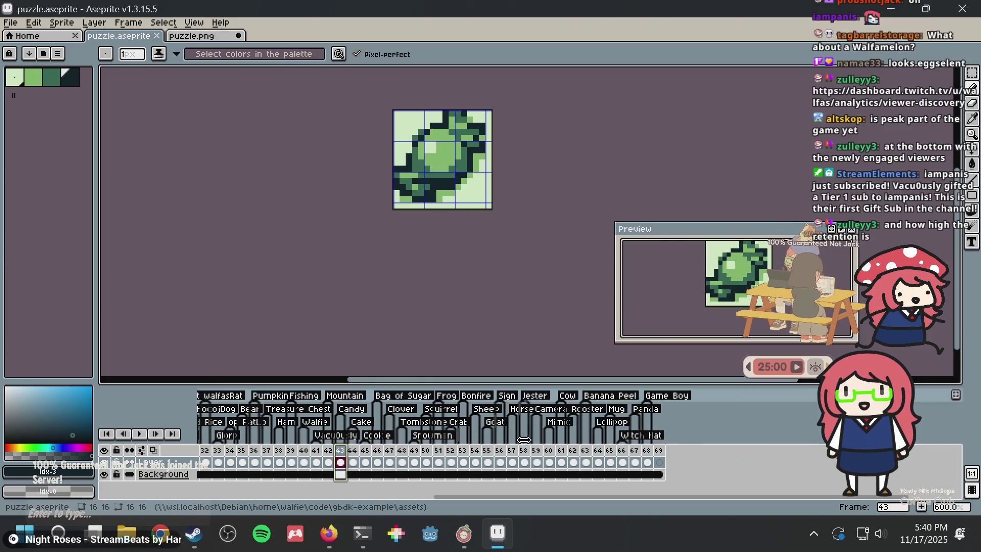
click(526, 461)
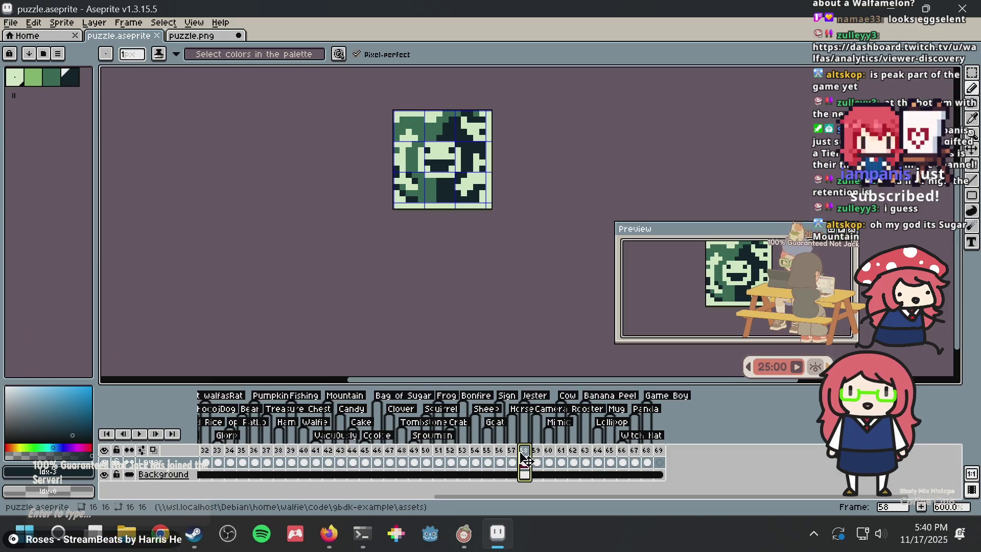
click(513, 457)
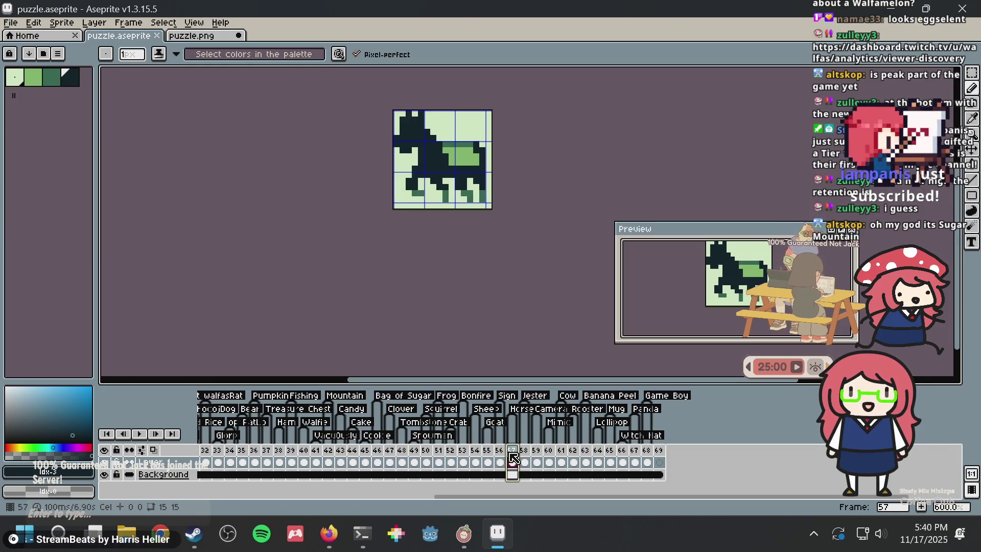
click(501, 456)
click(536, 462)
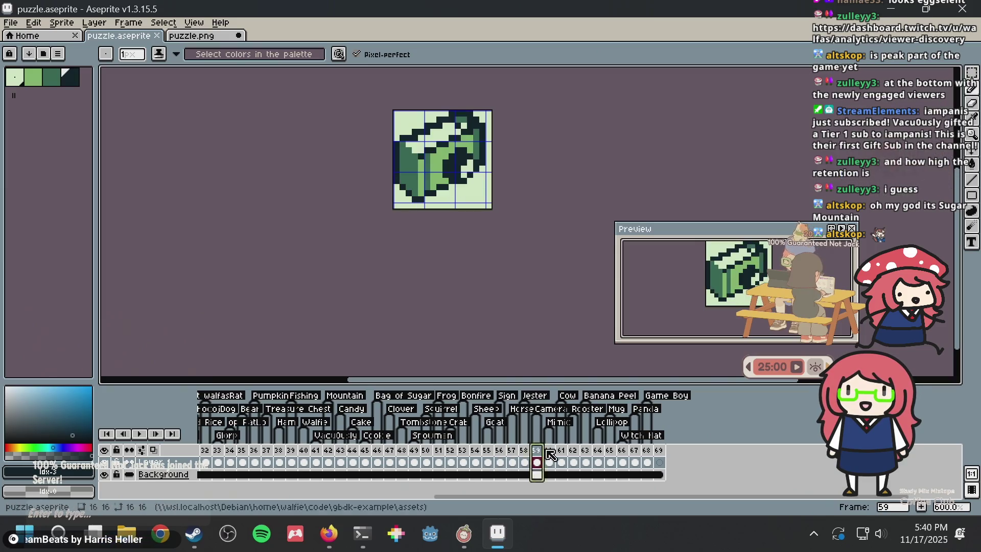
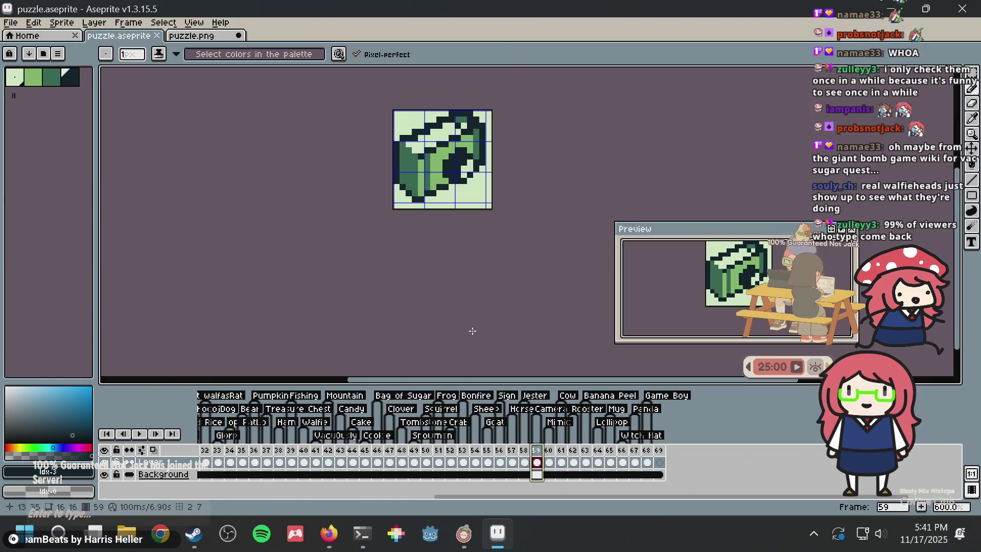
- Load fbi.gov in a new Firefox tab
click(327, 533)
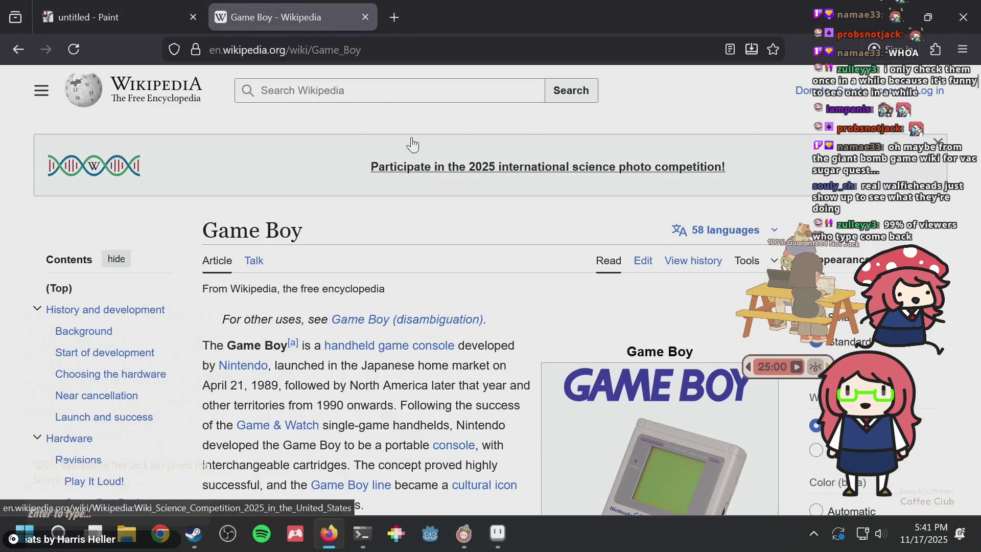
key(ctrl+t)
text(fbi)
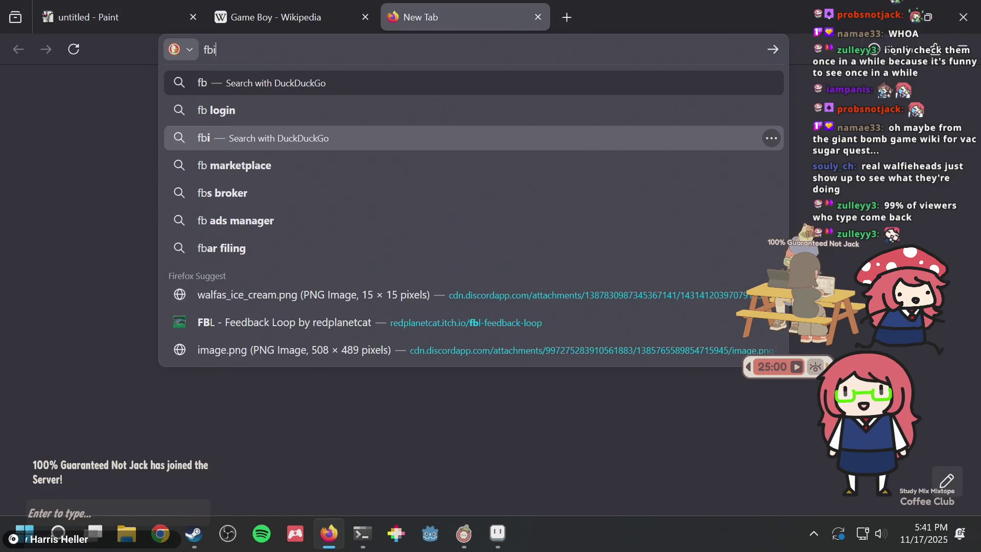
text(.gov)
key(Return)
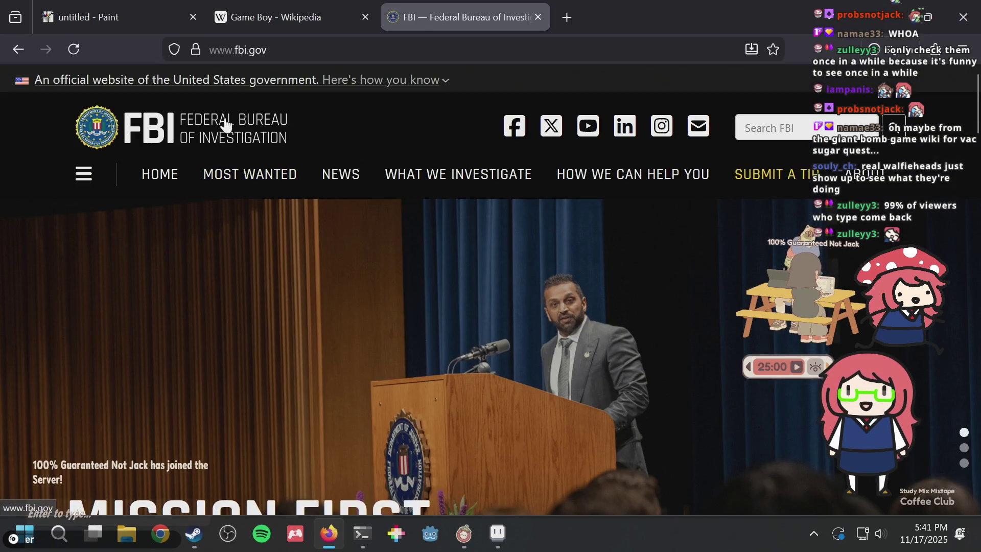
- Inspect the FBI logo and change its link's href to a Twitch channel address
right_click(227, 134)
click(253, 500)
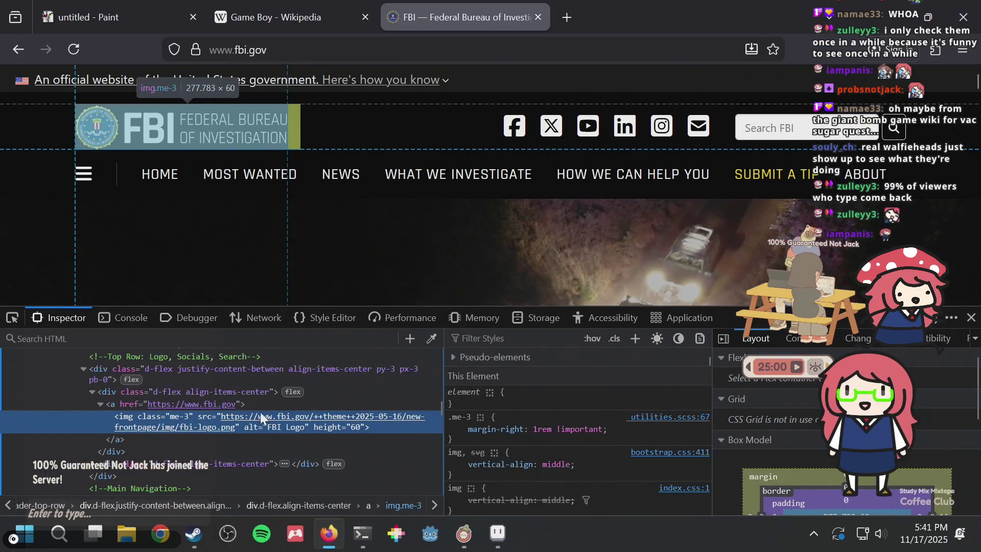
click(185, 404)
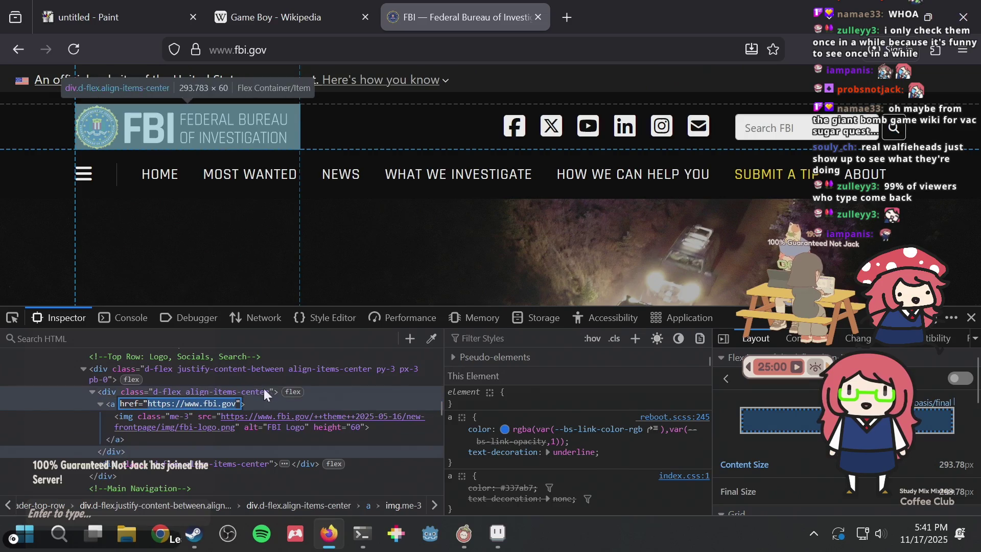
key(Tab)
key(Return)
text(://twitch.tv/vacu0usl)
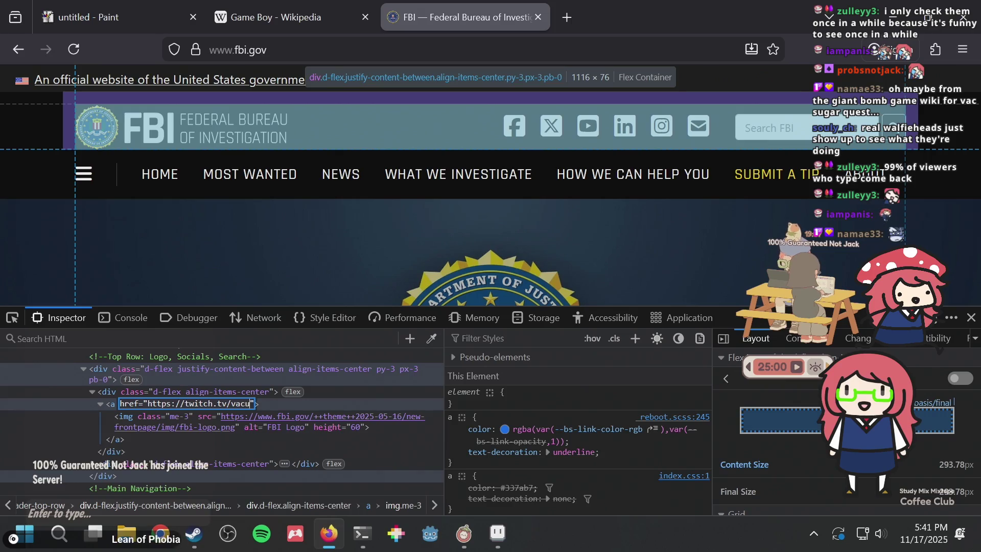
text(y)
key(Return)
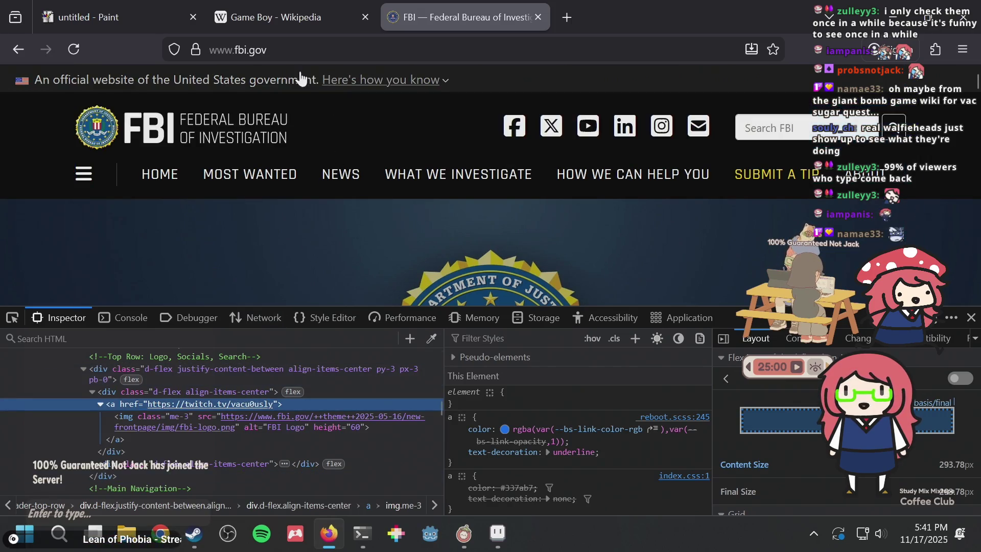
- Open the edited logo link in a new tab, then close it and the developer tools
middle_click(228, 145)
click(612, 17)
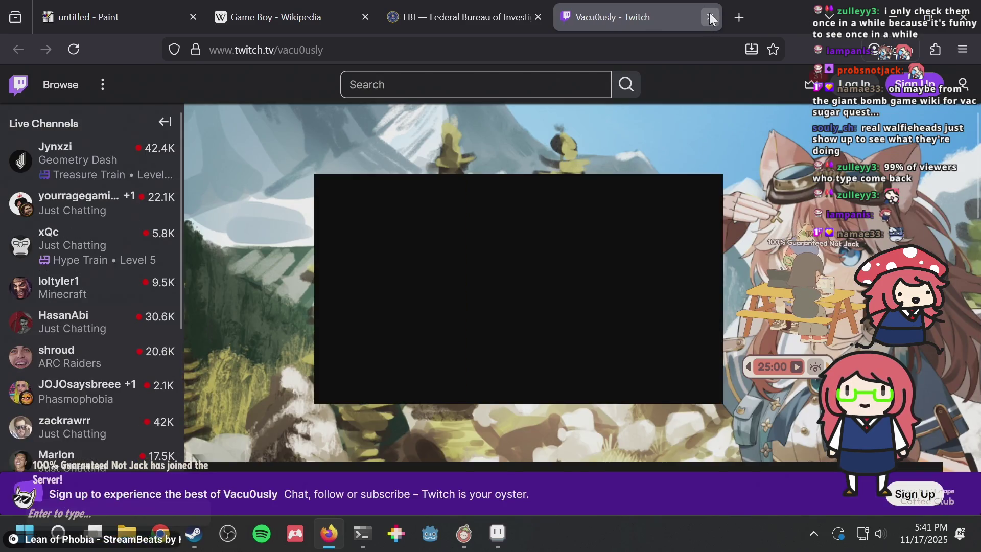
click(710, 17)
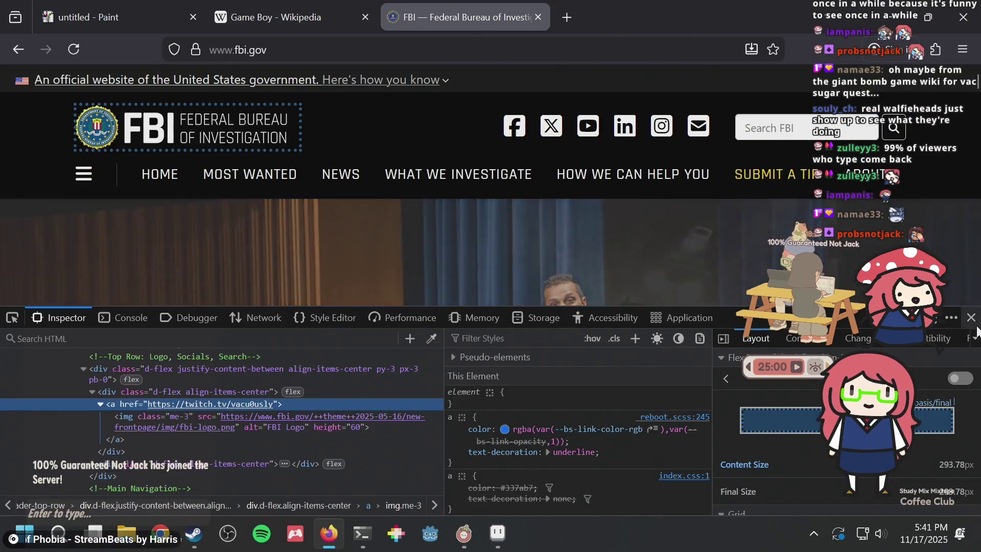
click(971, 318)
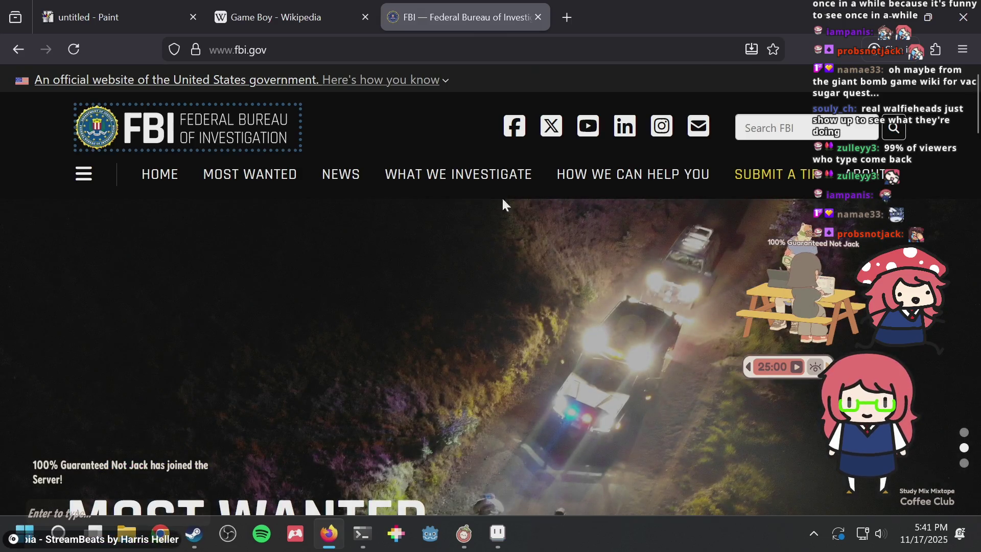
- Close the FBI and Game Boy Wikipedia tabs and return to Aseprite
scroll(419, 118, down, 3)
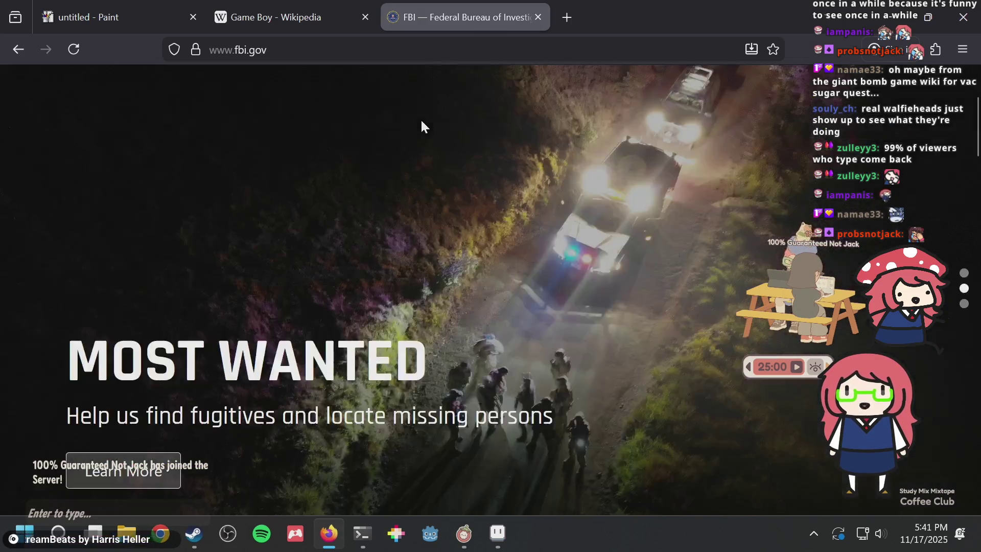
scroll(420, 118, down, 7)
scroll(421, 119, down, 4)
scroll(421, 121, down, 3)
scroll(421, 122, down, 3)
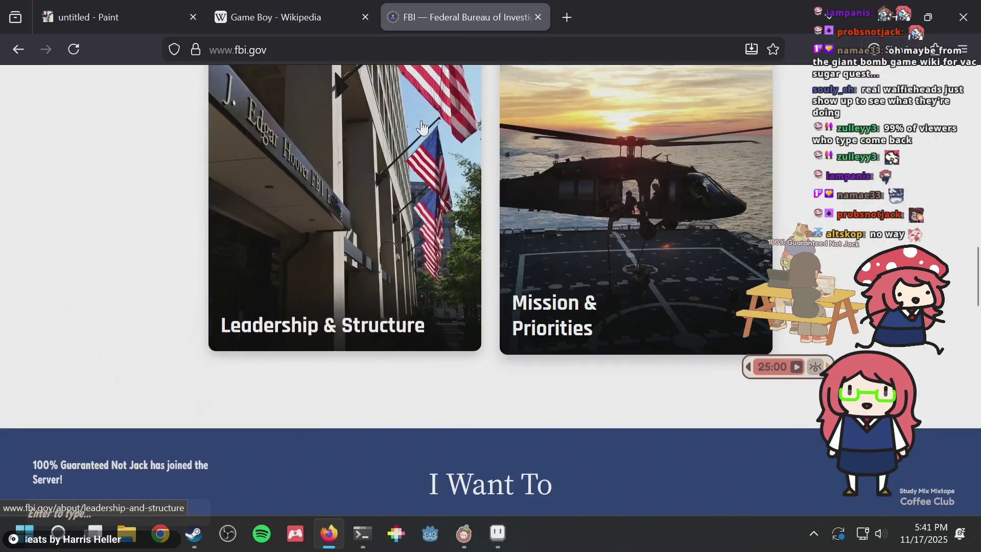
scroll(421, 122, down, 5)
key(ctrl+w)
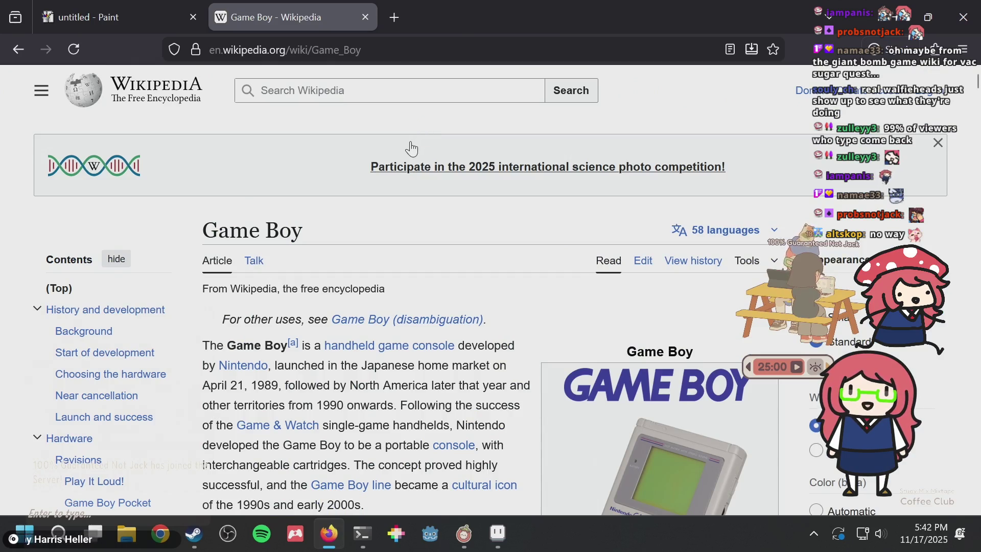
key(ctrl+w)
key(alt+Tab)
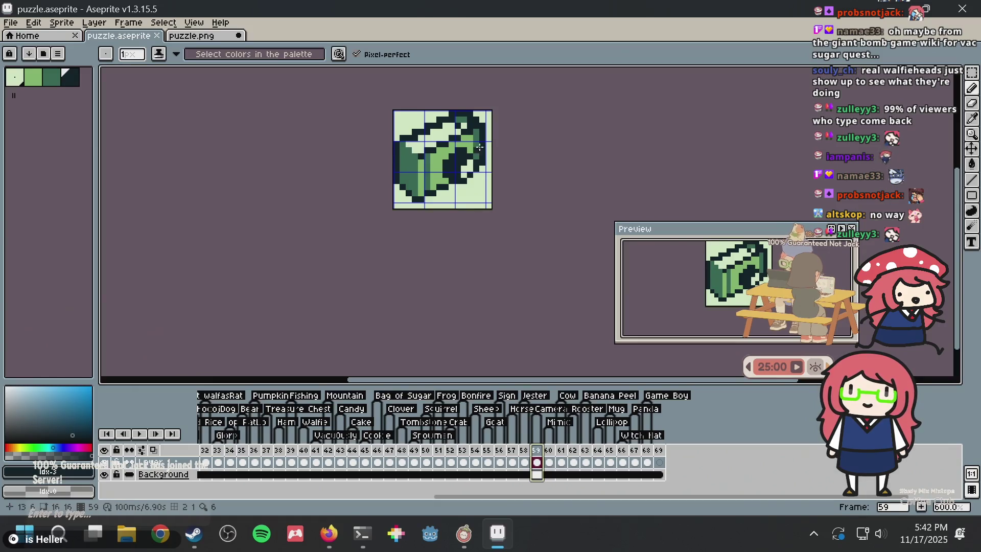
- Save puzzle.aseprite and go to blank frame 69
key(ctrl+s)
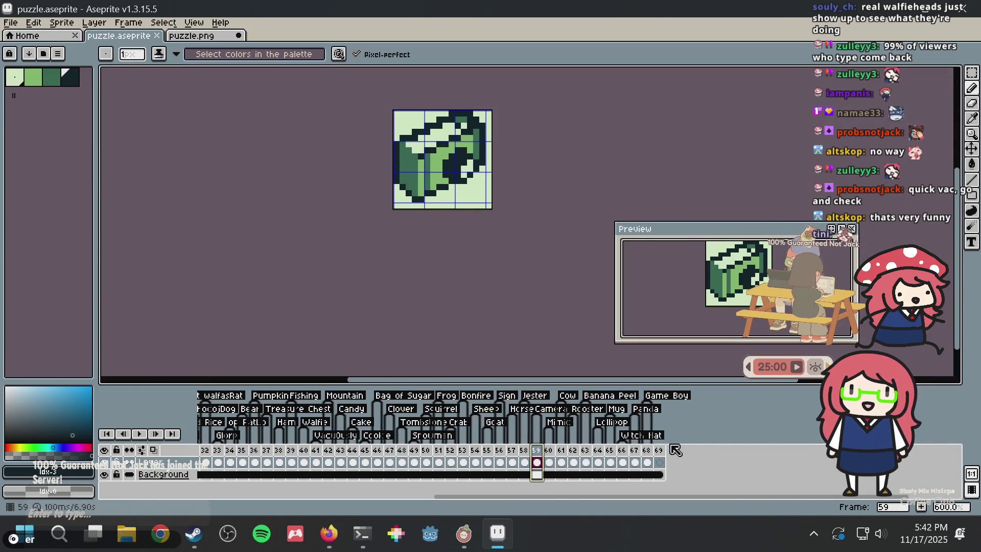
click(659, 462)
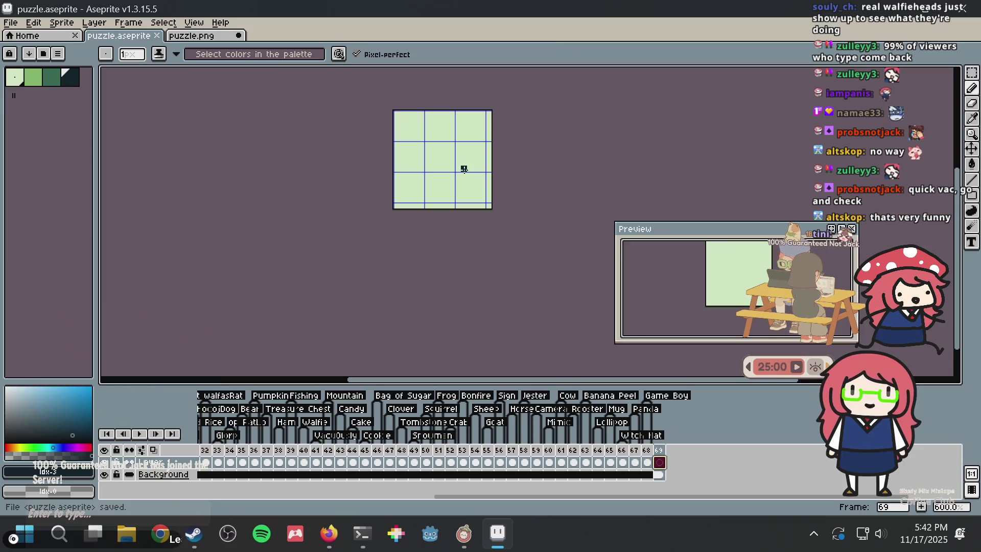
scroll(452, 176, up, 2)
scroll(455, 164, up, 2)
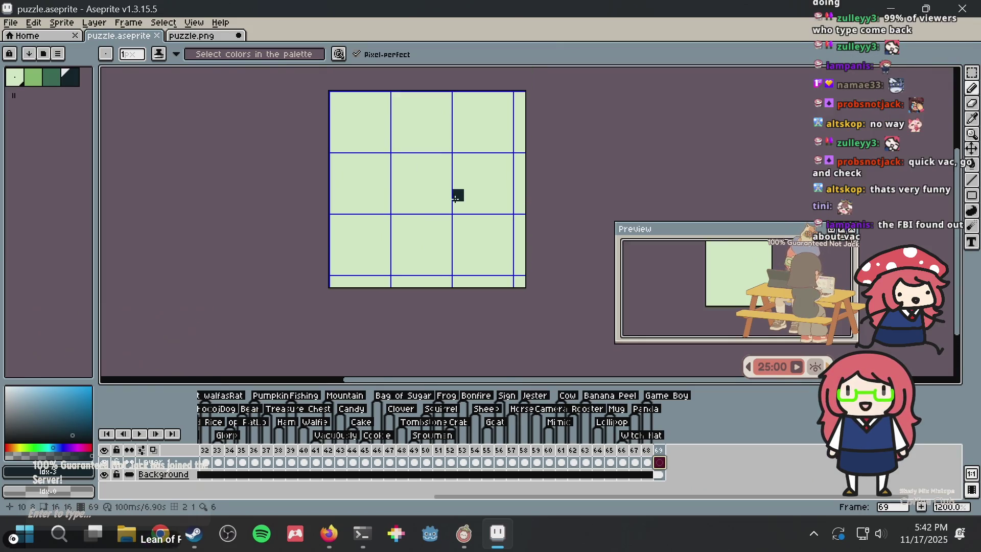
- Marquee-select the whole canvas, clear the selection, and save again
key(m)
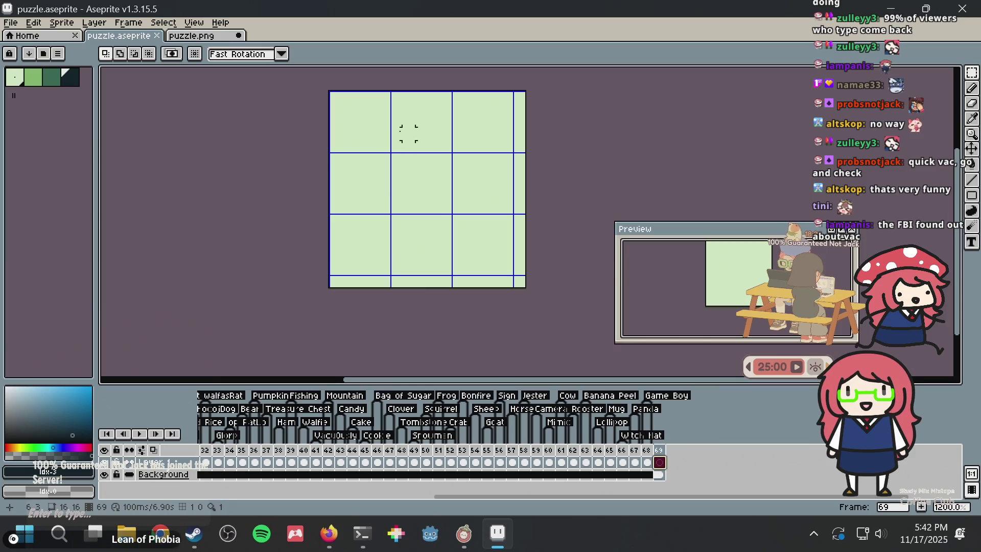
drag(298, 84, 531, 265)
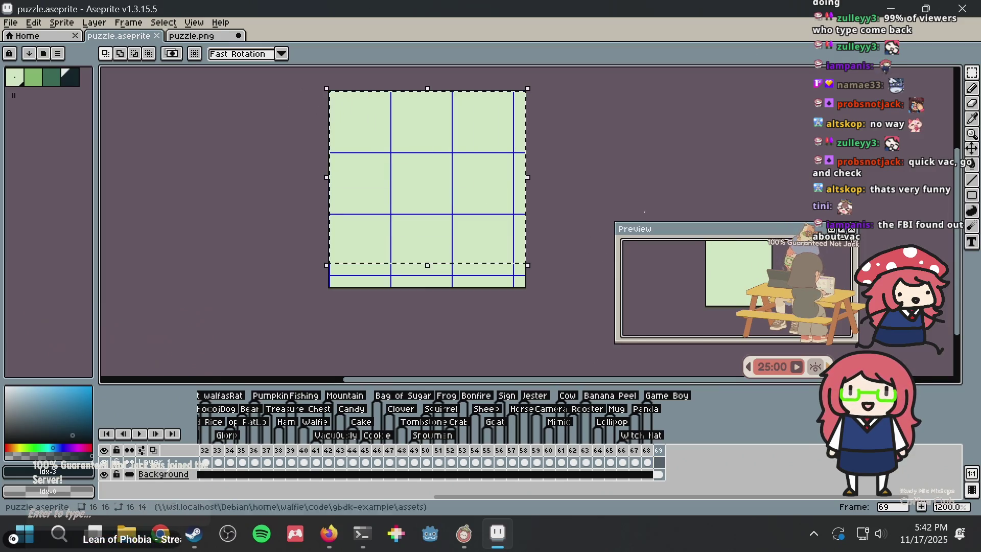
click(654, 121)
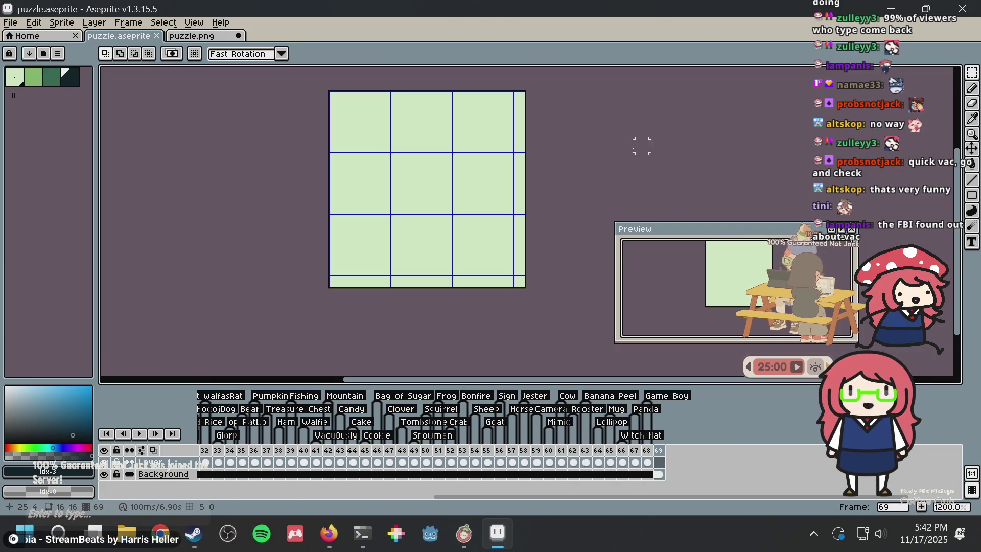
drag(579, 133, 534, 178)
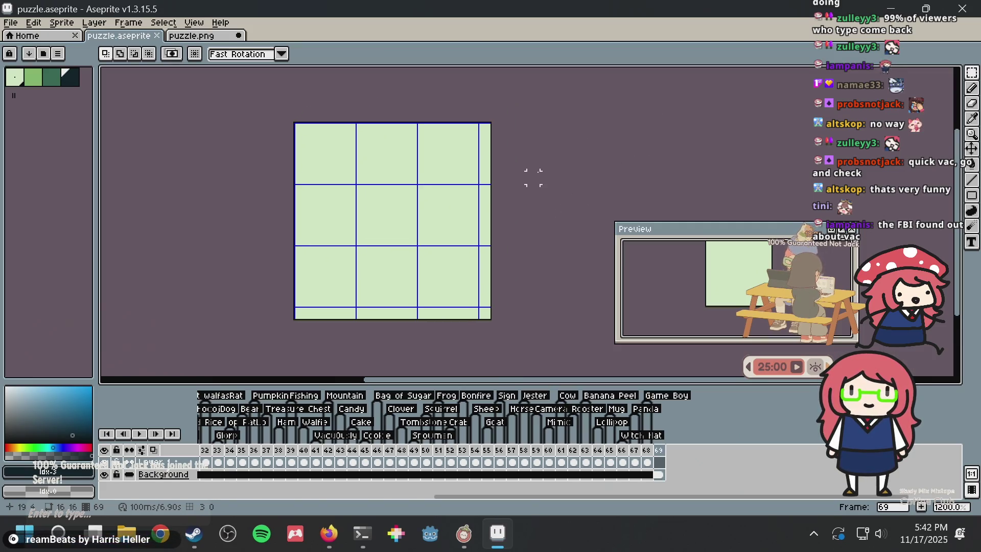
key(ctrl+s)
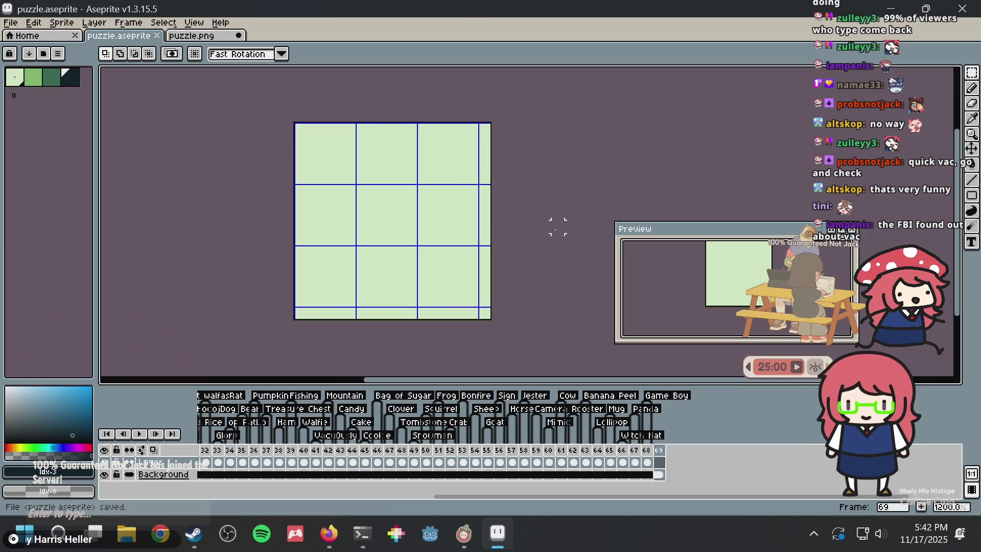
- Switch back to the pencil and pan the canvas view down
key(b)
scroll(493, 260, up, 1)
drag(439, 178, 442, 227)
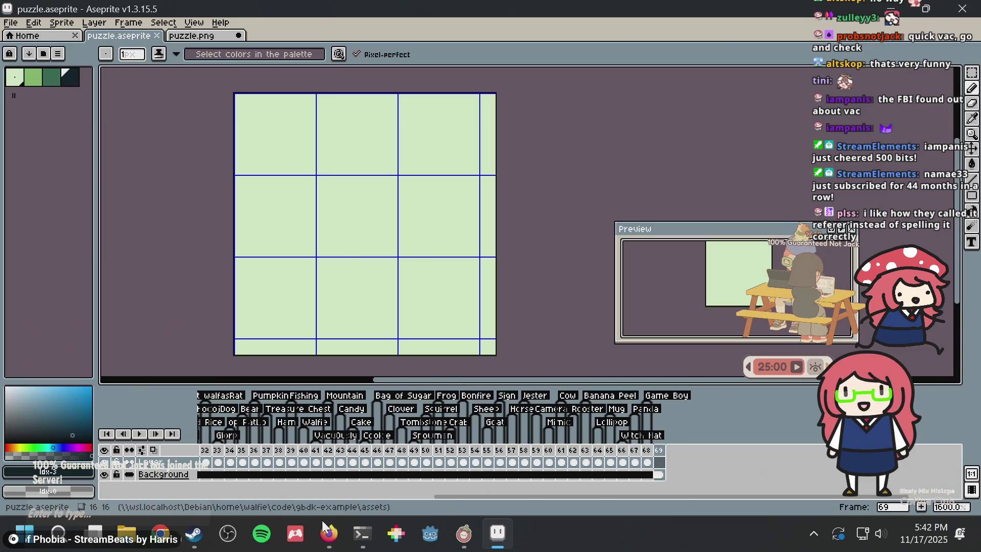
- In Firefox, open an empty new tab, close the Paint tab, and return to Aseprite
mouse_move(322, 525)
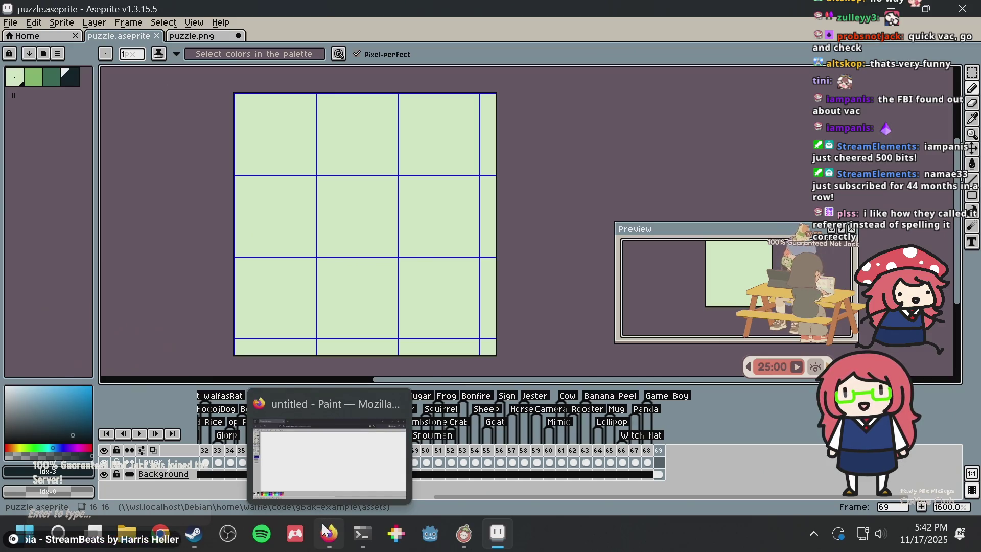
click(323, 524)
click(223, 17)
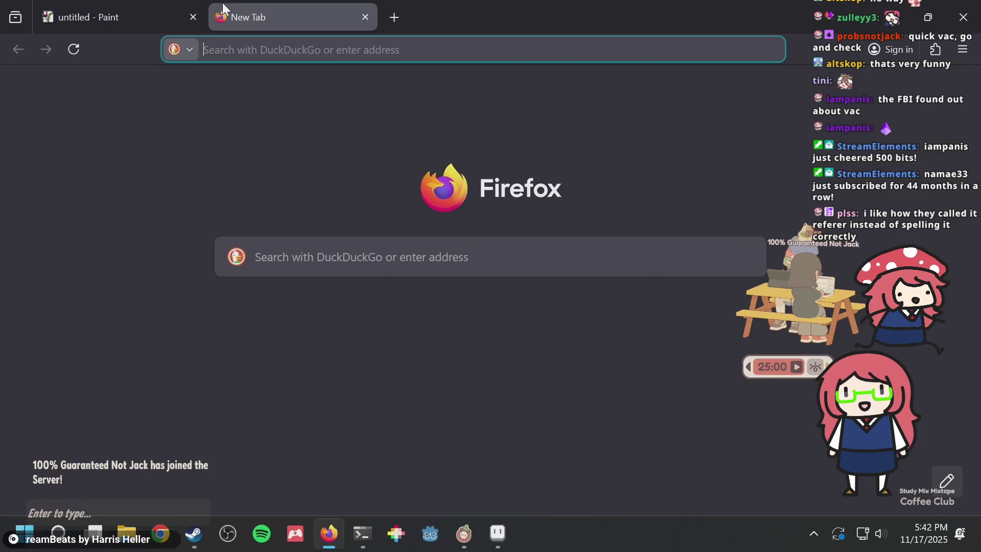
click(194, 16)
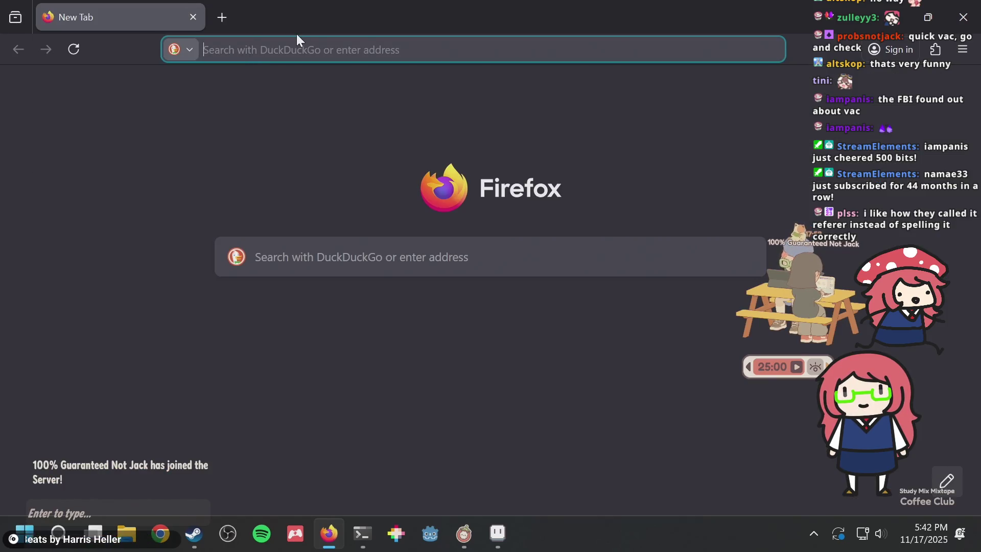
key(alt+Tab)
scroll(388, 212, up, 1)
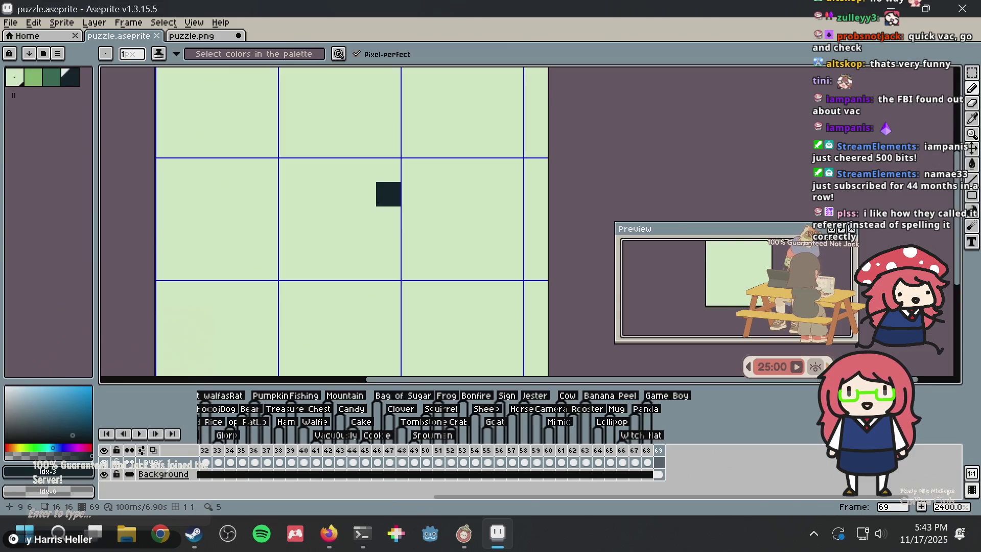
- Save puzzle.aseprite, then undo a test freehand loop on frame 69
key(ctrl+s)
scroll(391, 203, down, 3)
drag(318, 186, 395, 197)
key(ctrl+z)
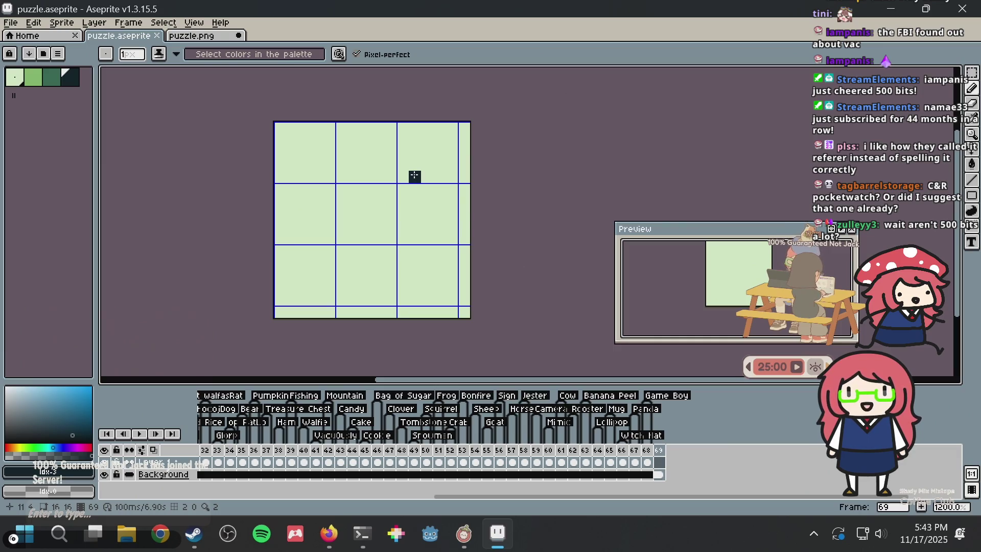
mouse_move(498, 532)
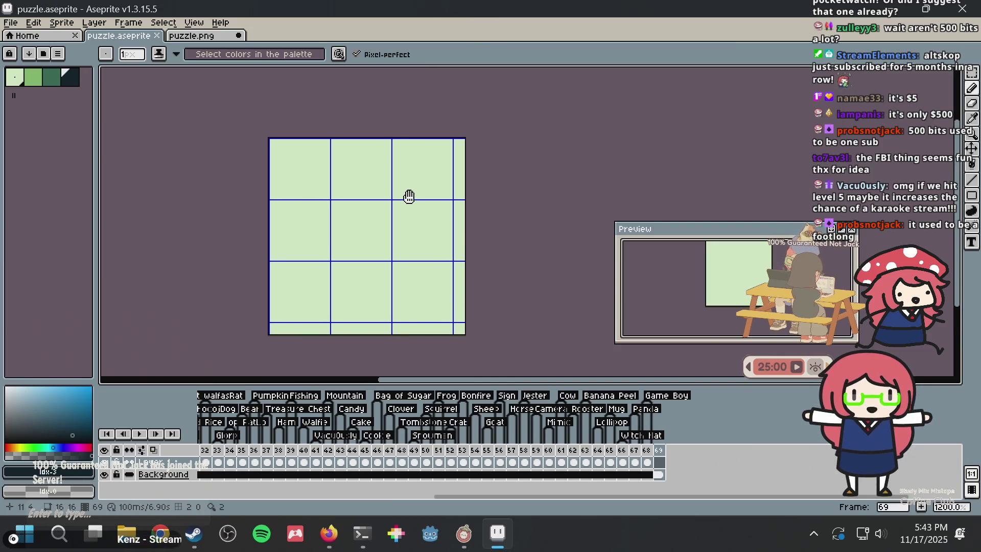
- Zoom and pan so frame 69's blank 16x16 canvas fills the view
scroll(409, 196, up, 1)
scroll(410, 196, up, 3)
scroll(404, 192, down, 1)
scroll(404, 191, down, 2)
drag(401, 186, 395, 169)
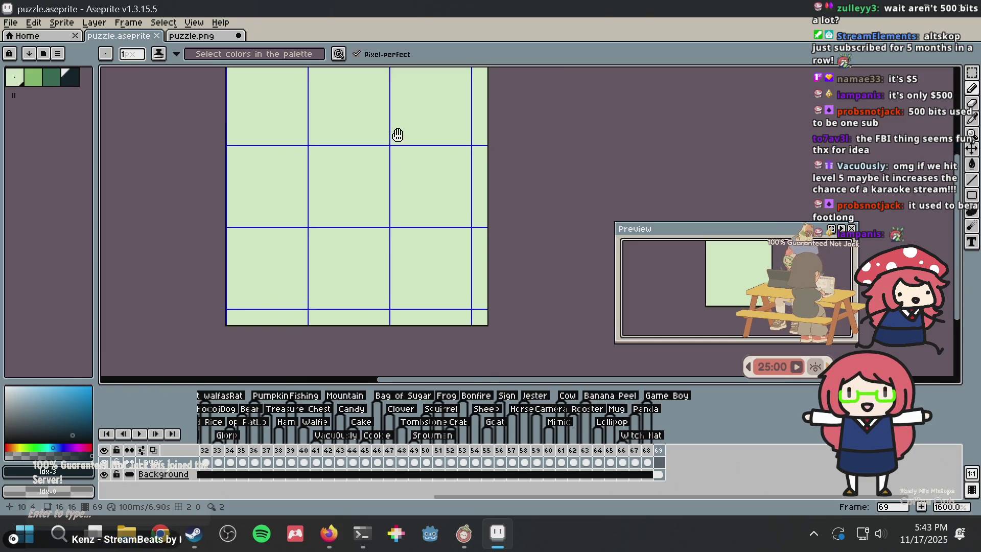
scroll(378, 184, up, 1)
scroll(378, 184, down, 1)
drag(368, 174, 372, 195)
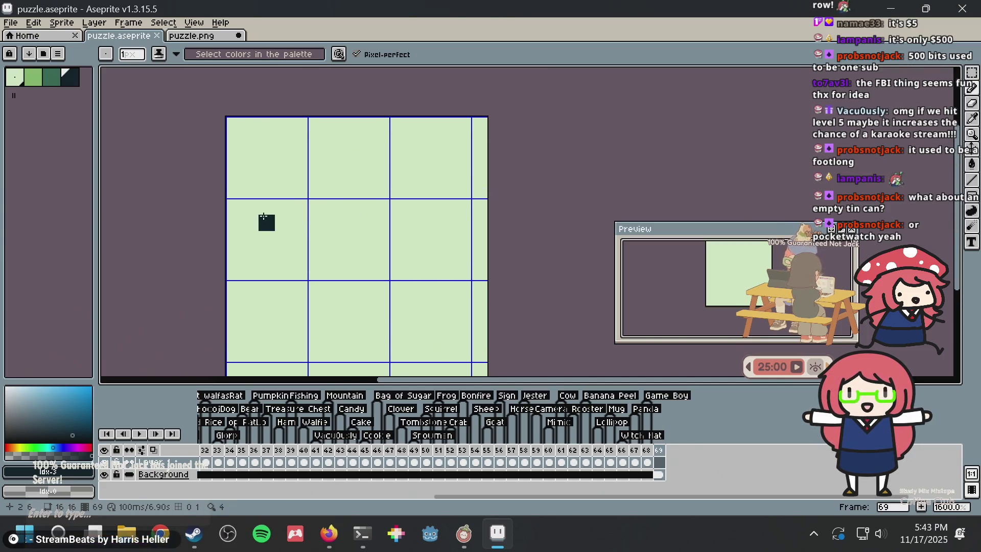
drag(266, 216, 267, 203)
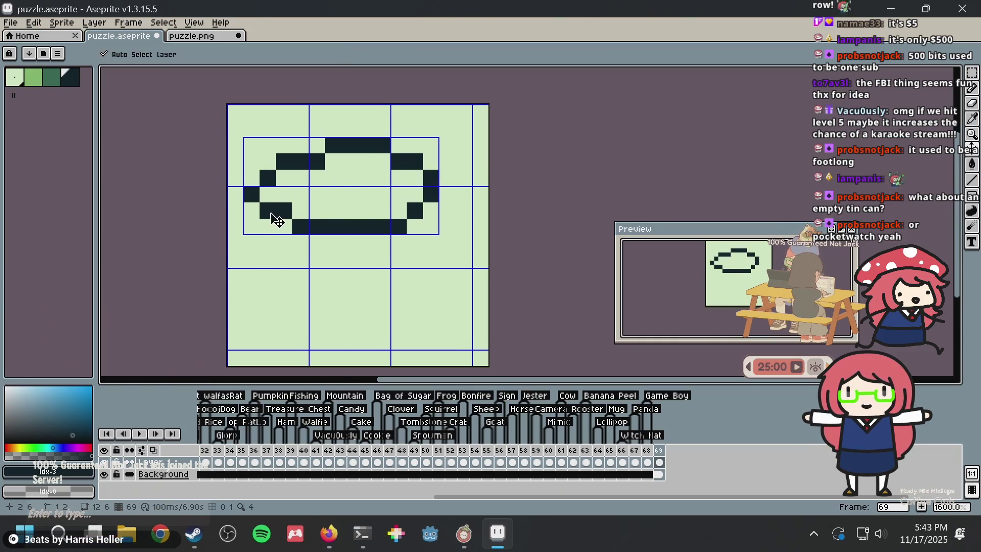
- Pencil a tilted oval lid loop in the top-left, undoing failed attempts
key(ctrl+z)
mouse_move(250, 225)
mouse_down()
mouse_move(293, 226)
mouse_move(251, 256)
mouse_move(376, 259)
mouse_up()
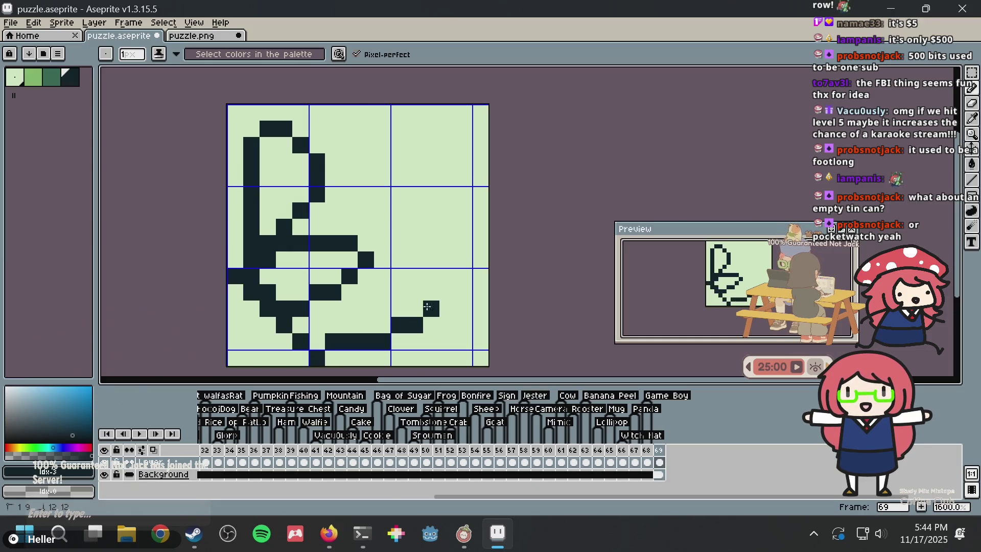
key(ctrl+z)
key(ctrl+z)
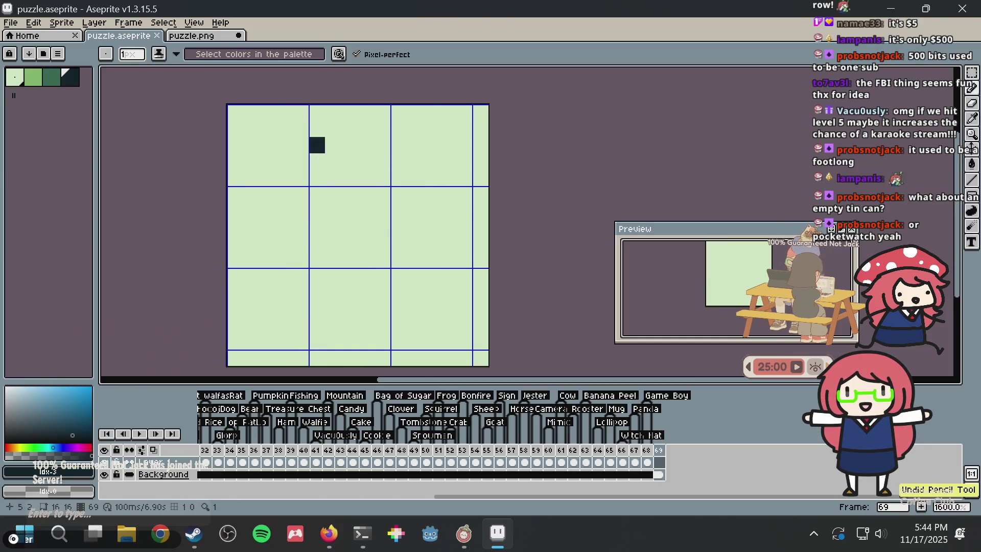
drag(278, 228, 236, 125)
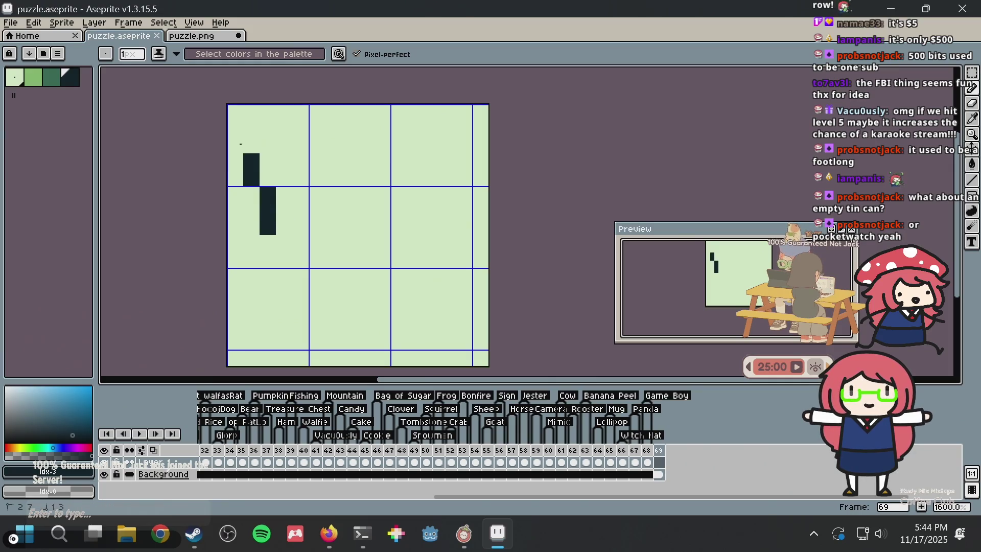
key(ctrl+z)
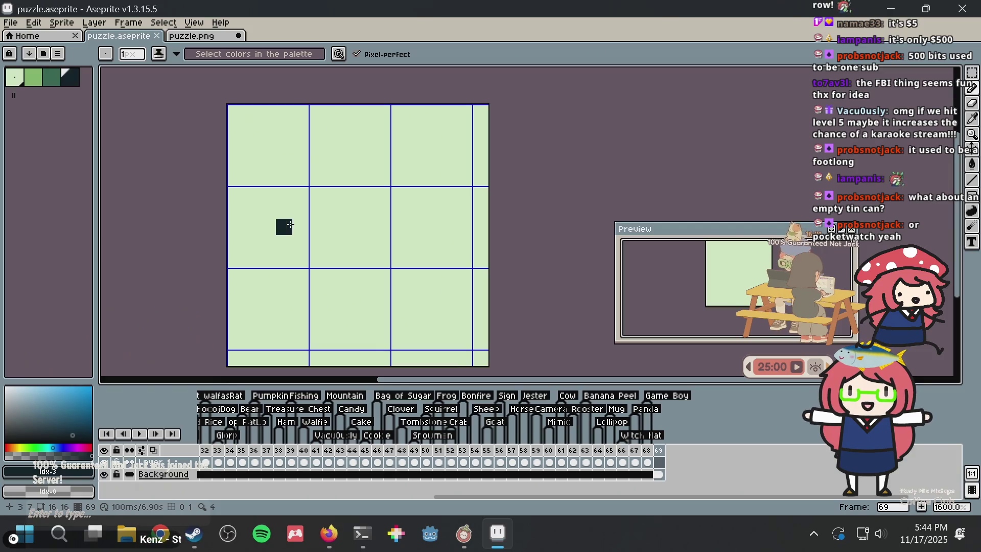
mouse_move(280, 240)
mouse_down()
mouse_move(302, 221)
mouse_move(250, 134)
mouse_move(291, 225)
mouse_move(329, 130)
mouse_move(317, 210)
mouse_up()
key(ctrl+z)
key(ctrl+z)
click(384, 184)
key(ctrl+z)
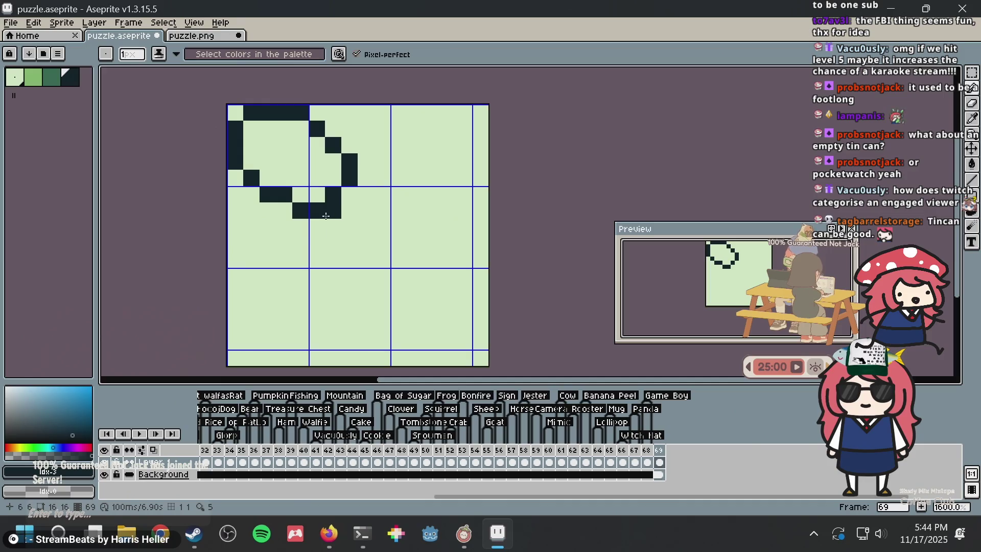
- Fill the lid's lower-right corner and try several rim strokes to its right, undoing each
click(332, 217)
key(ctrl+z)
click(350, 210)
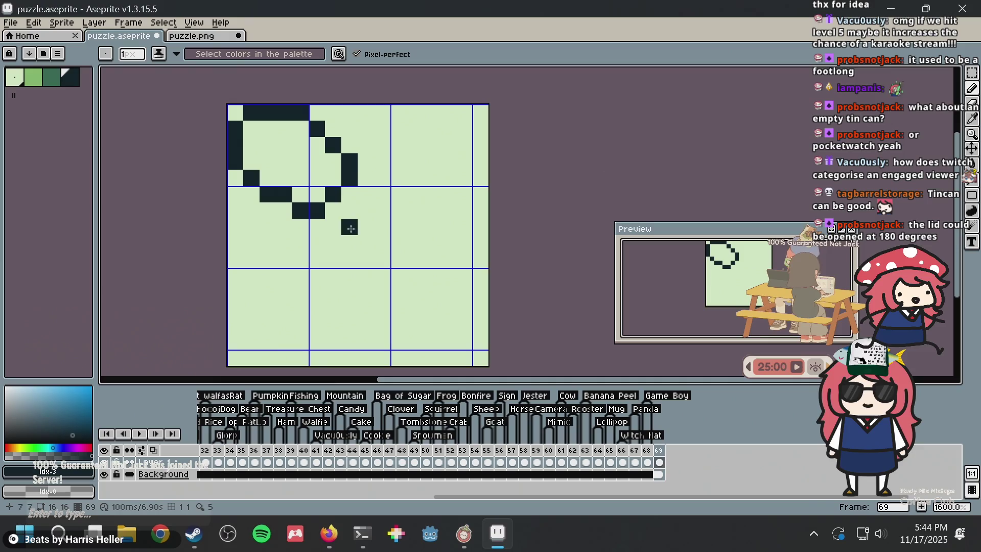
mouse_move(349, 194)
mouse_down()
mouse_move(476, 214)
mouse_move(317, 222)
mouse_up()
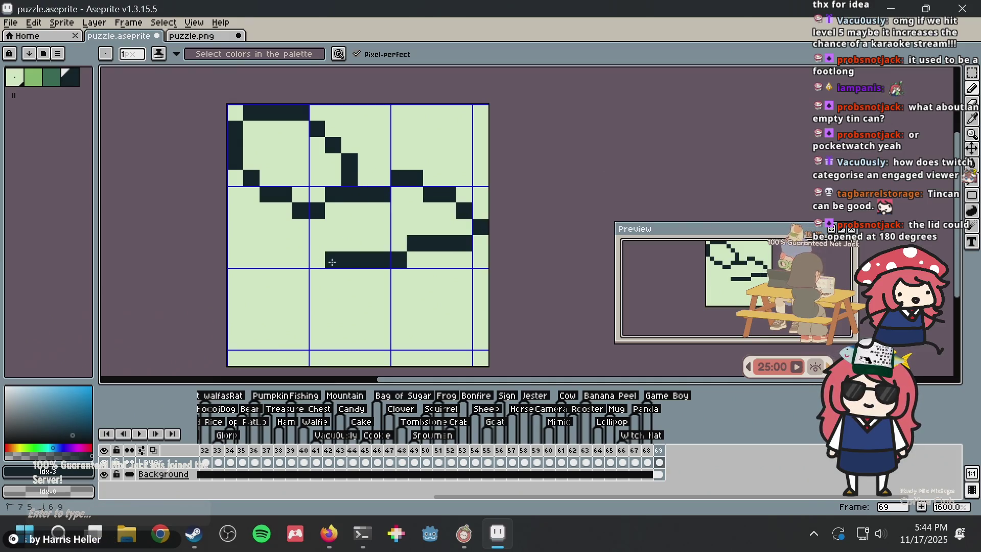
key(ctrl+z)
drag(366, 187, 308, 210)
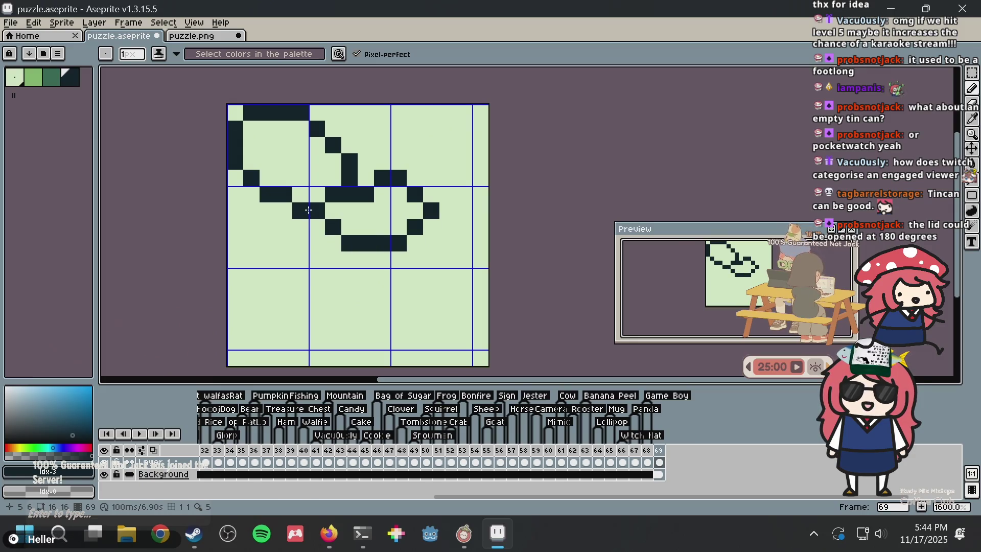
key(ctrl+z)
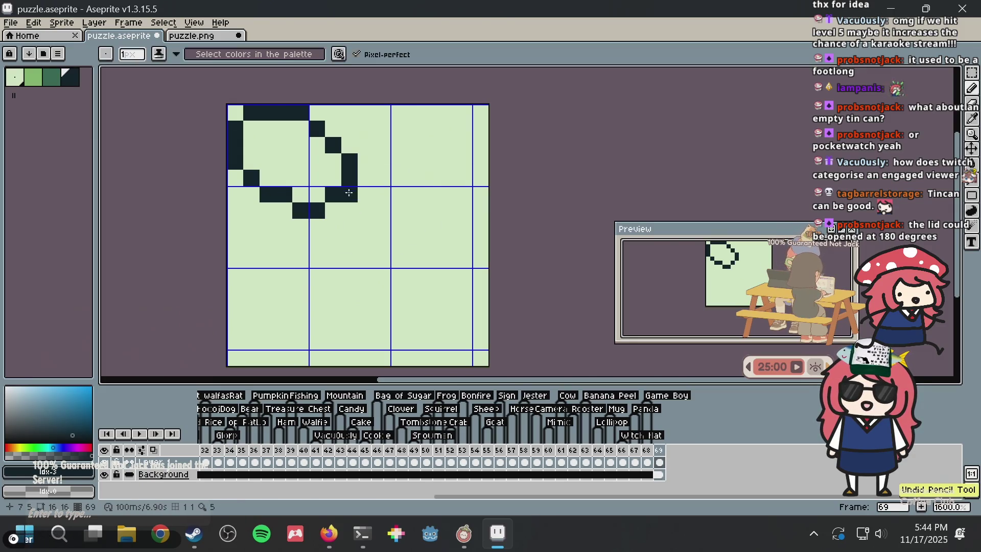
mouse_move(358, 179)
mouse_down()
mouse_move(450, 195)
mouse_move(463, 214)
mouse_move(386, 228)
mouse_up()
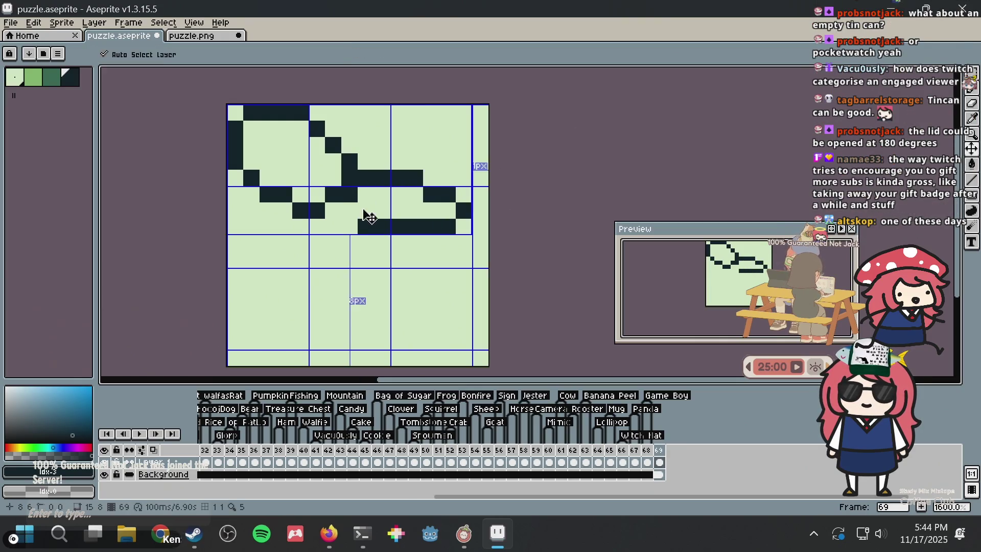
key(ctrl+z)
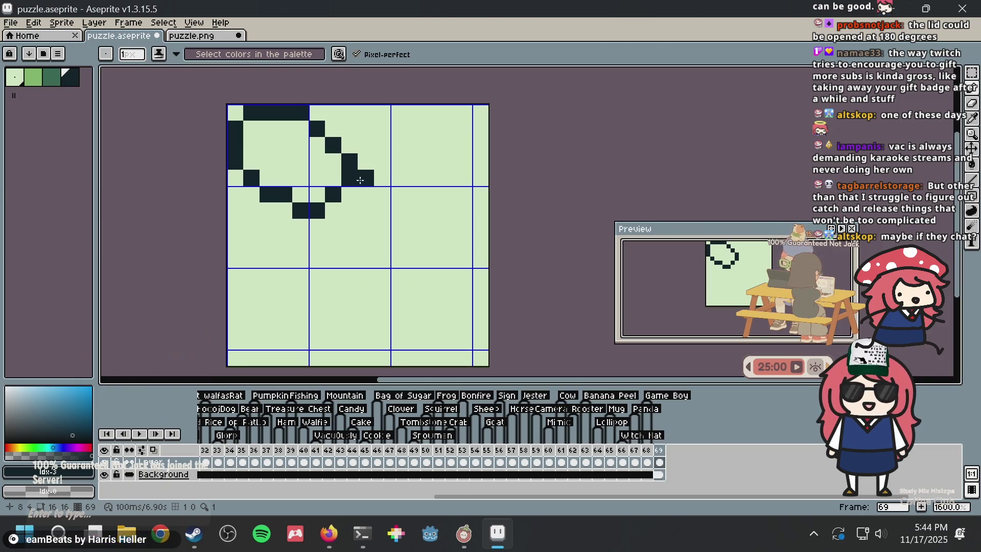
mouse_move(361, 180)
mouse_down()
mouse_move(366, 194)
mouse_move(448, 193)
mouse_move(409, 243)
mouse_move(334, 228)
mouse_move(456, 202)
mouse_up()
key(ctrl+z)
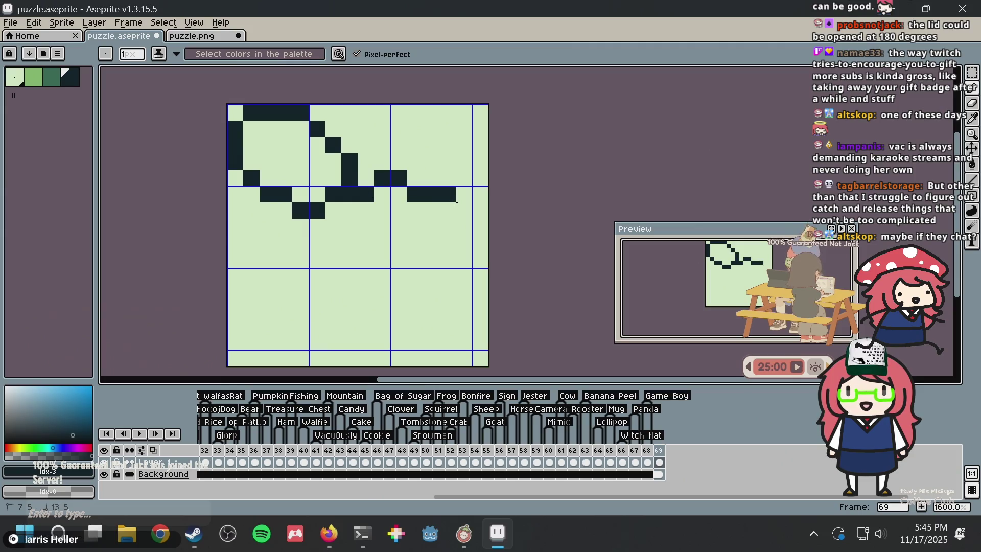
drag(457, 203, 327, 217)
key(ctrl+z)
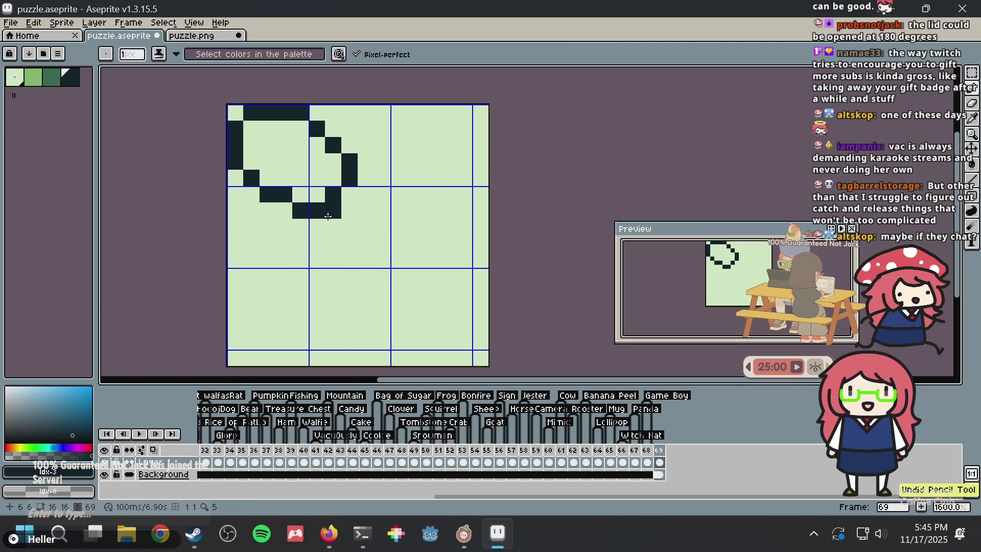
- Erase stray pixels around the lid's lower corner and attempt the can's oval rim
right_click(334, 204)
right_click(366, 144)
click(332, 179)
right_click(327, 184)
drag(352, 190, 307, 292)
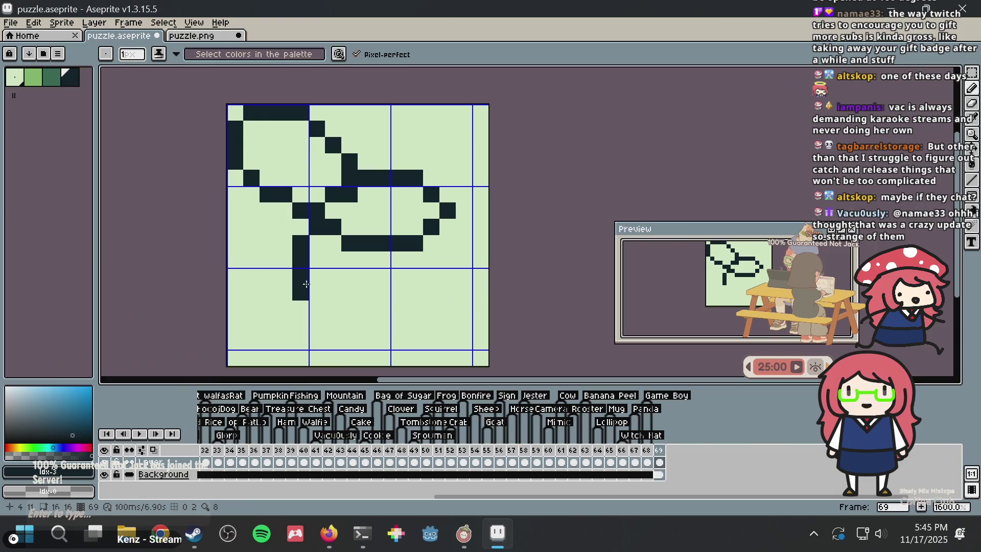
key(ctrl+z)
- Draw the can's left wall downward and its curved bottom edge
drag(317, 219, 308, 289)
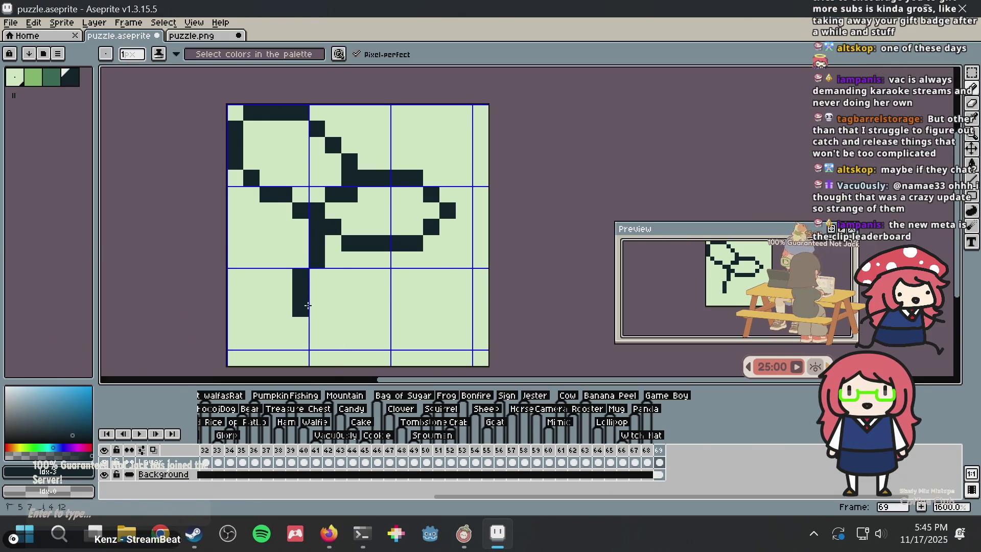
key(ctrl+z)
key(ctrl+z)
key(ctrl+z)
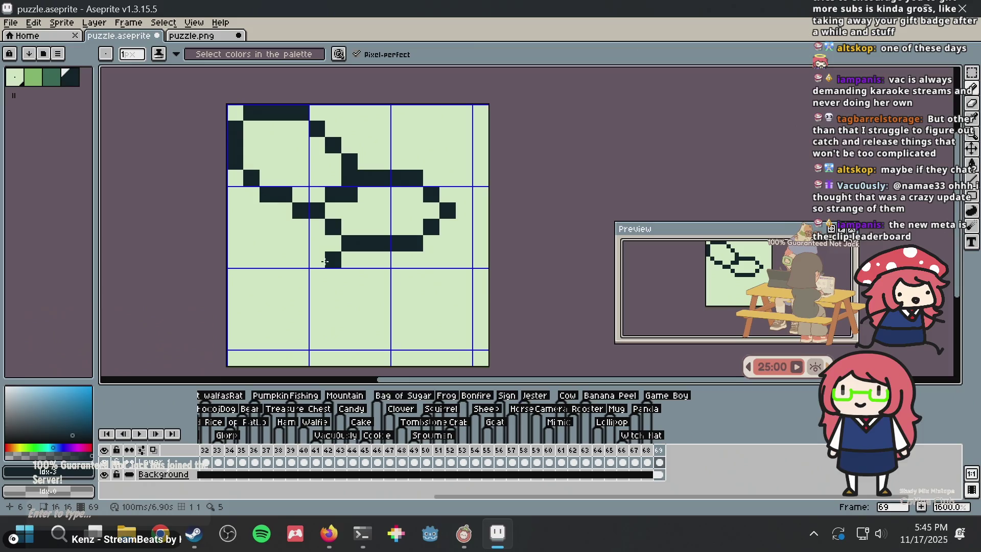
key(ctrl+z)
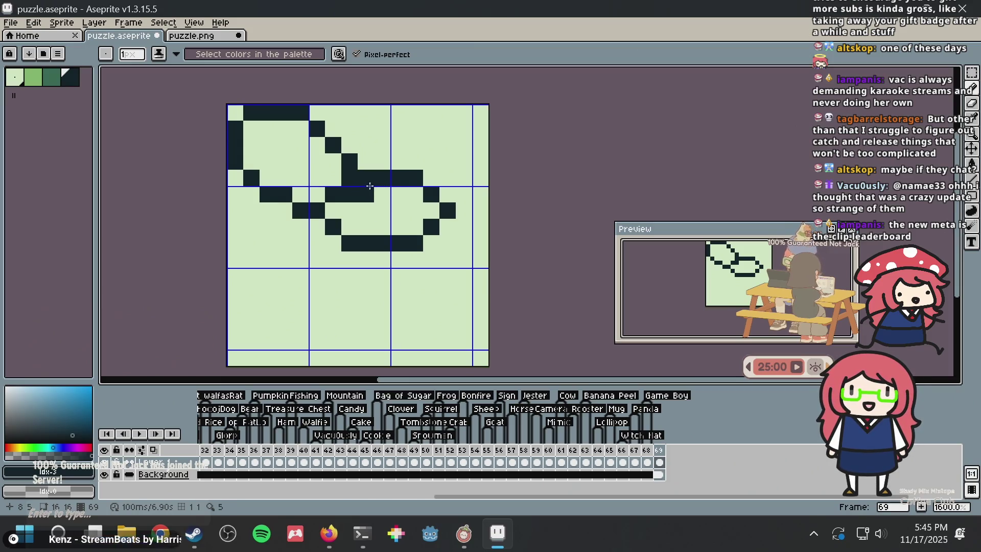
click(342, 230)
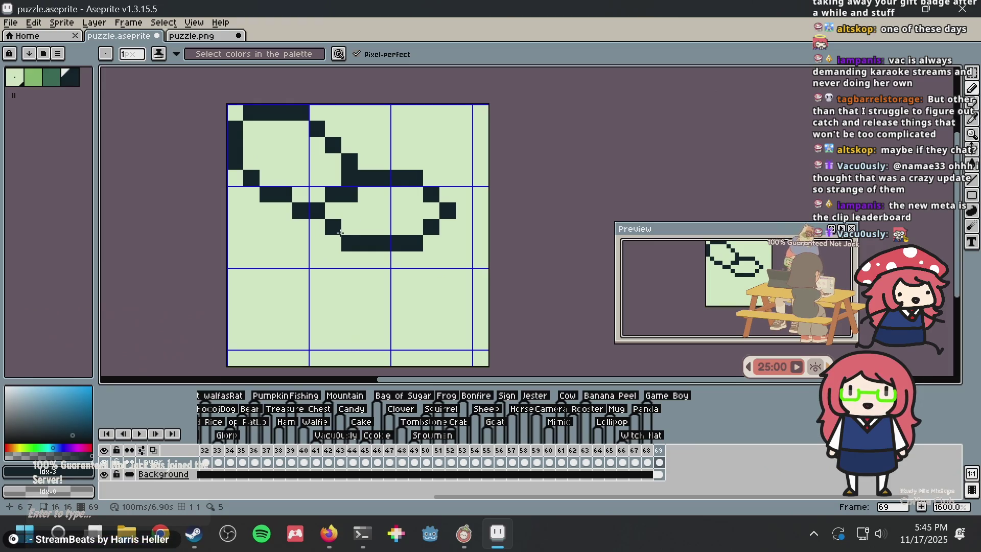
drag(316, 227, 316, 278)
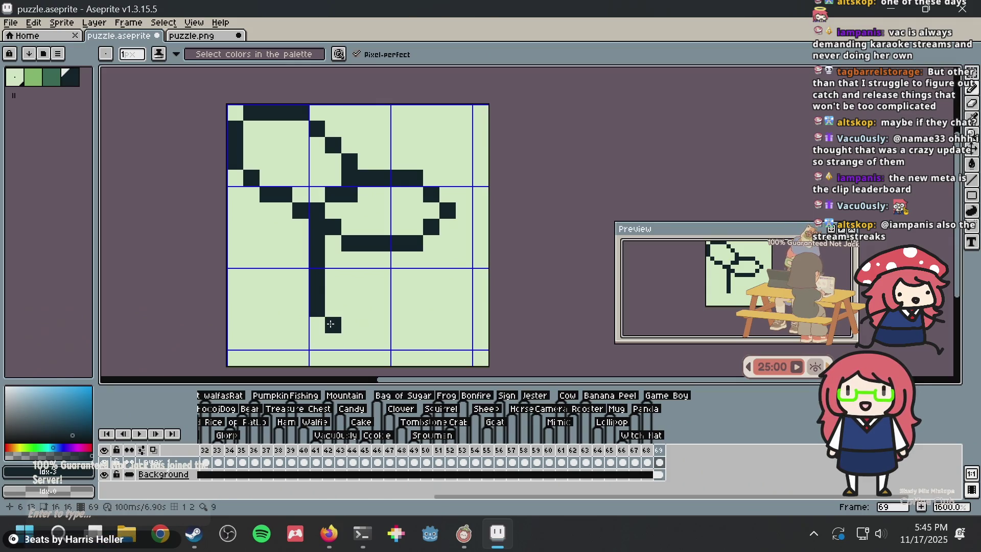
mouse_move(349, 340)
mouse_down()
mouse_move(398, 347)
mouse_move(442, 246)
mouse_up()
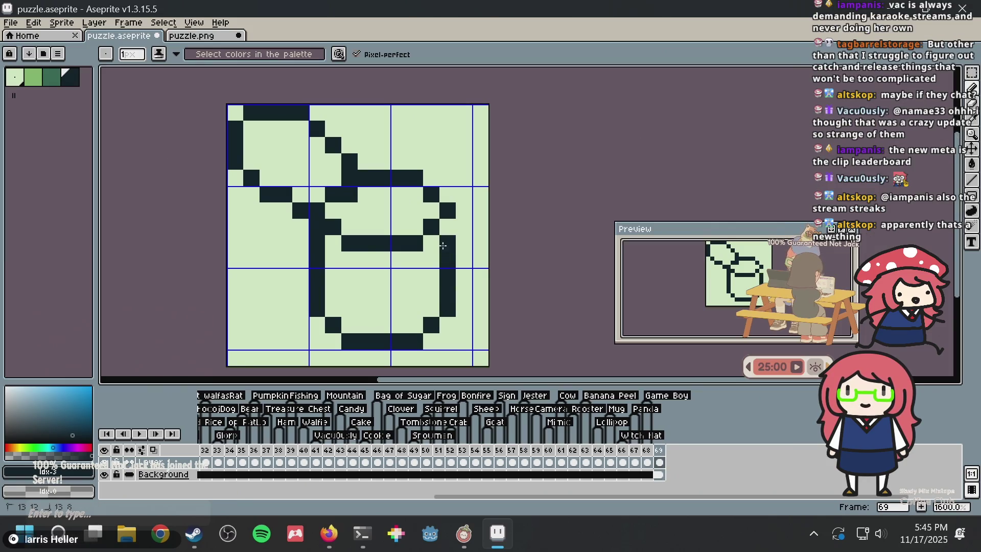
- Undo a stray dark pixel and repaint another lid pixel light green
scroll(416, 299, down, 6)
scroll(414, 300, up, 3)
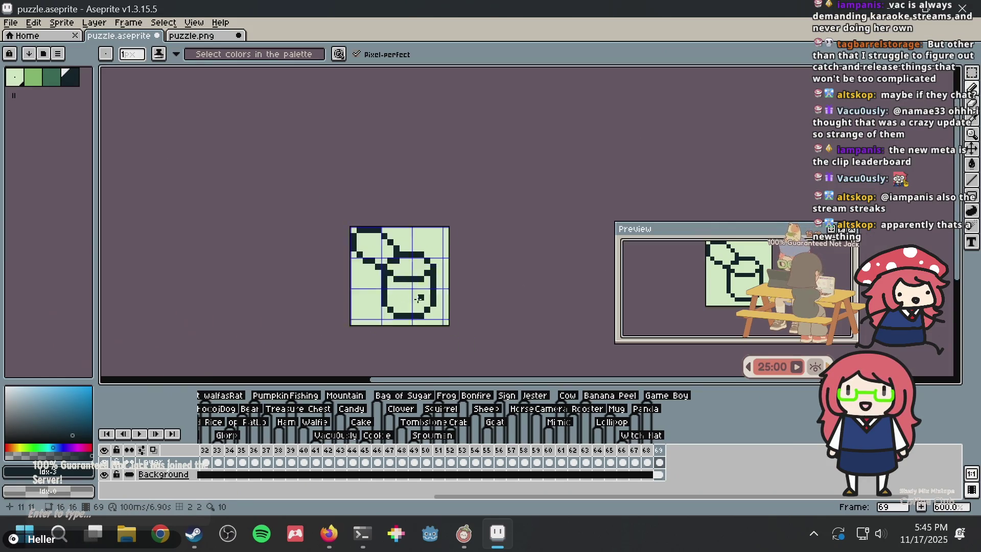
scroll(414, 299, up, 3)
scroll(413, 299, up, 1)
key(ctrl+z)
scroll(405, 186, down, 1)
drag(415, 232, 401, 243)
scroll(402, 240, up, 1)
key(alt)
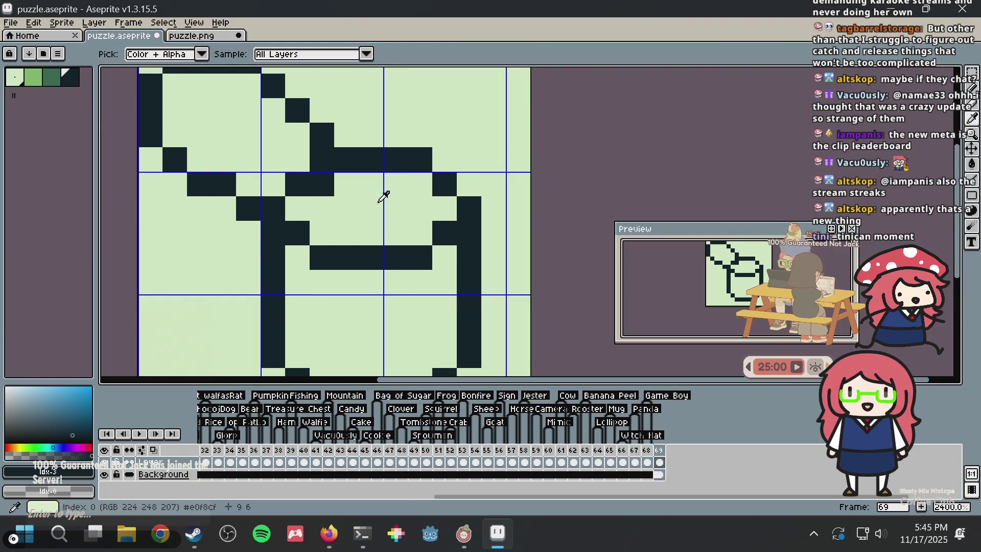
alt+click(360, 203)
click(327, 185)
alt+click(330, 157)
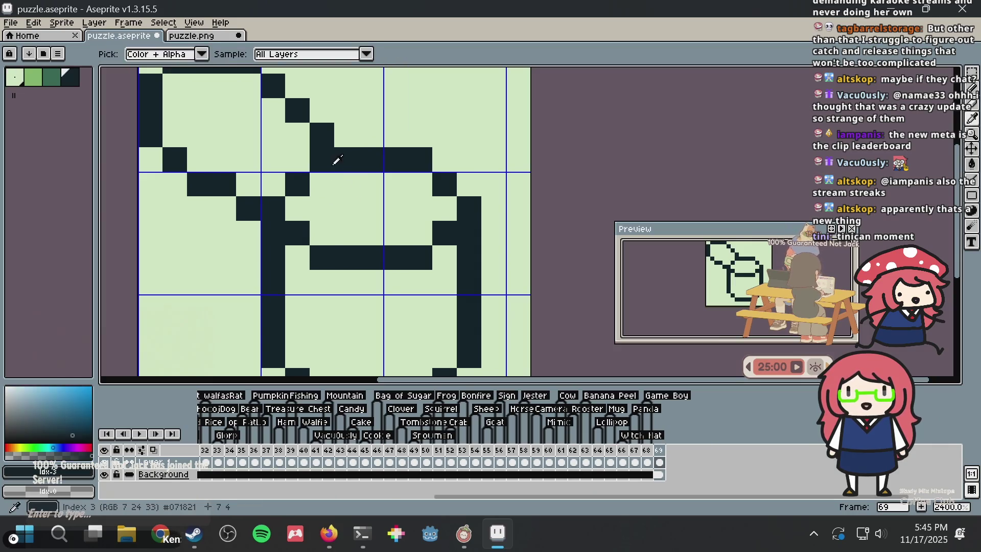
- Add dark pixels near the lid hinge, undo a misplaced one and redraw the hinge pixels
scroll(329, 156, down, 2)
drag(327, 122, 330, 166)
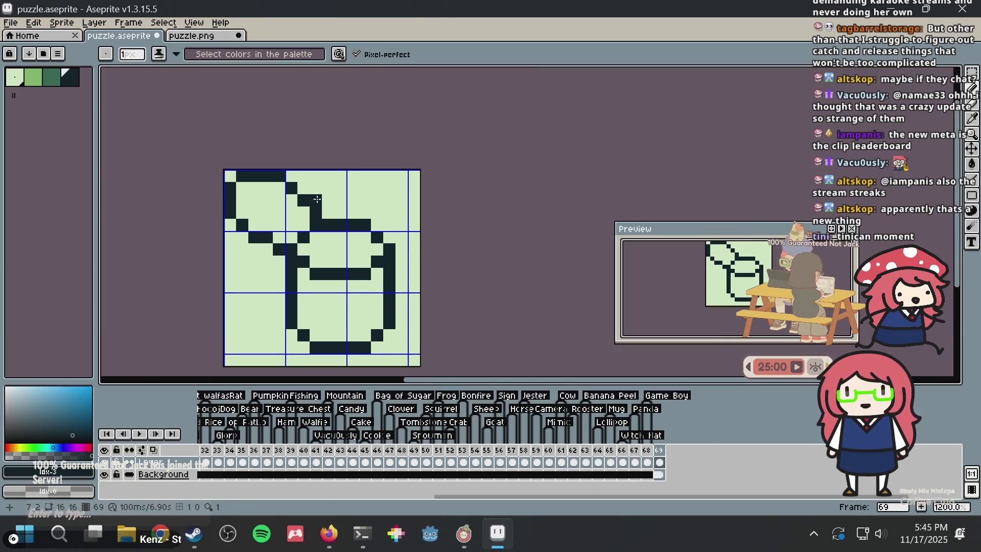
scroll(342, 157, up, 1)
click(341, 157)
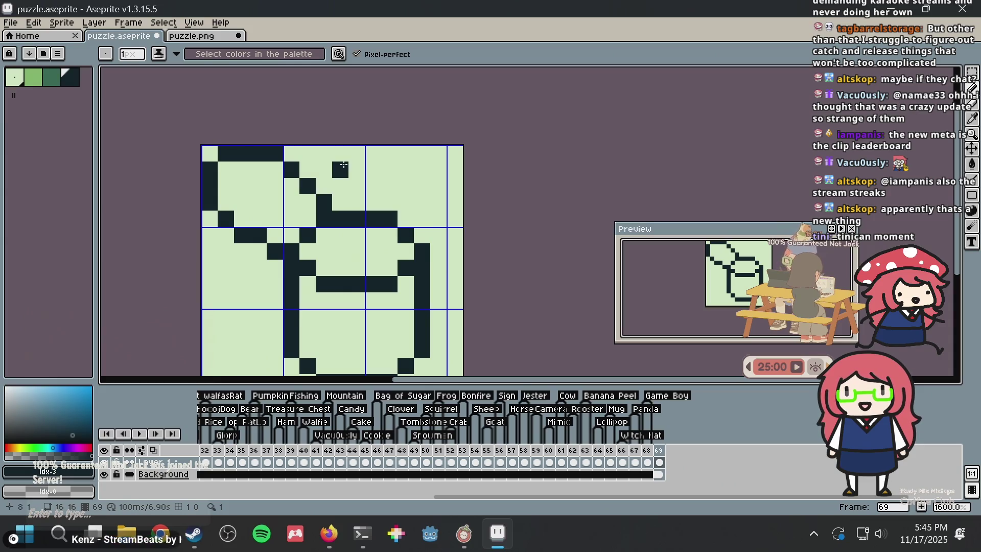
scroll(312, 231, up, 2)
scroll(289, 230, down, 2)
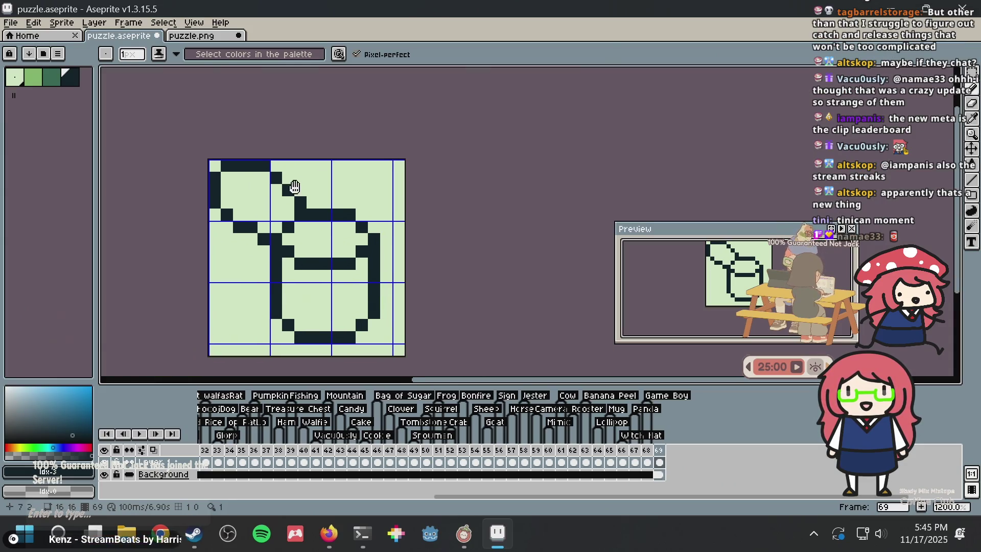
scroll(275, 214, up, 1)
click(267, 220)
scroll(268, 220, up, 1)
scroll(267, 220, down, 1)
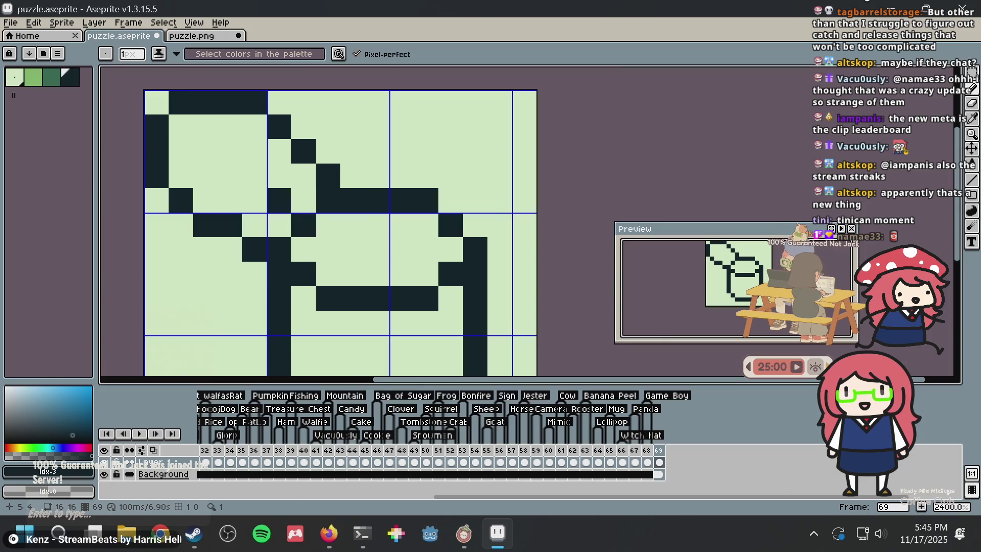
key(ctrl+z)
drag(304, 200, 279, 225)
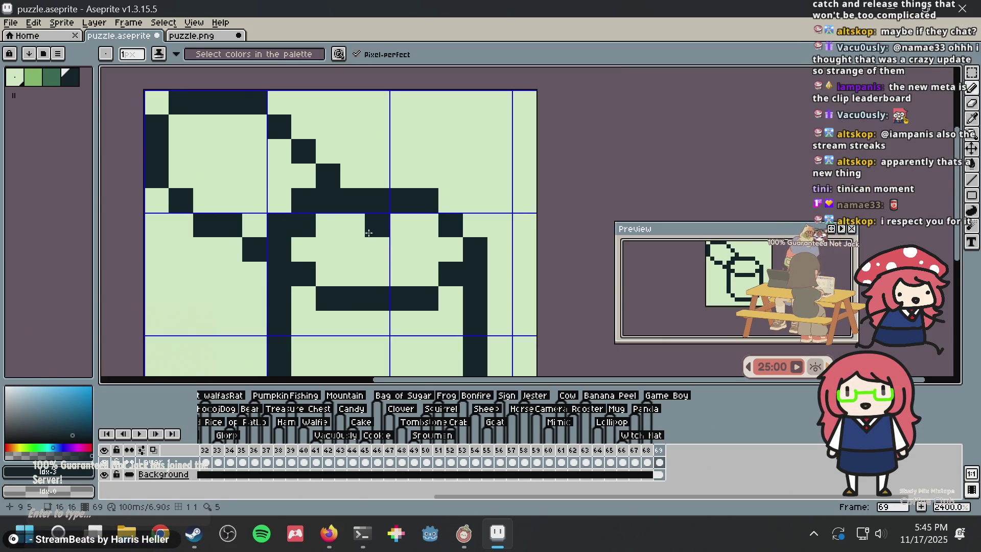
- Rework the lid outline with dark pixels along the hinge where the lid meets the can
alt+click(372, 235)
click(294, 223)
key(ctrl+z)
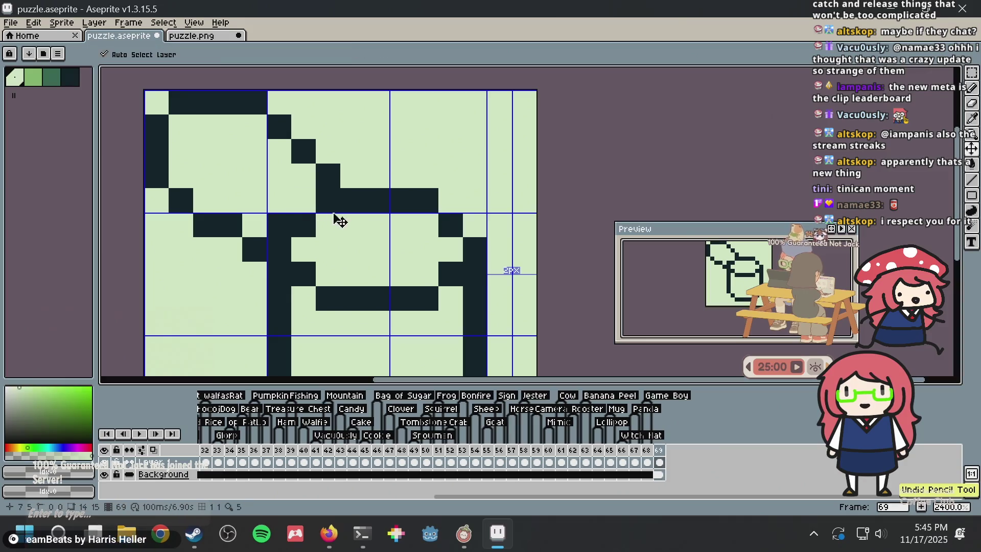
key(ctrl+z)
alt+click(337, 196)
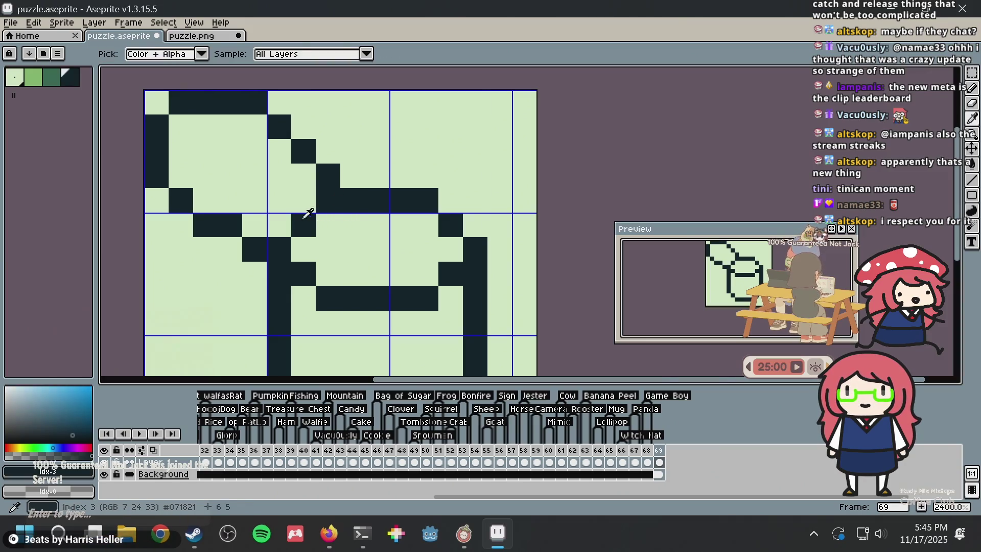
click(260, 227)
key(ctrl+z)
click(230, 250)
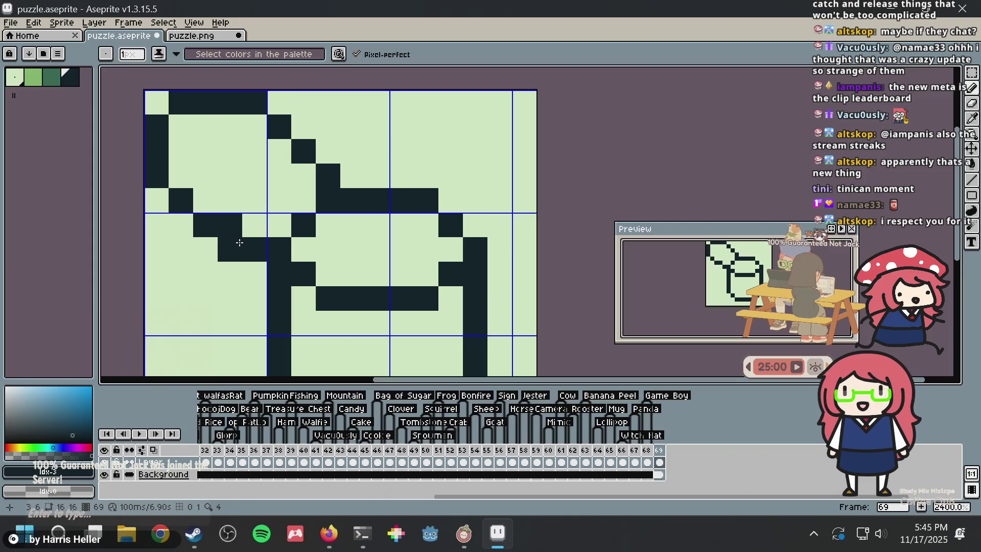
click(279, 225)
key(ctrl+z)
click(309, 198)
- Try dark pixels along the lid edge and undo the misplaced ones
scroll(312, 200, down, 3)
scroll(312, 199, down, 1)
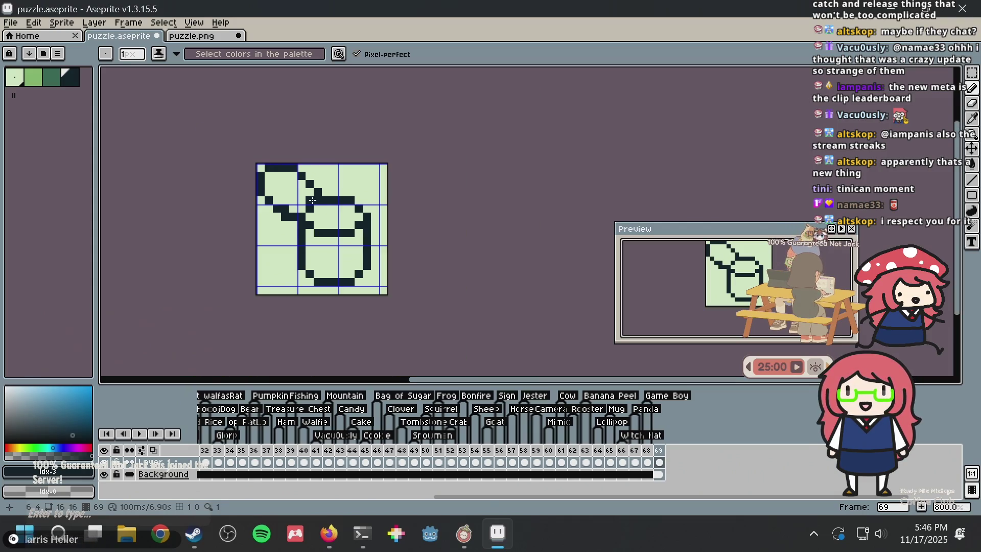
scroll(309, 184, up, 2)
scroll(306, 164, up, 1)
key(ctrl+z)
click(318, 139)
key(ctrl+z)
click(359, 131)
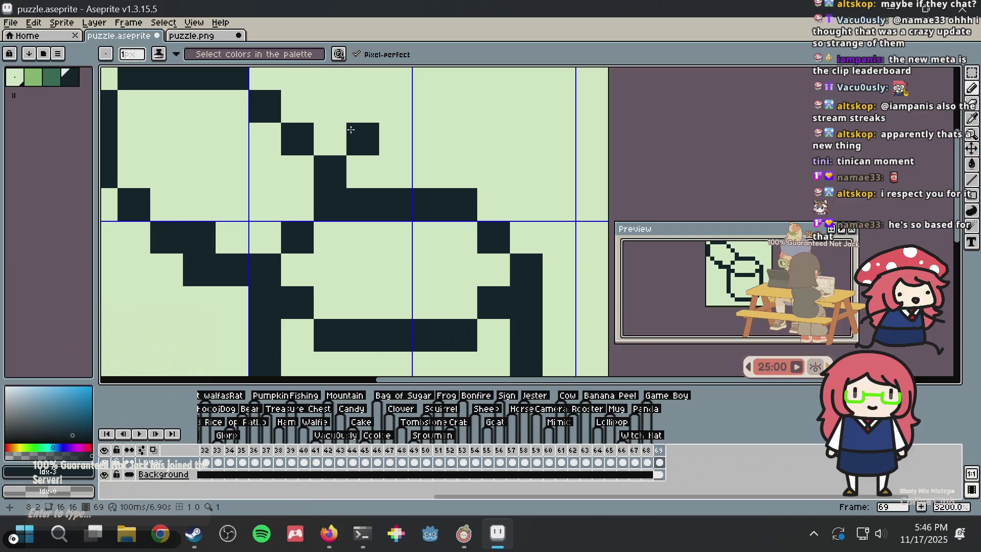
key(ctrl+z)
- Erase a pixel at the lid's left side and fill a gap in the lid outline dark
scroll(385, 133, down, 3)
scroll(404, 125, down, 1)
scroll(392, 161, up, 1)
alt+click(284, 225)
click(284, 209)
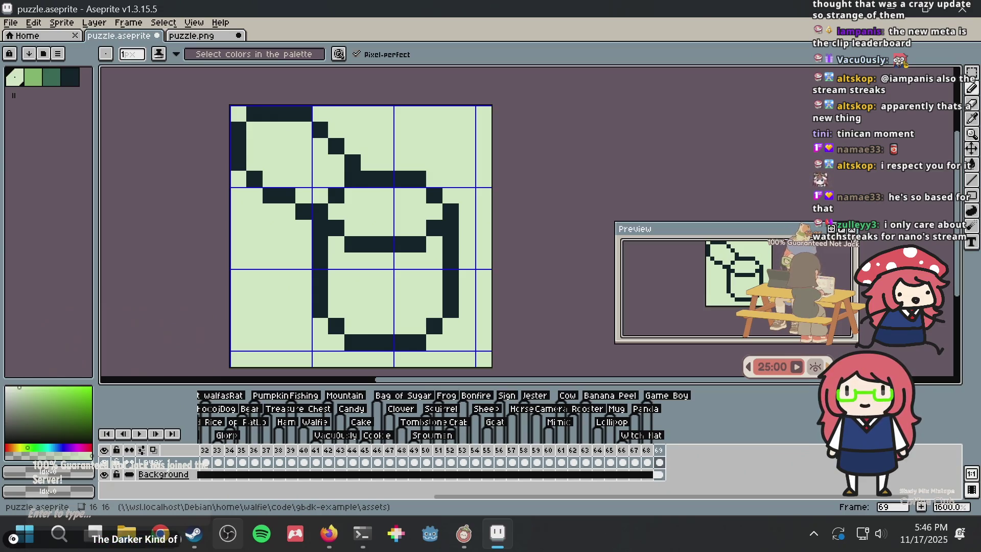
scroll(369, 192, up, 5)
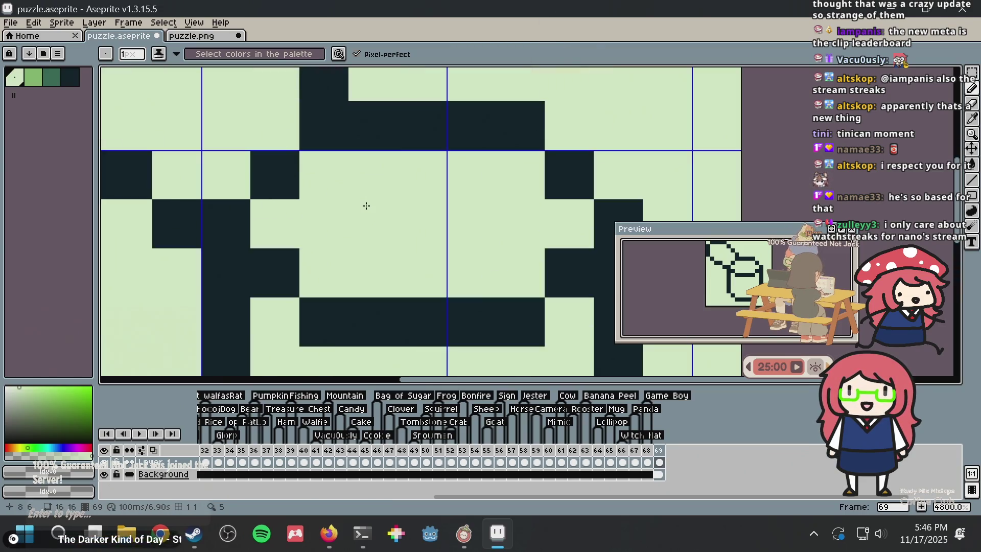
scroll(400, 234, down, 1)
scroll(401, 232, down, 1)
scroll(402, 224, down, 1)
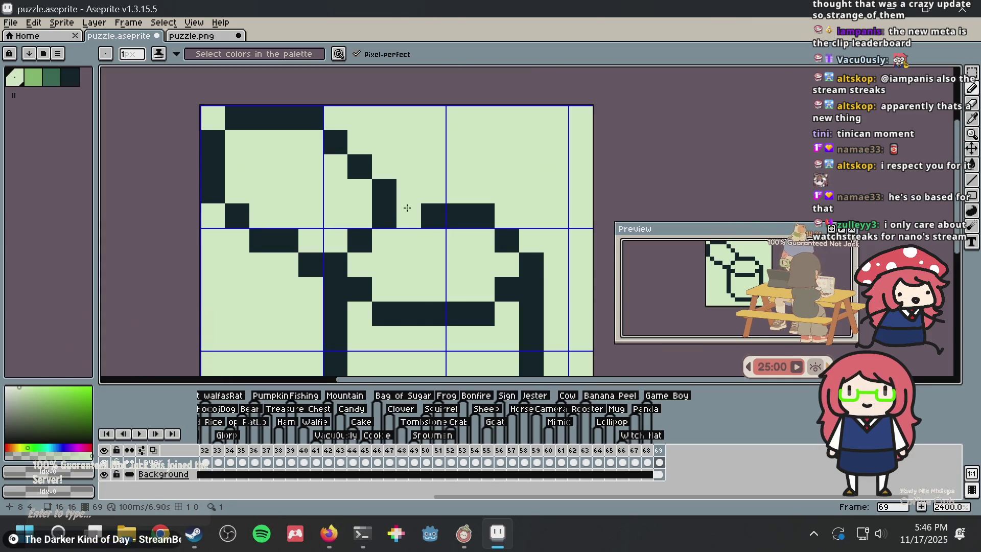
scroll(395, 227, down, 1)
click(395, 227)
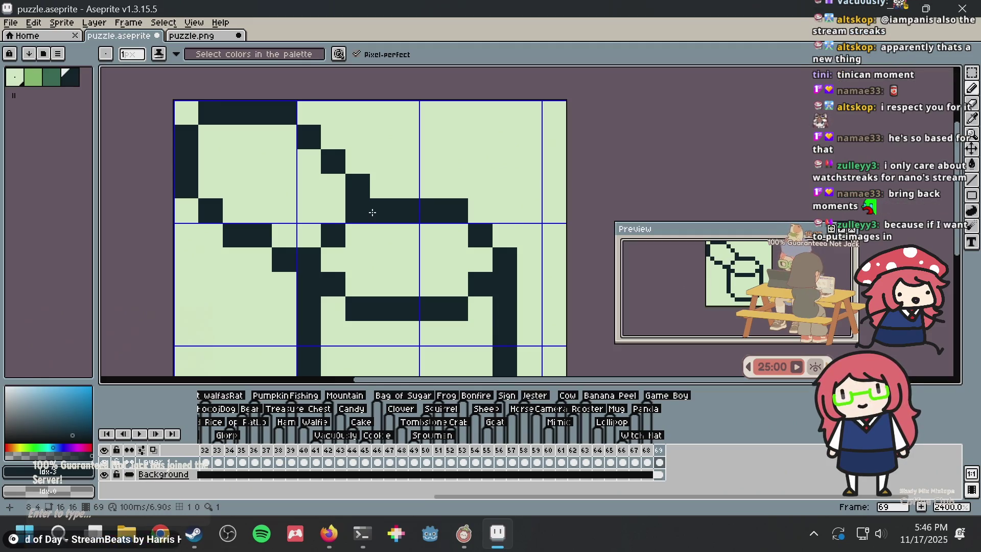
click(57, 83)
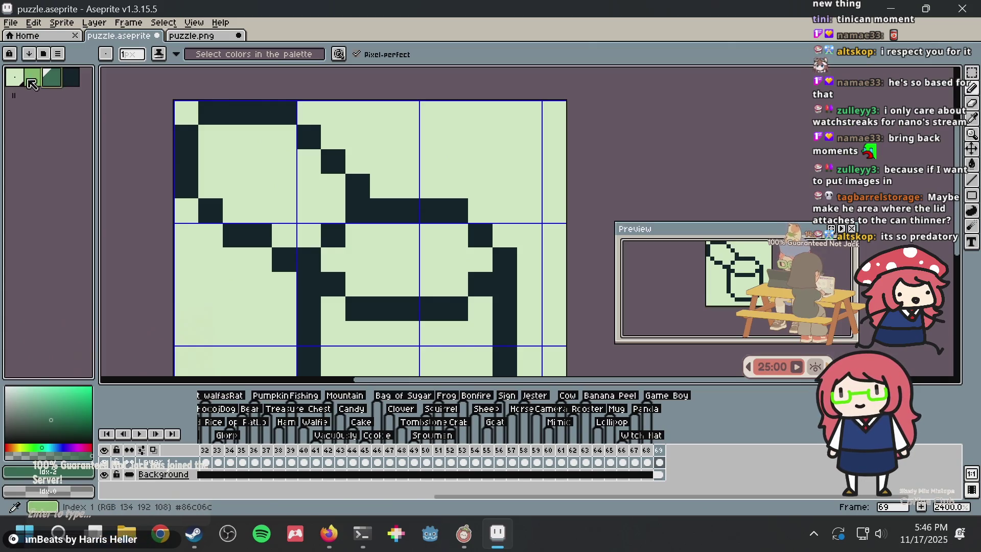
click(36, 80)
key(g)
drag(306, 234, 284, 153)
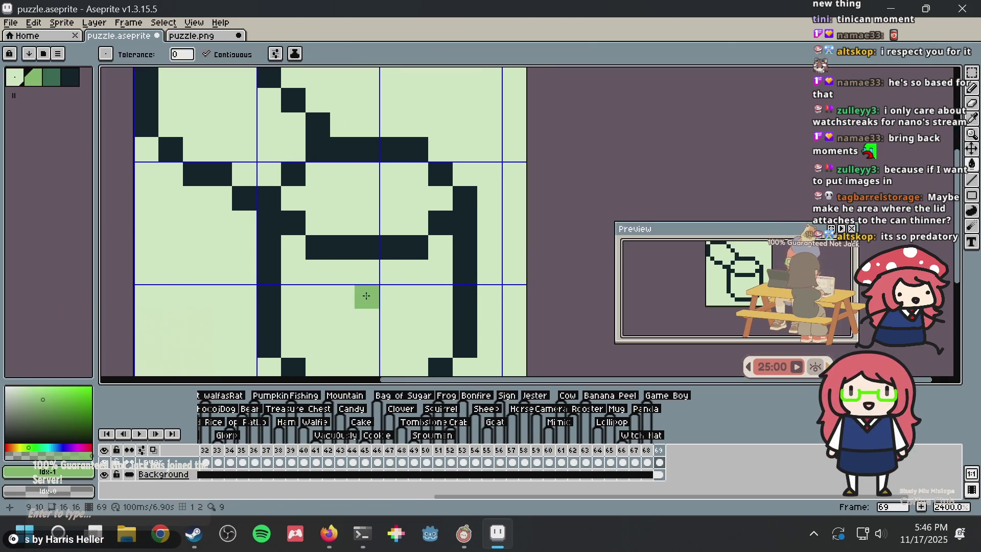
click(367, 311)
key(ctrl+z)
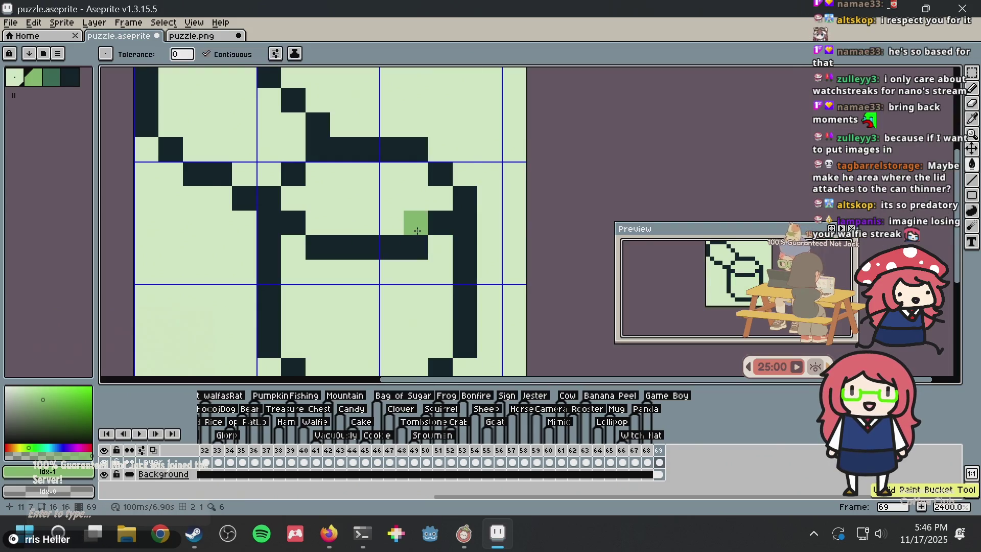
scroll(417, 231, down, 2)
scroll(416, 232, up, 2)
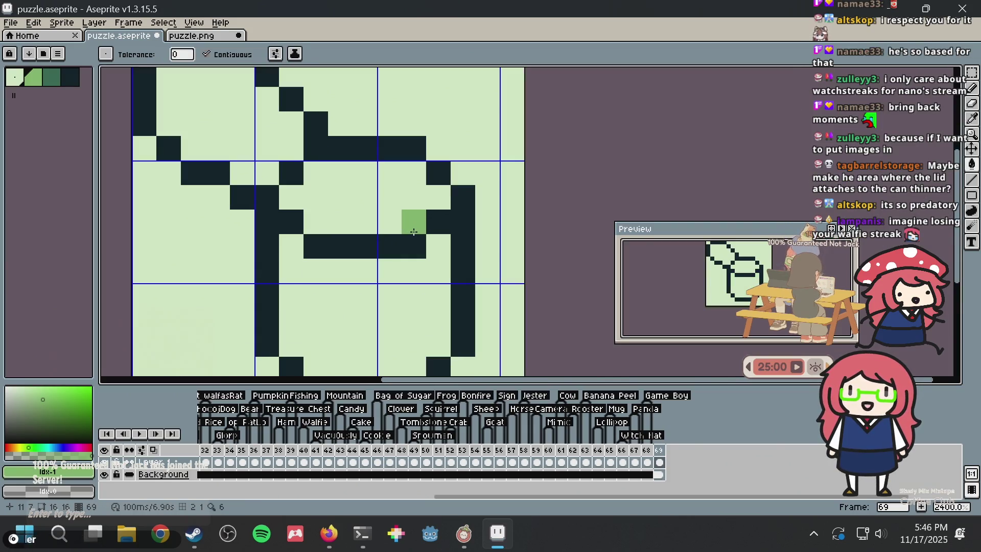
scroll(413, 232, down, 1)
scroll(413, 232, up, 1)
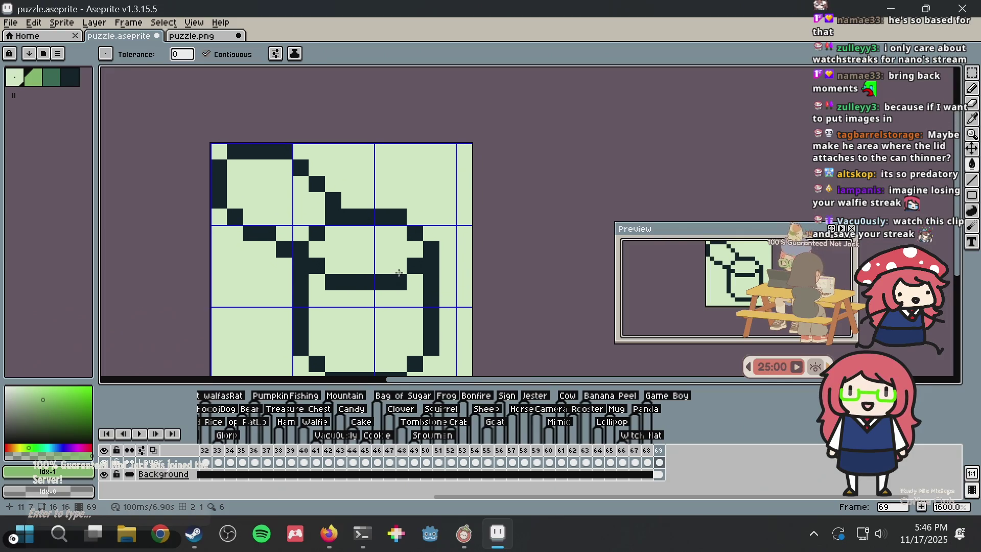
scroll(402, 261, up, 1)
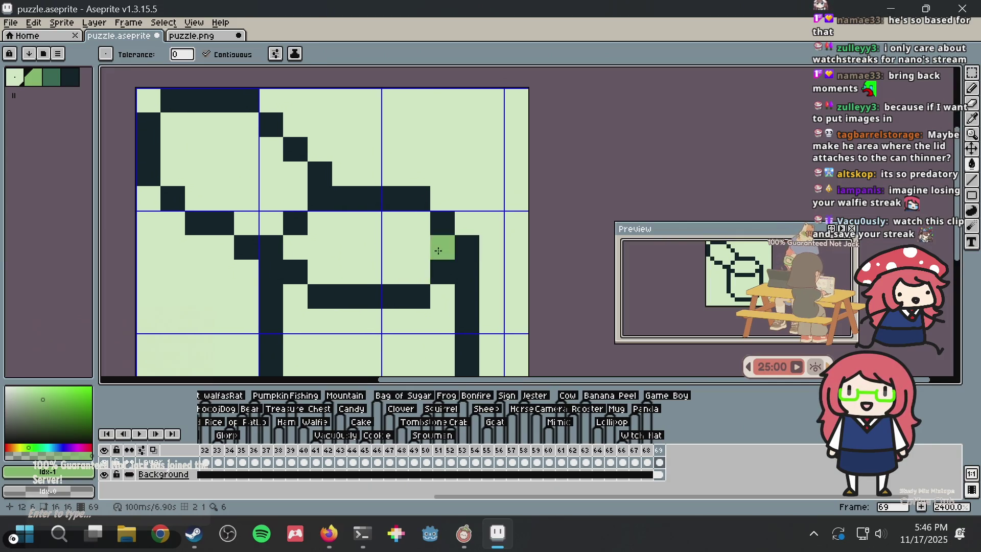
alt+click(328, 193)
click(324, 243)
key(ctrl+z)
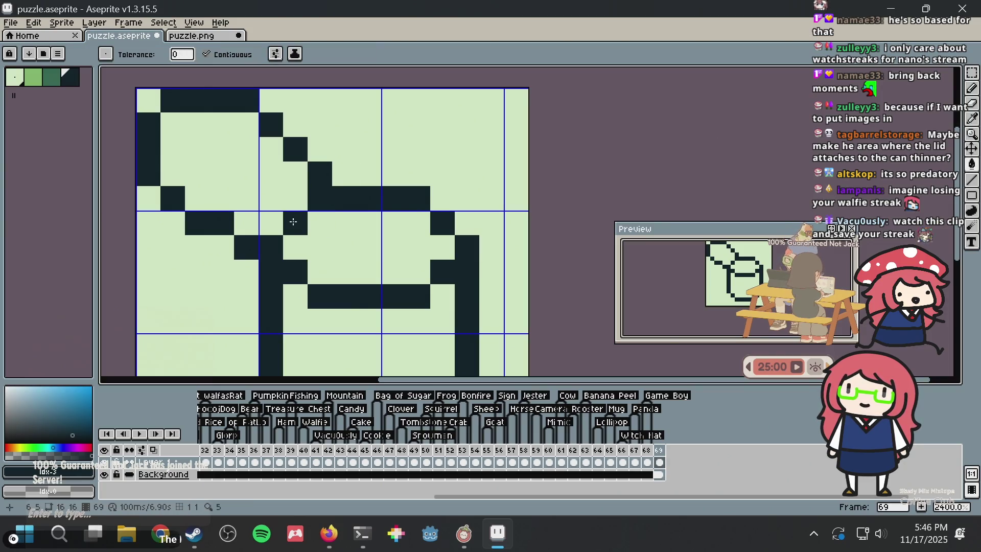
scroll(327, 174, down, 4)
scroll(306, 194, up, 2)
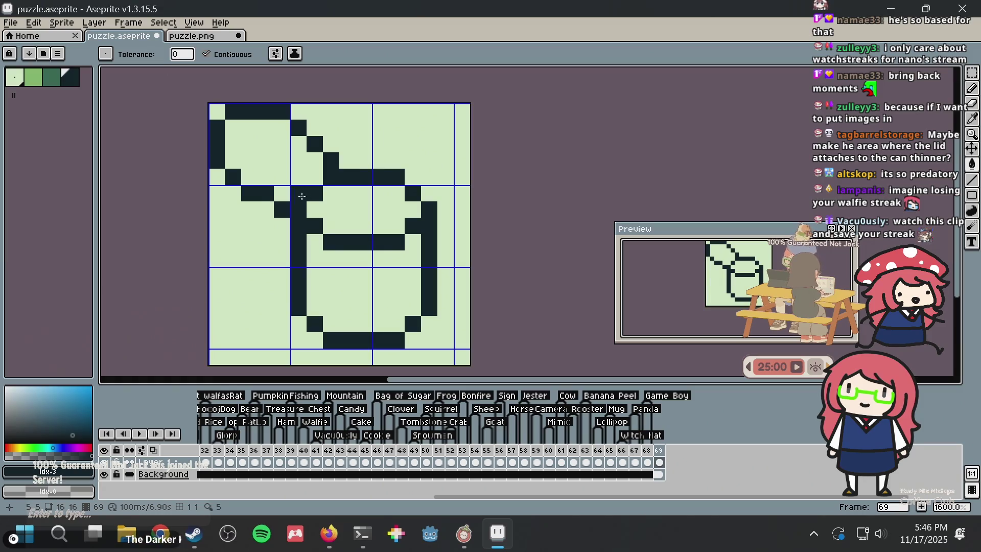
- Undo a trial dark fill of the lid's top-left area and return to the pencil
click(302, 196)
key(b)
key(ctrl+z)
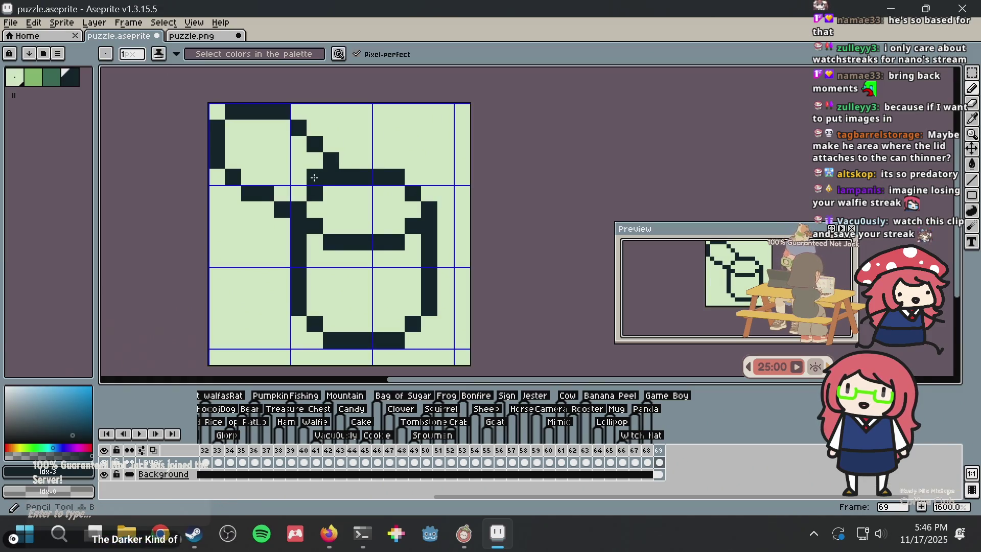
key(ctrl+z)
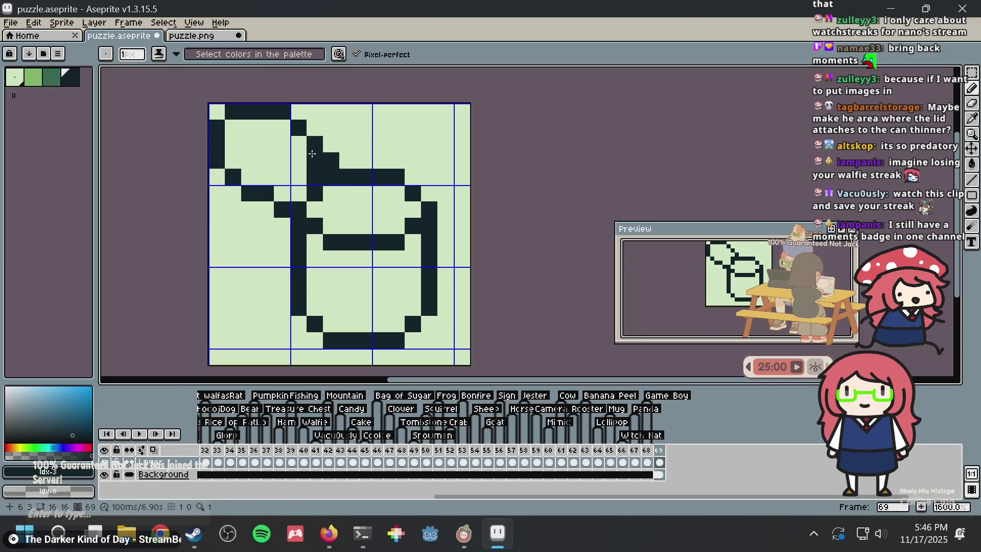
alt+click(350, 140)
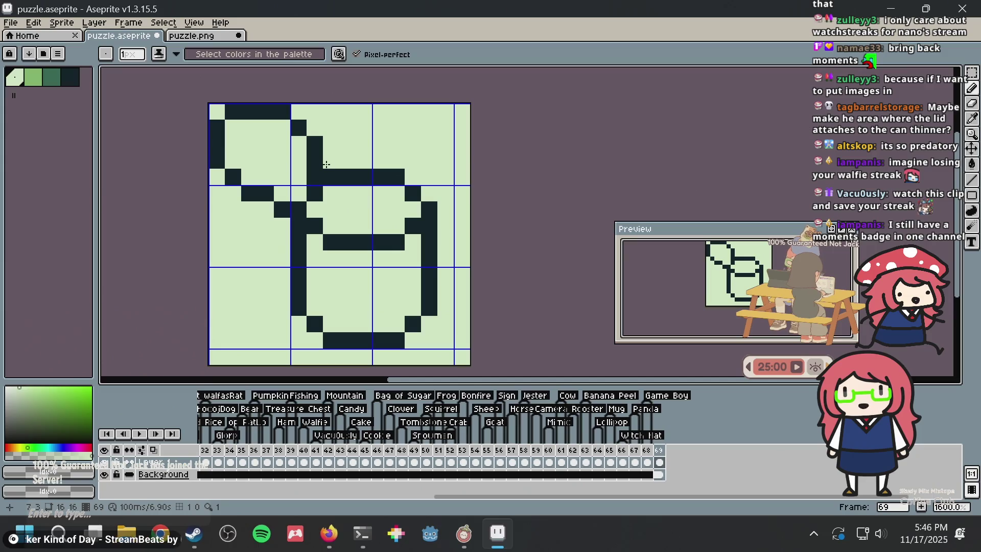
alt+click(315, 171)
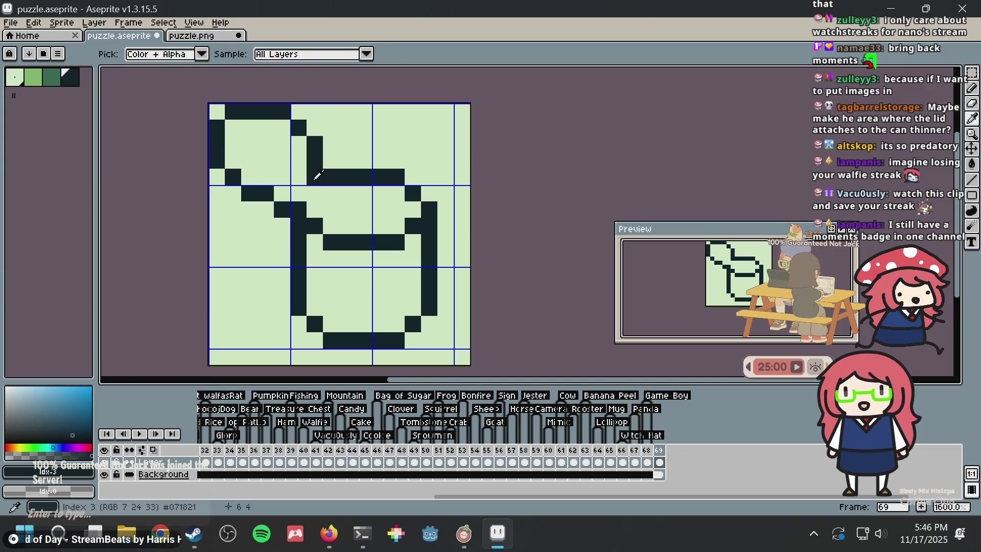
- Step back through recent edits and erase a stray dark pixel near the lid with light green
scroll(379, 149, up, 4)
key(ctrl+z)
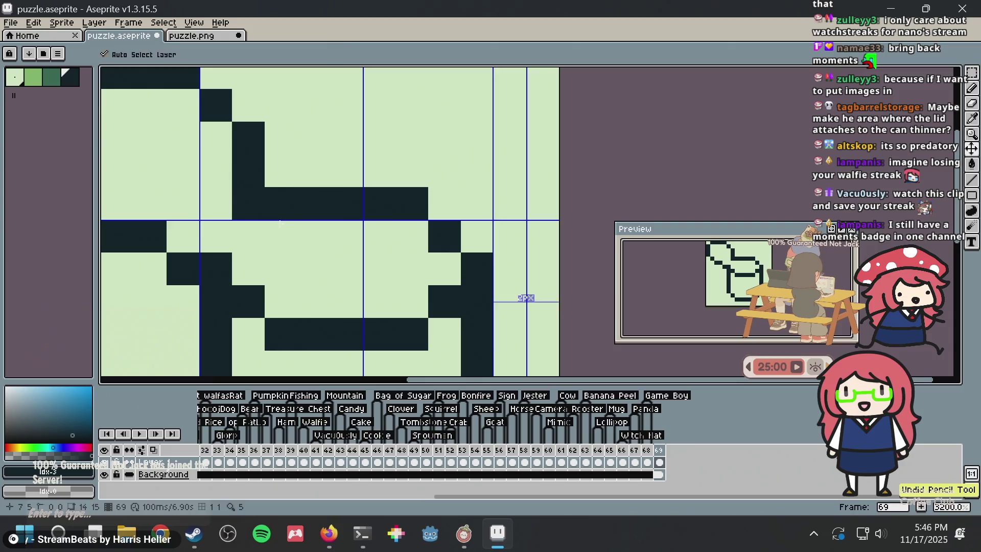
key(ctrl+z)
key(ctrl+z)
scroll(318, 154, down, 4)
scroll(318, 154, down, 1)
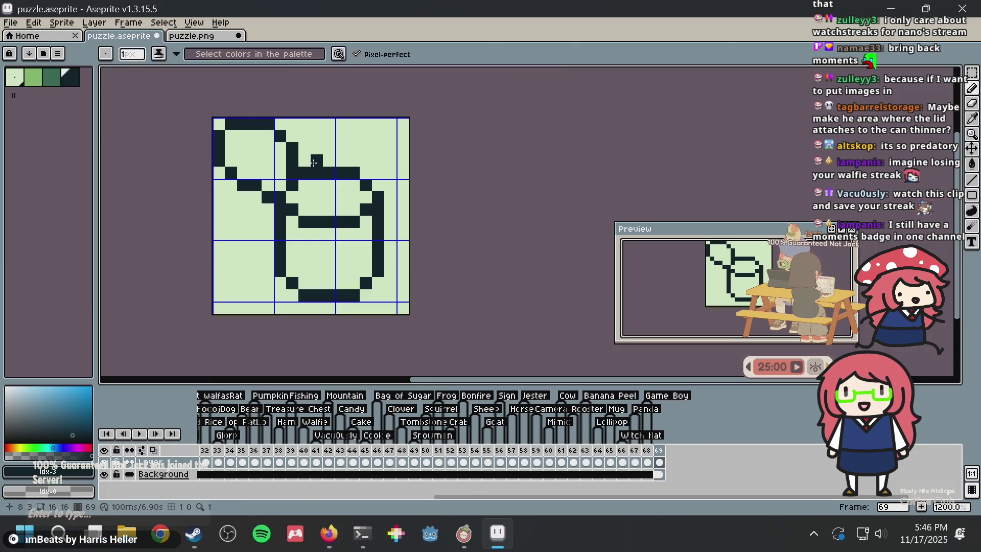
alt+click(266, 182)
click(293, 173)
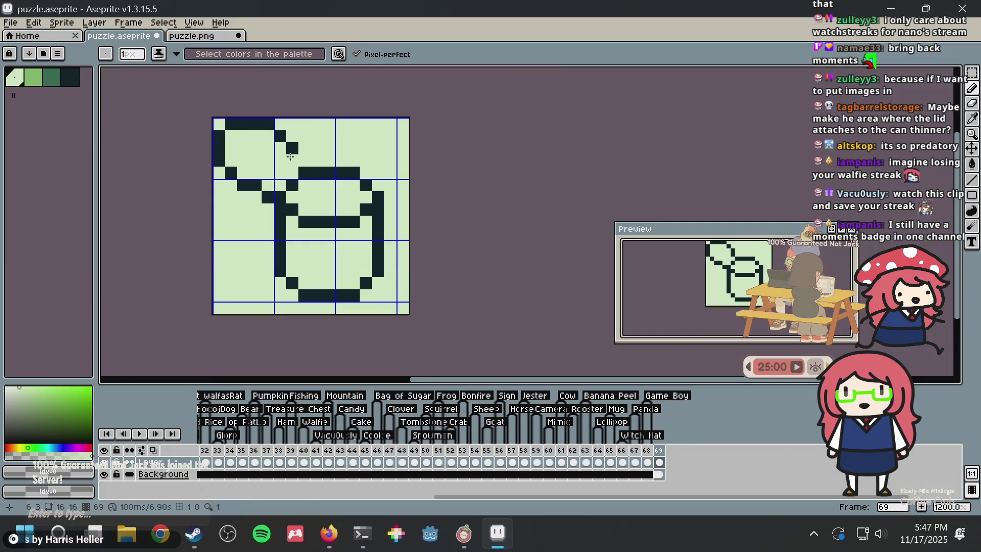
alt+click(293, 157)
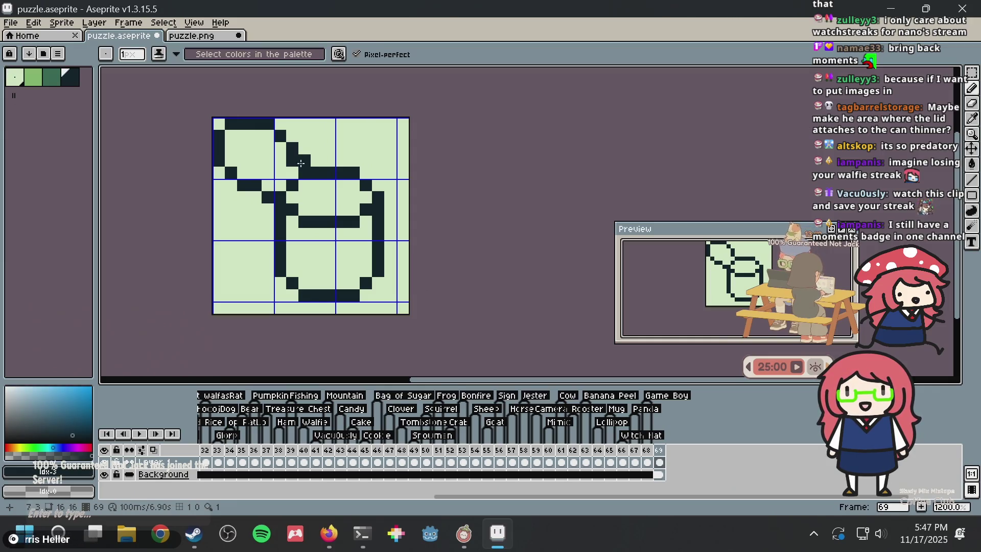
scroll(376, 137, up, 1)
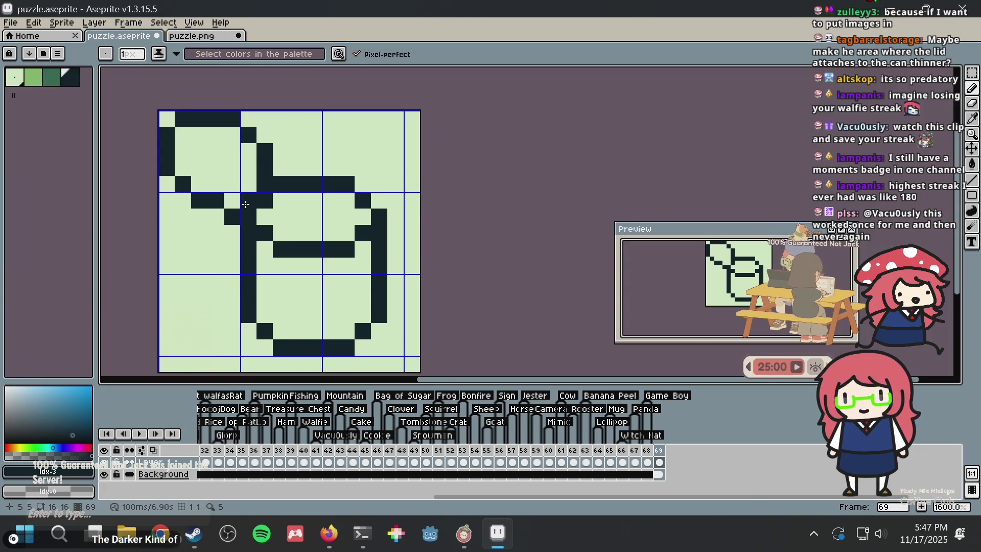
key(ctrl+z)
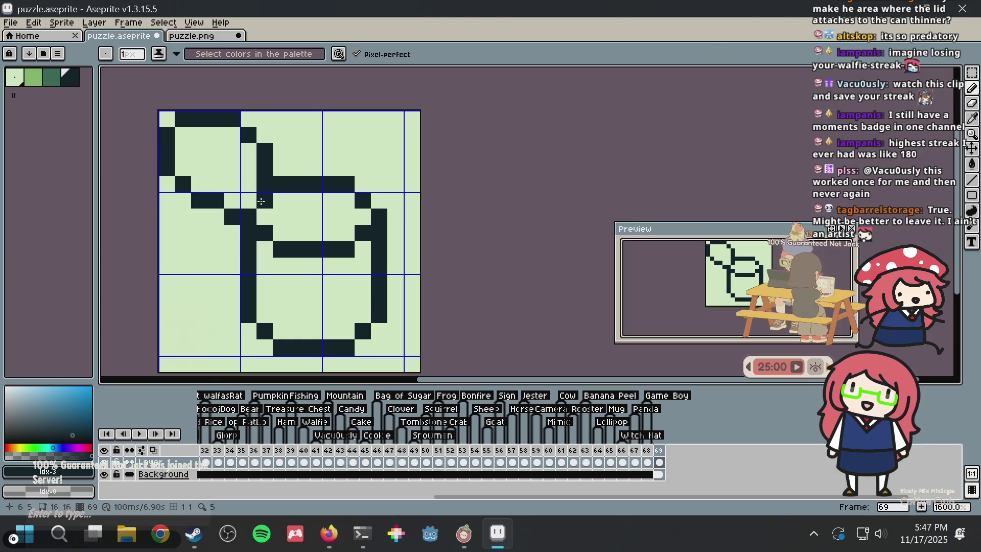
- Save puzzle.aseprite and right-click erase a stray dark pixel on the lid outline
key(ctrl+s)
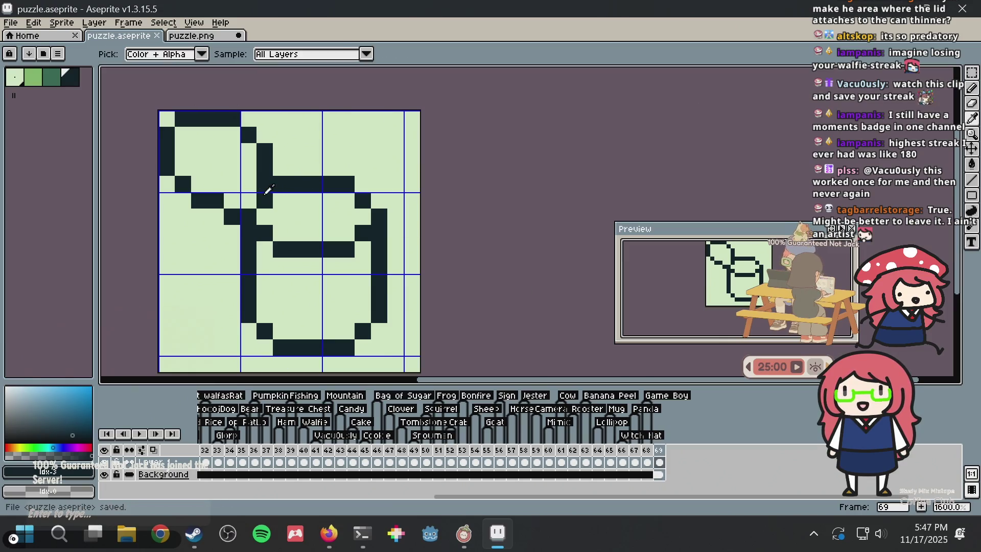
click(248, 197)
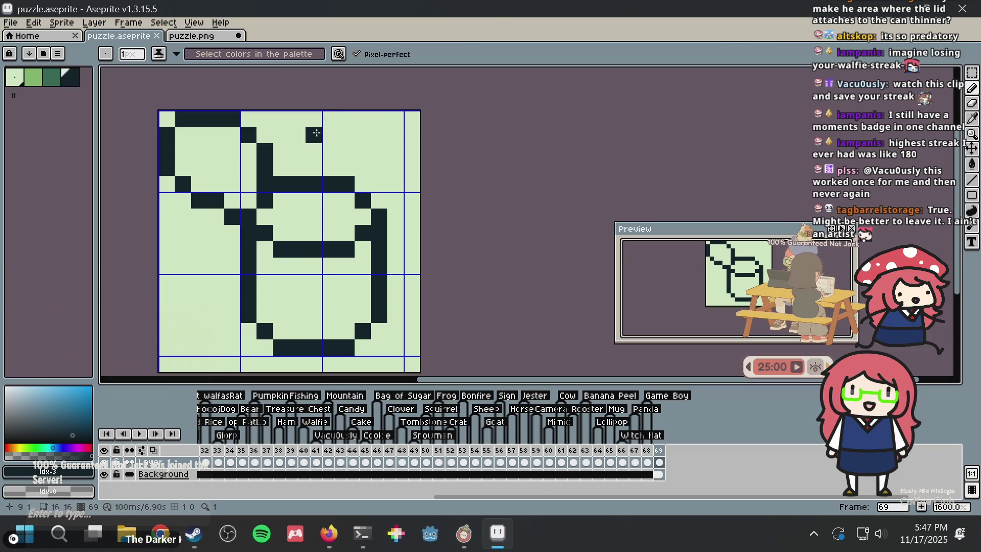
key(ctrl+z)
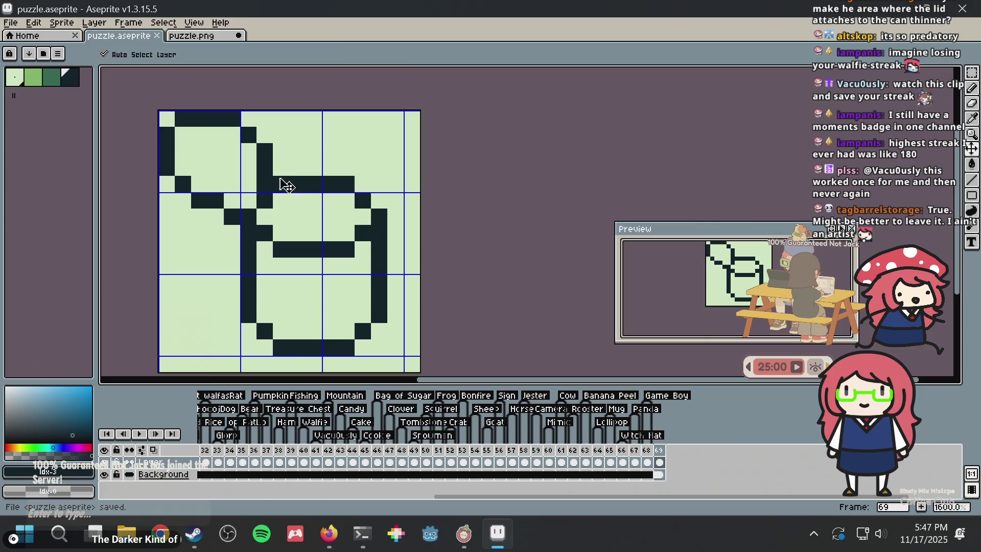
key(ctrl+s)
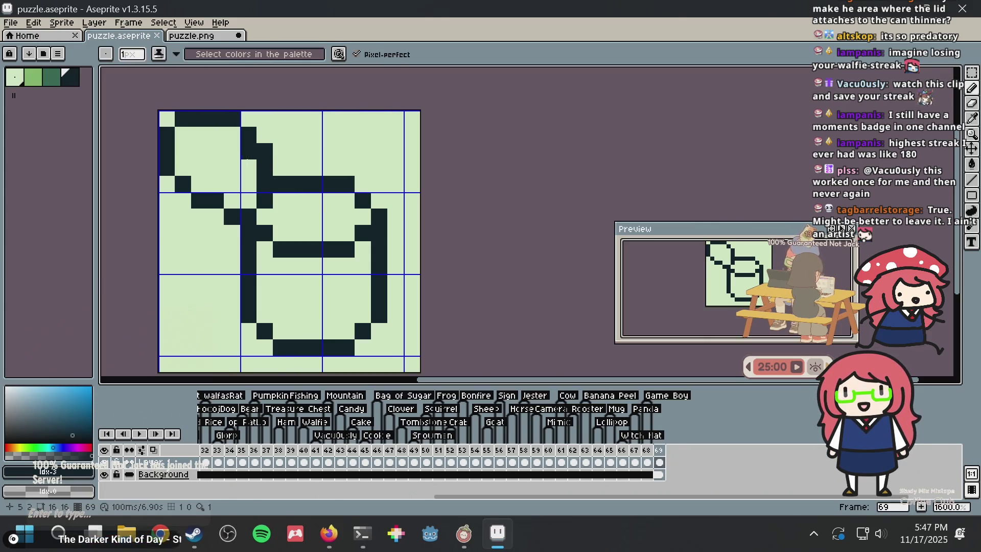
right_click(249, 200)
- Test dark pixels left of and below the rim bar, undoing each
scroll(266, 189, down, 2)
scroll(272, 181, up, 2)
scroll(272, 181, up, 2)
scroll(272, 180, down, 2)
scroll(271, 179, up, 2)
click(237, 191)
key(ctrl+z)
click(230, 219)
key(ctrl+z)
scroll(271, 178, down, 3)
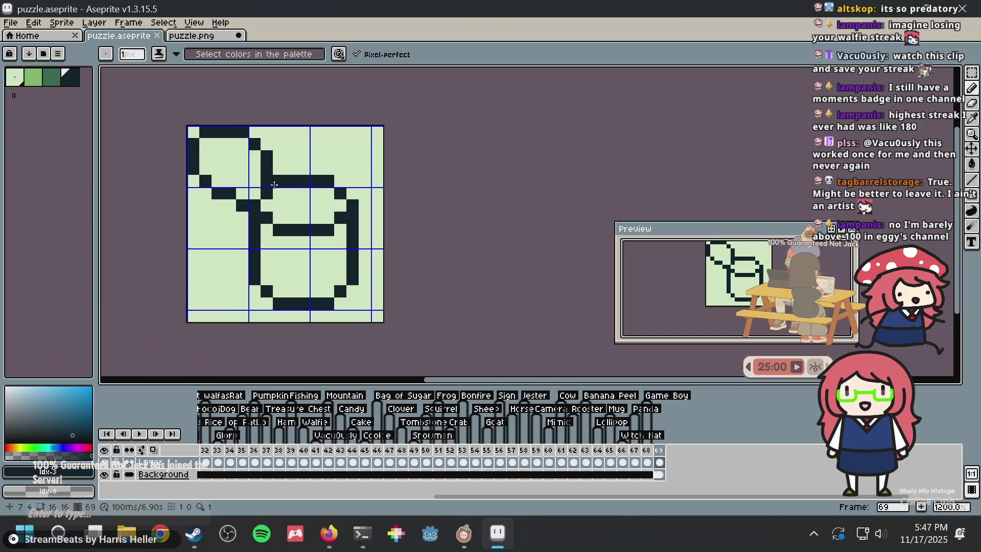
scroll(274, 185, down, 1)
scroll(274, 186, up, 2)
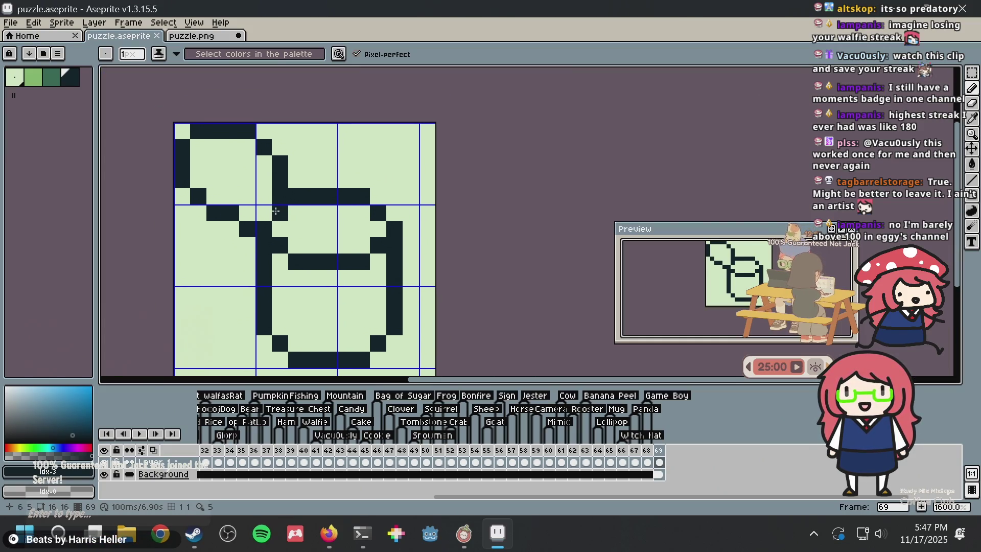
scroll(275, 210, up, 1)
- Try more dark pixels near the bar, then add one above the rim bar
click(218, 214)
key(ctrl+z)
click(247, 193)
key(ctrl+z)
click(256, 212)
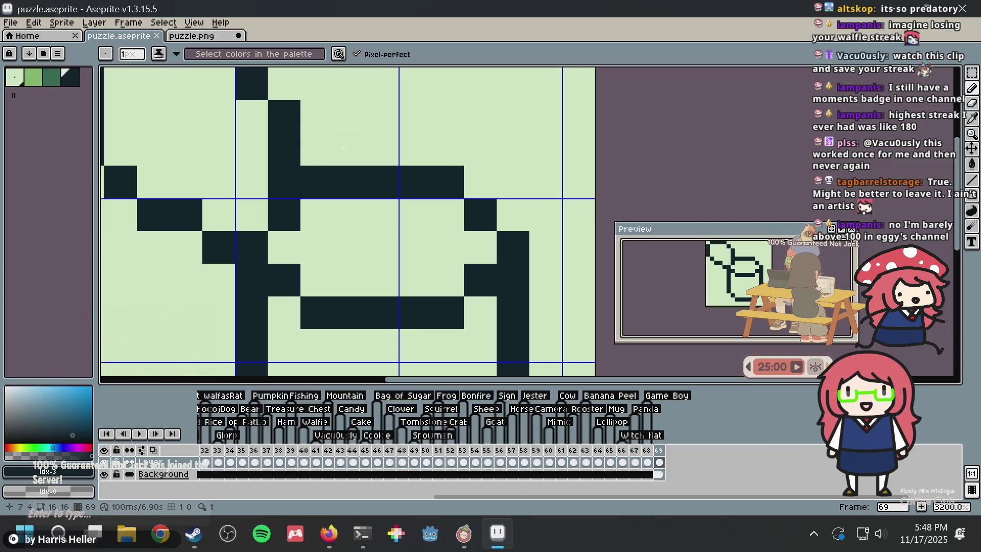
scroll(343, 147, down, 1)
click(357, 161)
- Flood-fill the can body with mid green using the Paint Bucket
scroll(385, 155, down, 2)
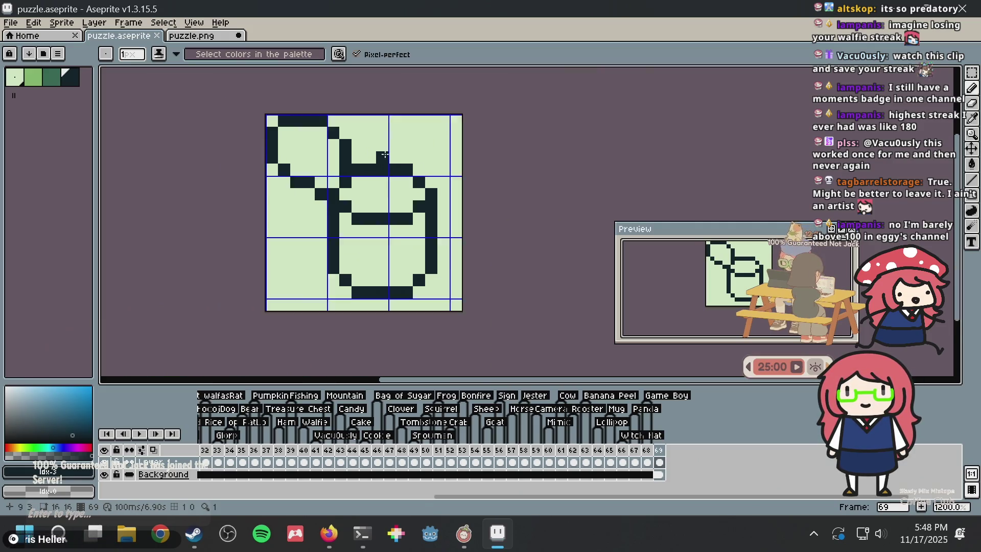
scroll(385, 154, down, 1)
scroll(372, 223, up, 1)
scroll(372, 223, up, 1)
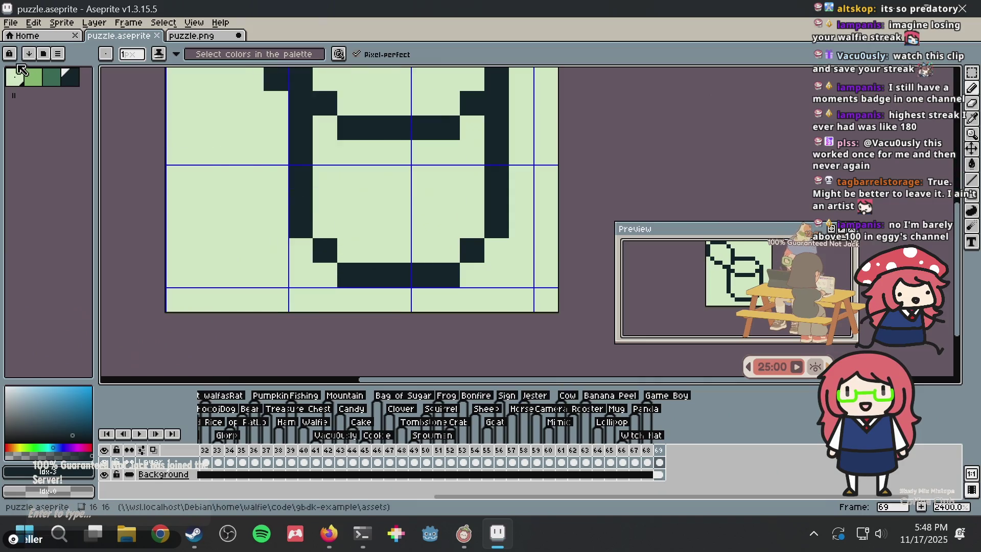
click(51, 84)
key(g)
click(431, 192)
- Fill the tilted lid mid green and the can's open top with the darkest green
scroll(450, 174, down, 1)
scroll(430, 162, down, 2)
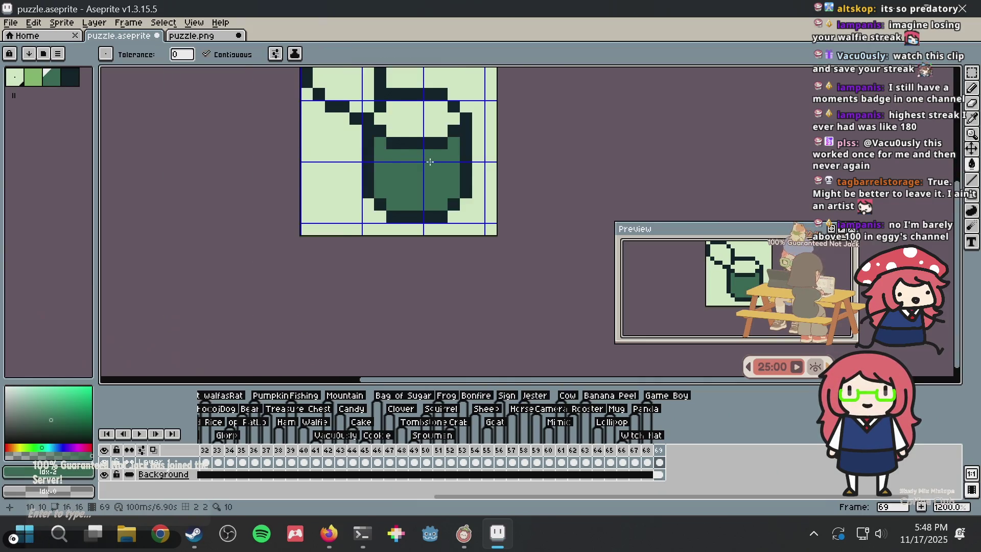
scroll(430, 162, down, 2)
click(363, 102)
scroll(364, 100, up, 1)
scroll(363, 100, up, 1)
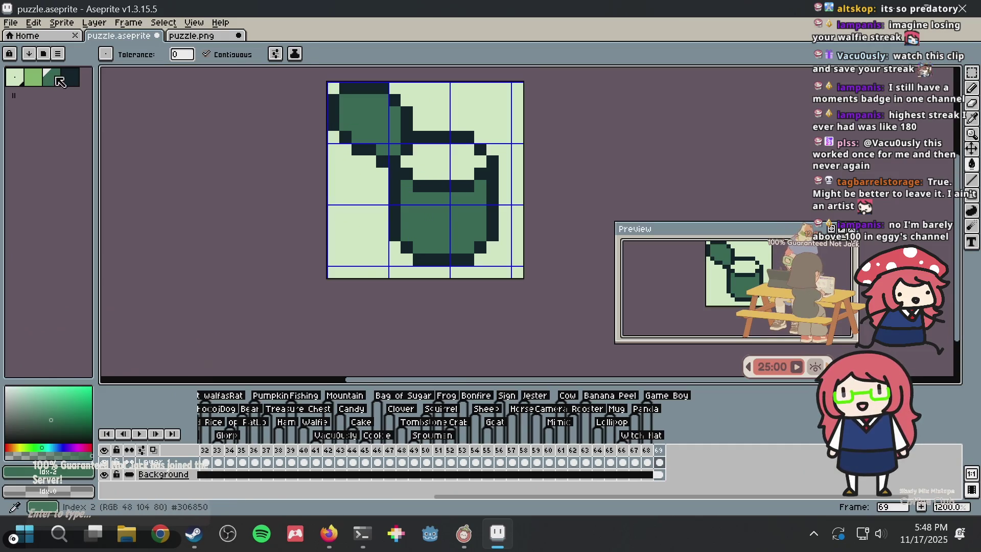
click(61, 82)
click(467, 162)
- Pencil a light-green highlight and band across the can's lower body, removing a stray pixel
scroll(573, 124, down, 1)
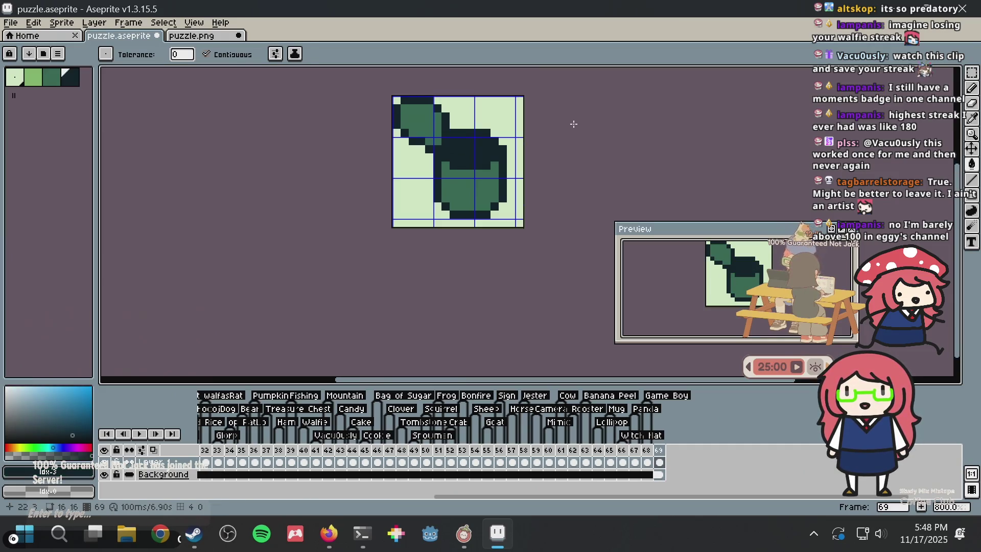
scroll(573, 124, up, 1)
key(b)
click(34, 77)
click(374, 197)
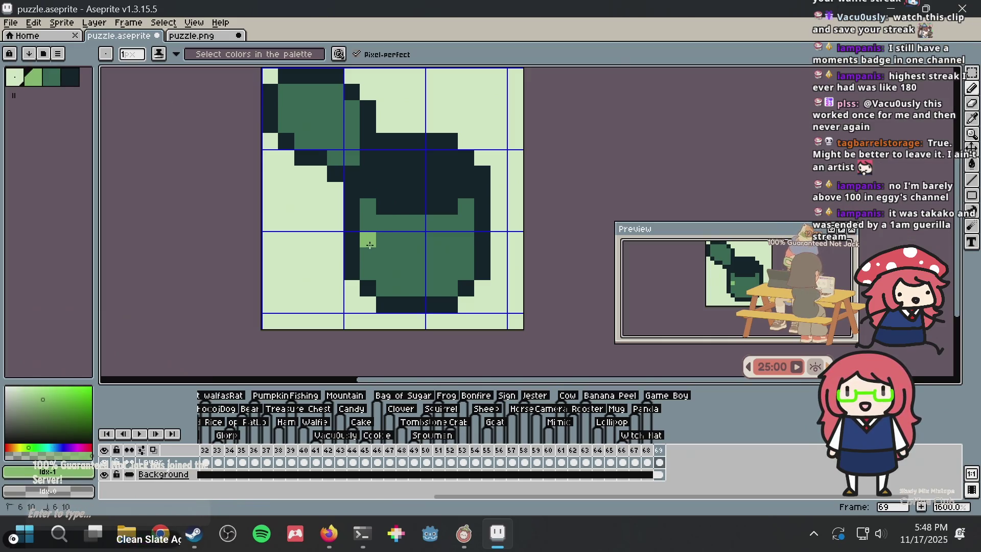
drag(370, 245, 370, 251)
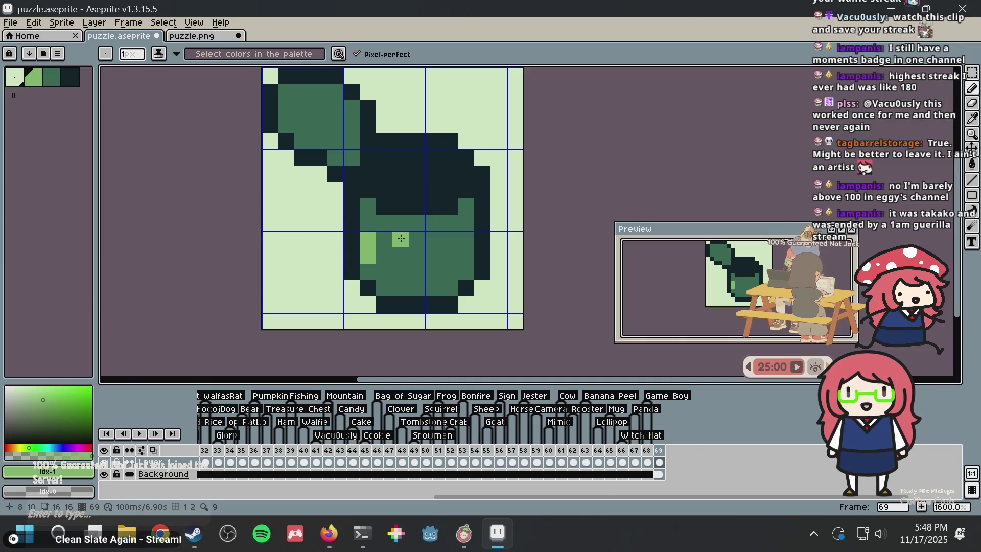
mouse_move(383, 255)
mouse_down()
mouse_move(446, 262)
mouse_move(383, 272)
mouse_up()
click(474, 201)
scroll(474, 200, down, 1)
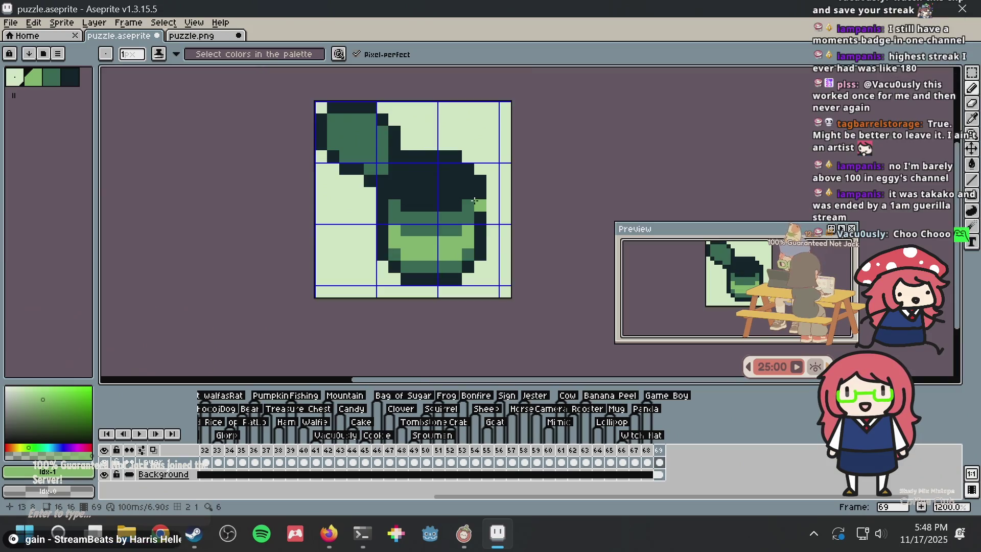
scroll(474, 201, down, 2)
key(ctrl+z)
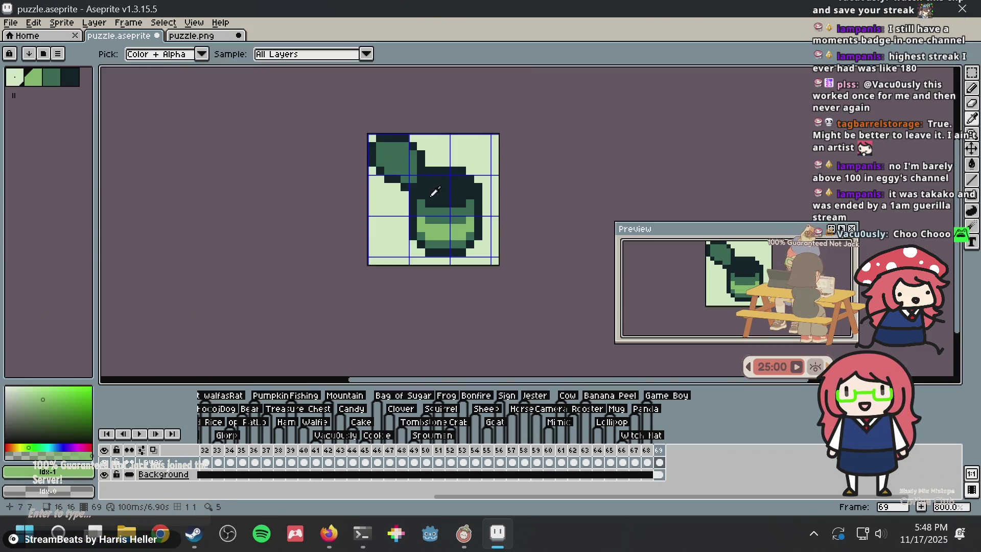
- Paint a medium-green shading stroke across the can body and recentre the view
alt+click(417, 203)
scroll(417, 202, up, 3)
scroll(416, 203, up, 3)
mouse_move(431, 168)
mouse_down()
mouse_move(573, 194)
mouse_move(635, 176)
mouse_up()
scroll(562, 158, down, 6)
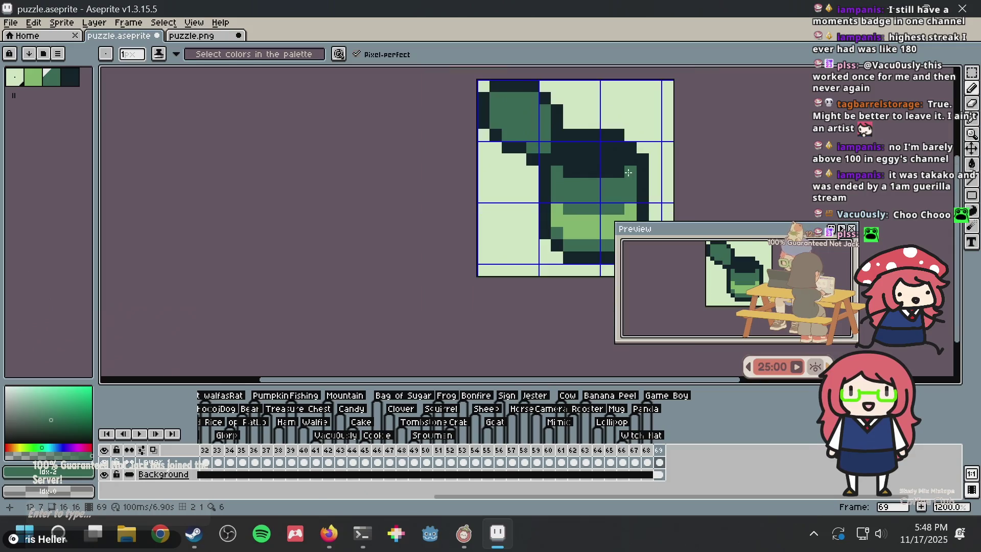
scroll(562, 158, up, 2)
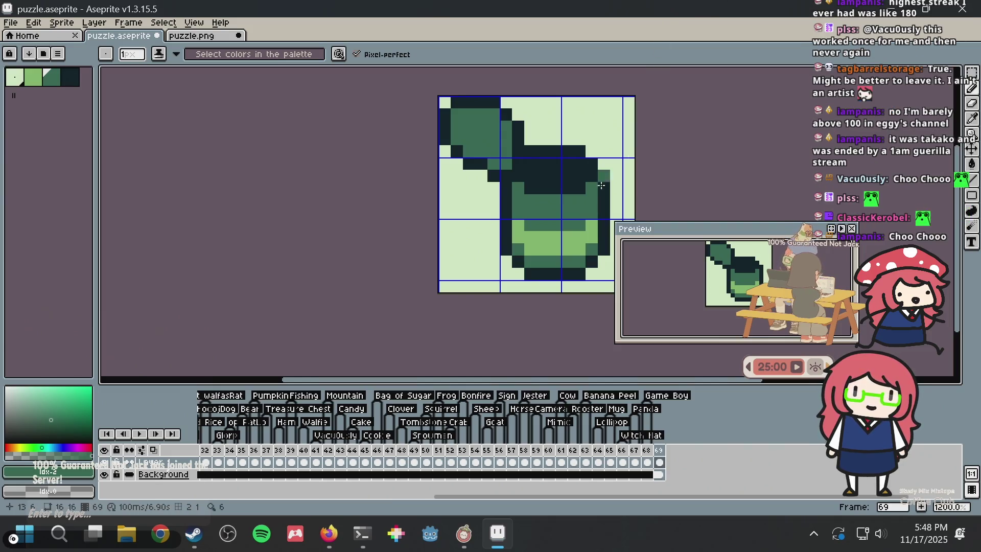
drag(567, 198, 436, 225)
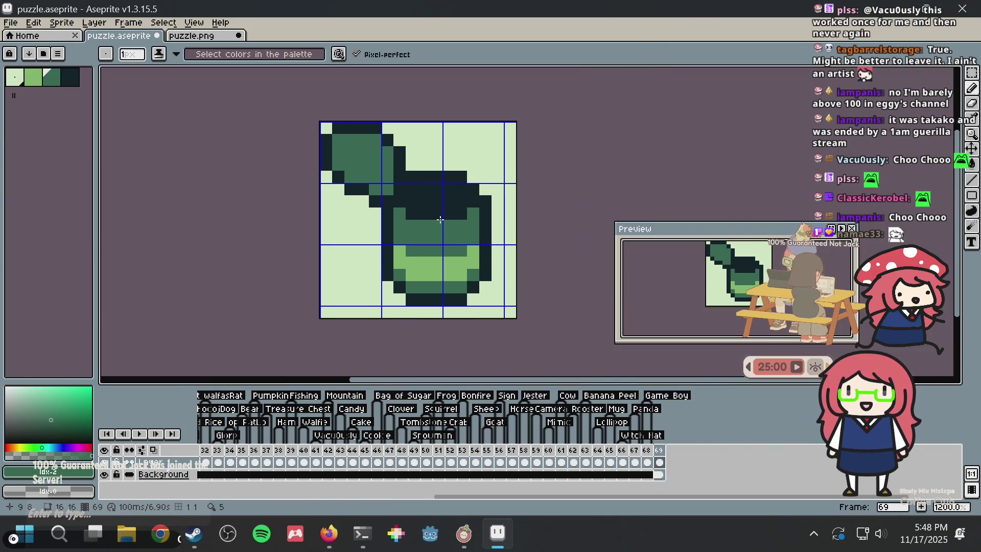
key(m)
scroll(436, 225, up, 1)
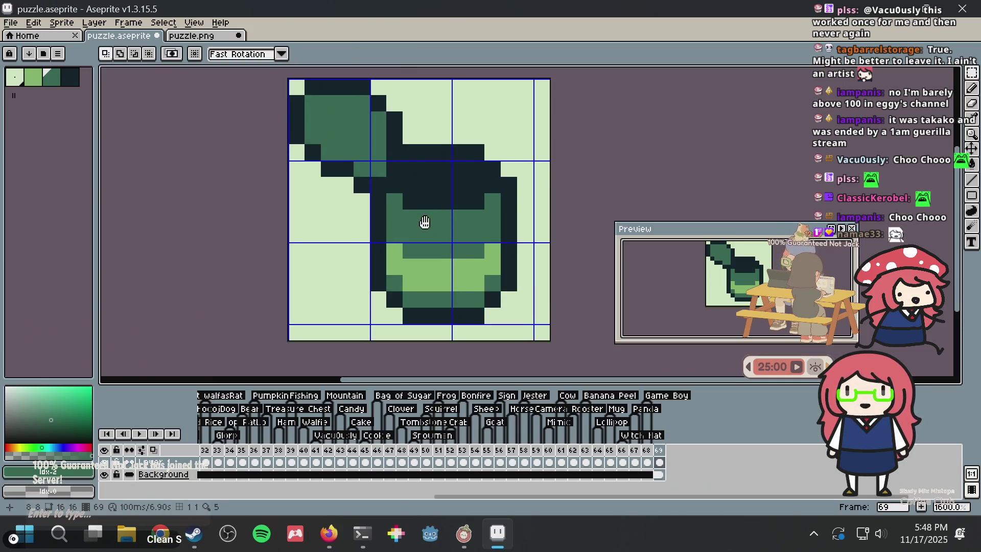
- Move the light-green band on the can's lower body up one pixel and pick medium green
mouse_move(380, 292)
mouse_down()
mouse_move(492, 244)
mouse_move(480, 245)
mouse_up()
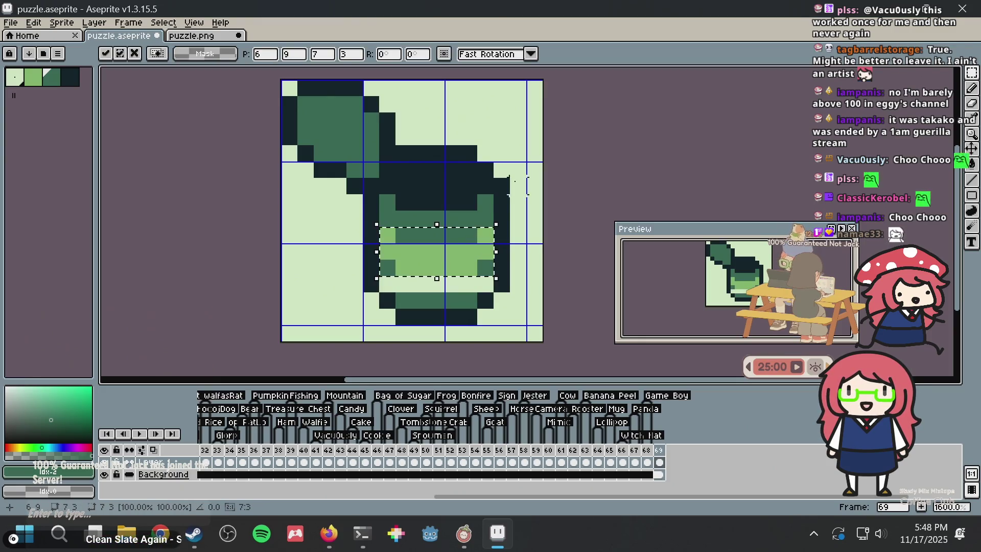
key(ctrl+d)
key(i)
click(485, 267)
- Repaint the leftover light row medium green and extend the light-green band to the right
key(b)
drag(485, 284, 387, 284)
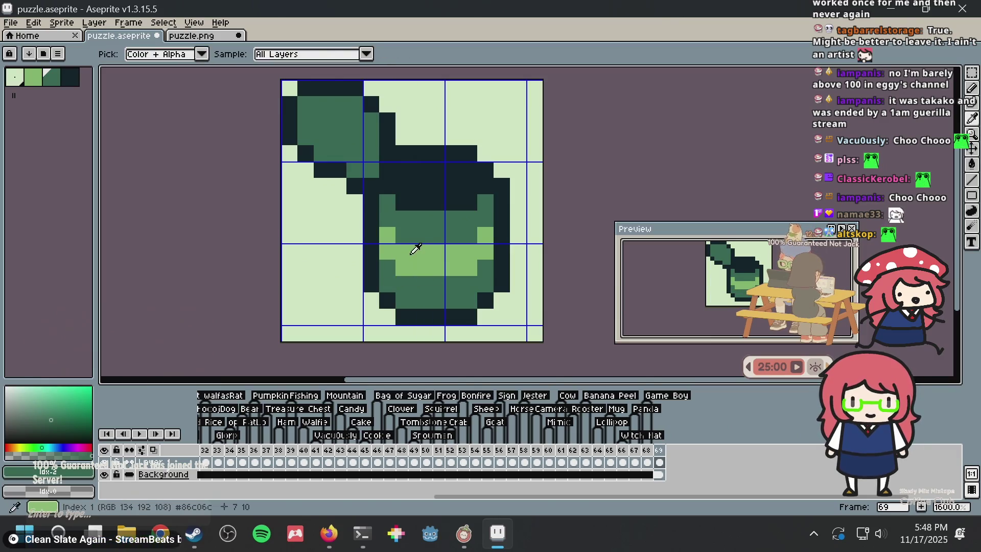
alt+click(409, 263)
click(386, 262)
click(399, 287)
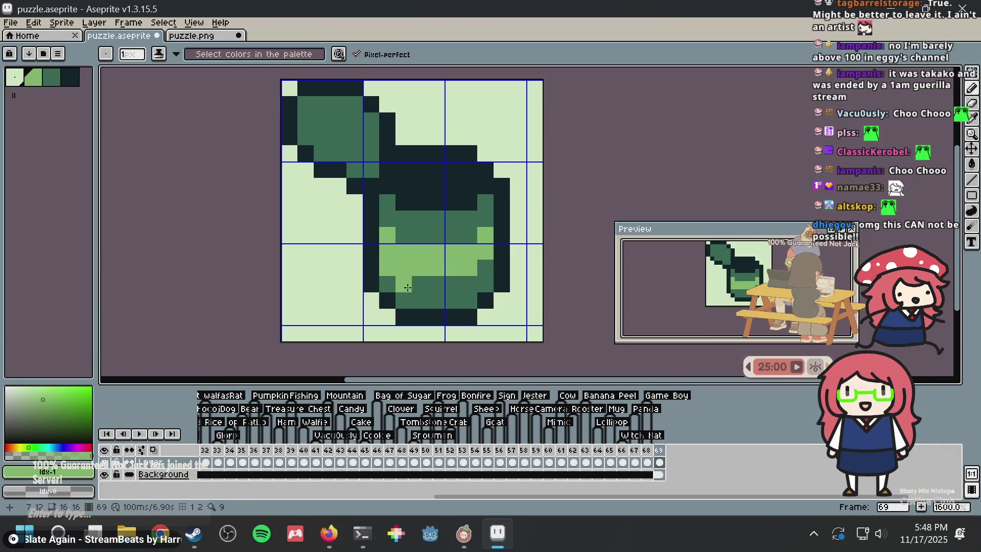
mouse_move(398, 287)
mouse_down()
mouse_move(472, 283)
mouse_move(484, 263)
mouse_up()
scroll(465, 185, down, 1)
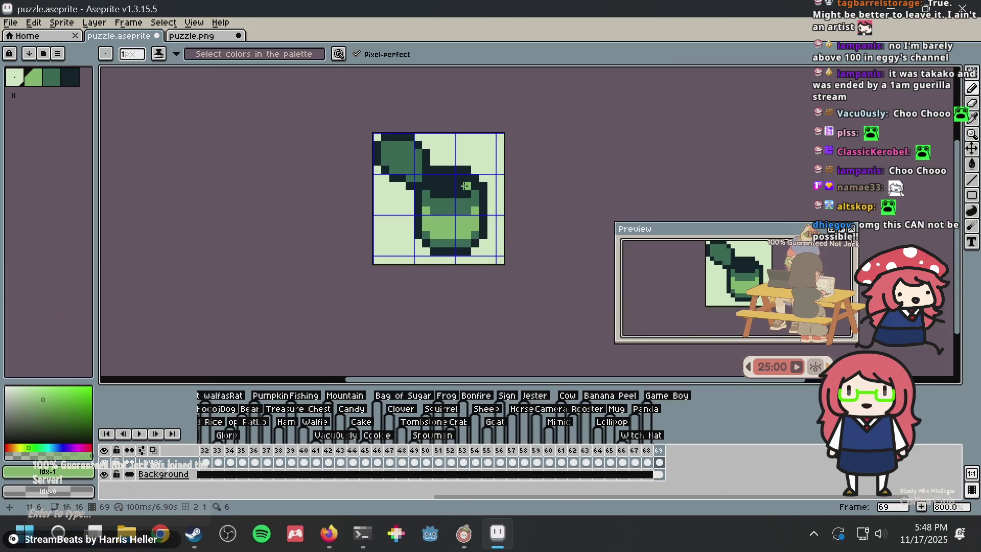
scroll(465, 186, up, 2)
- Try painting the dark rim row and nearby rim pixels medium green
key(i)
alt+click(343, 282)
drag(302, 231, 398, 231)
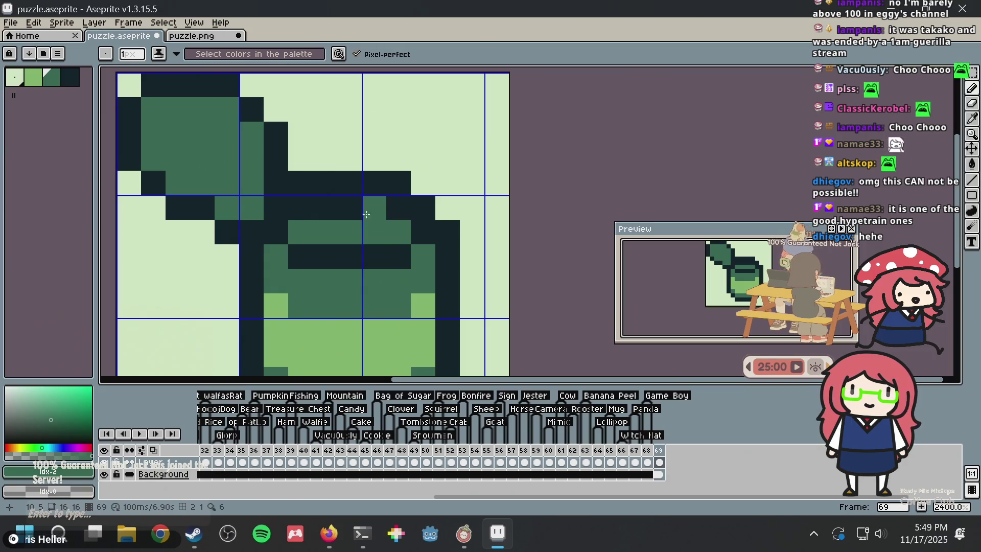
key(ctrl+z)
click(324, 215)
key(ctrl+z)
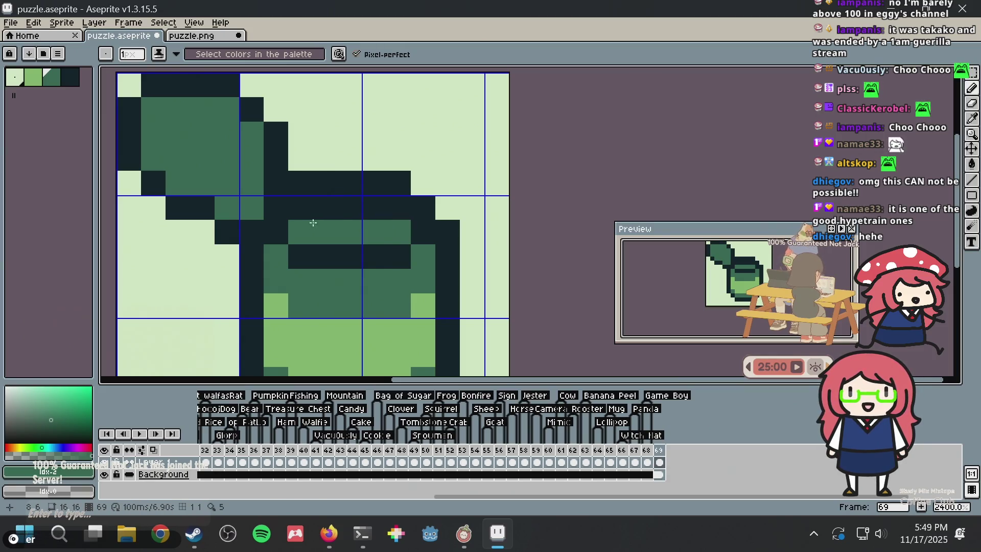
click(325, 207)
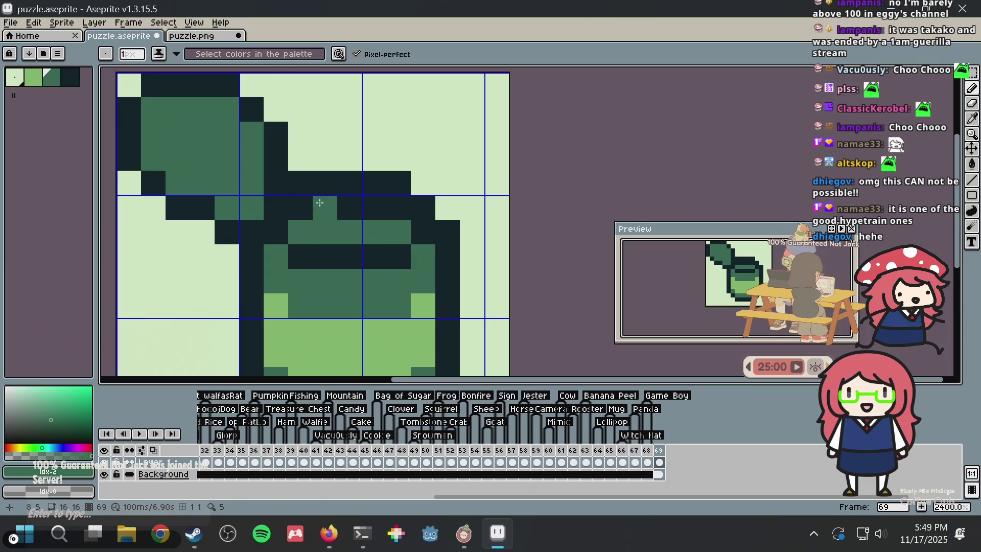
- Undo the medium-green rim strokes and save puzzle.aseprite
scroll(447, 196, down, 3)
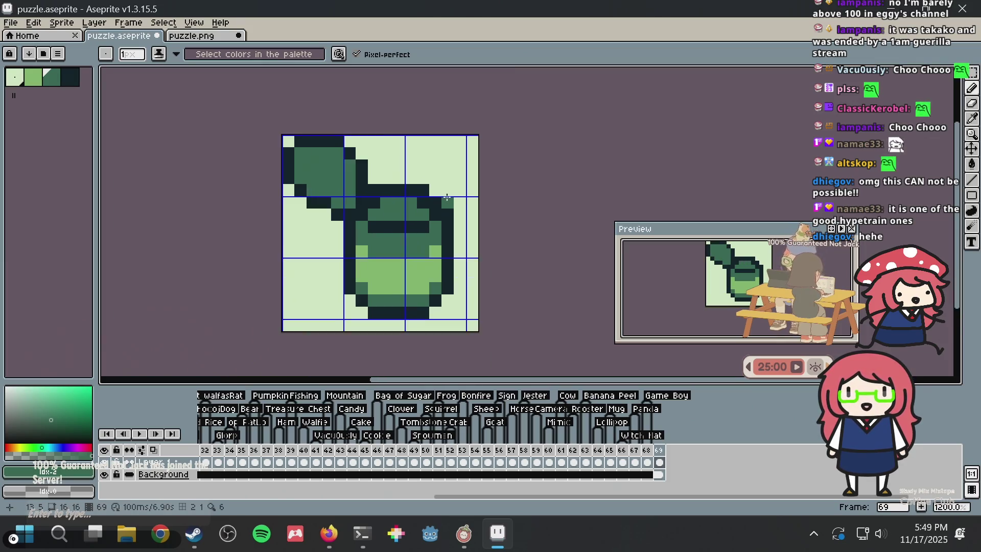
scroll(447, 197, down, 4)
scroll(447, 197, up, 5)
key(ctrl+z)
key(ctrl+z)
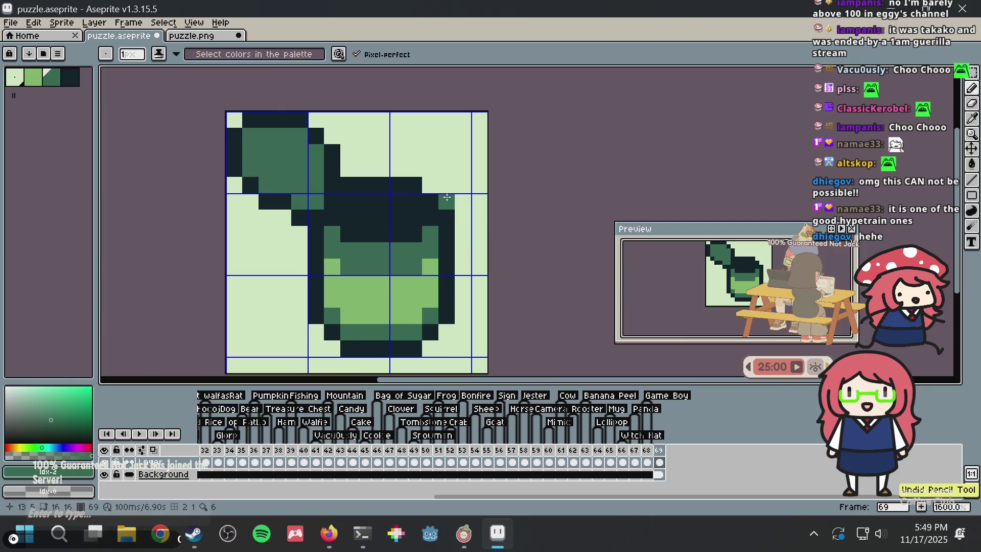
key(ctrl+z)
key(ctrl+s)
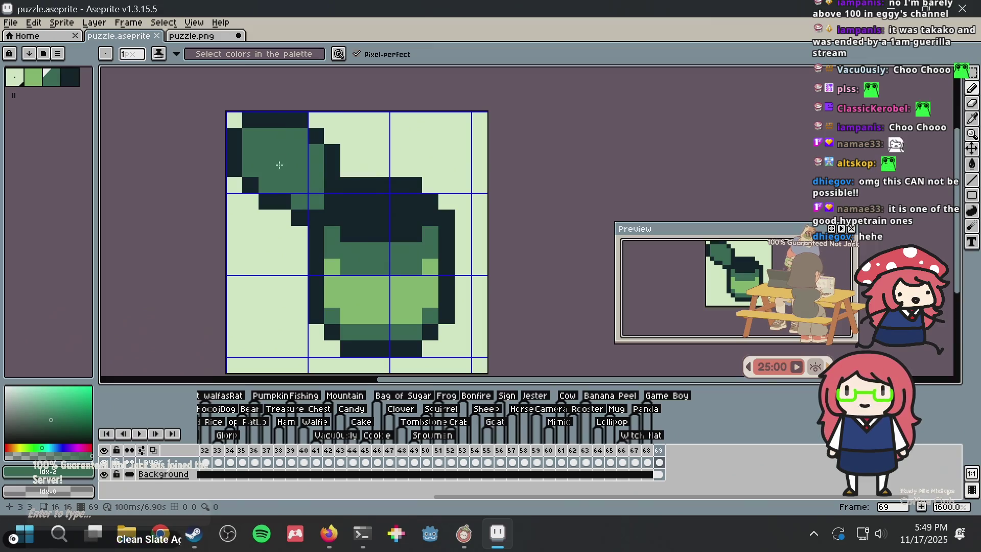
- Paint light-green highlight pixels along the lid's left column and right edge
alt+click(386, 276)
drag(262, 159, 278, 169)
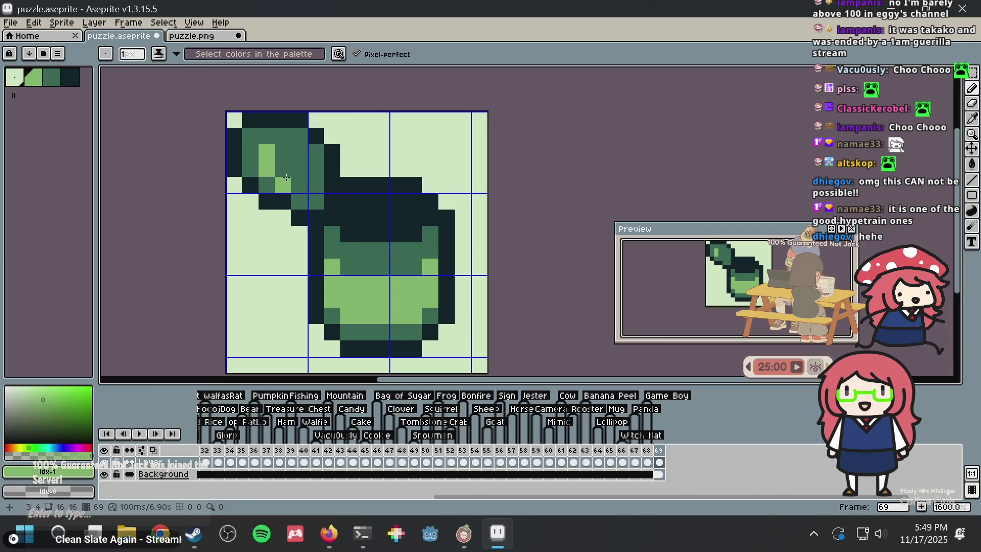
click(283, 185)
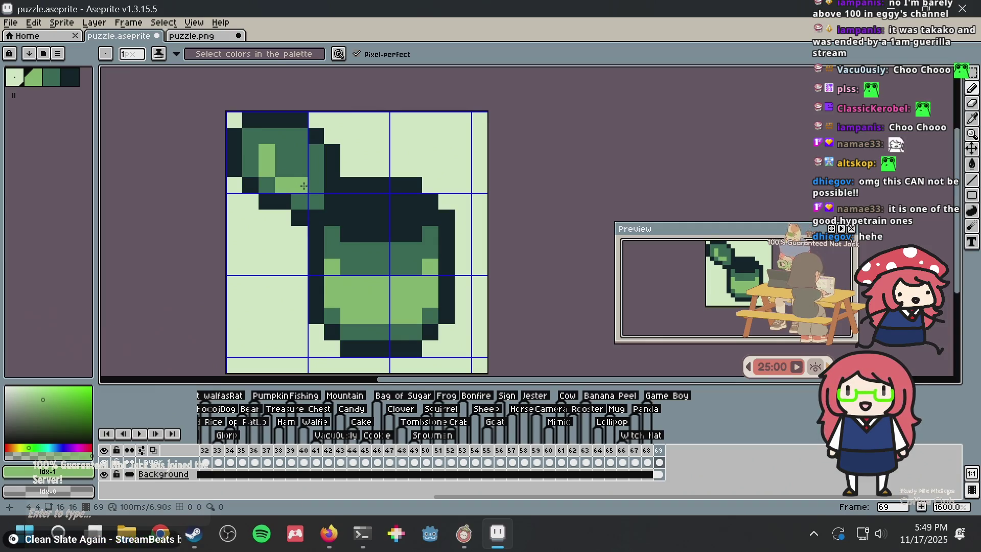
key(ctrl+z)
key(ctrl+z)
key(ctrl+z)
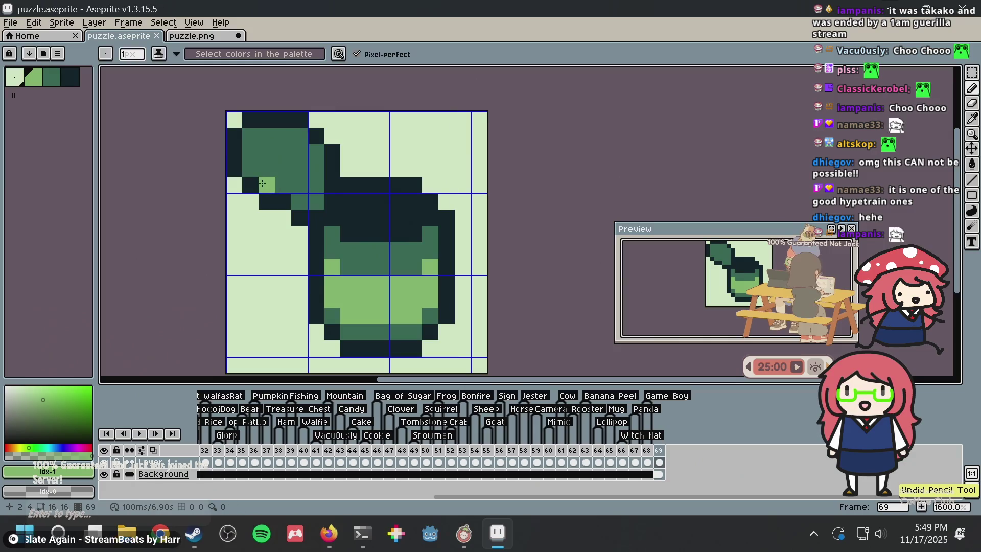
mouse_move(250, 168)
mouse_down()
mouse_move(246, 130)
mouse_move(301, 135)
mouse_up()
click(265, 186)
click(300, 202)
drag(313, 195, 316, 150)
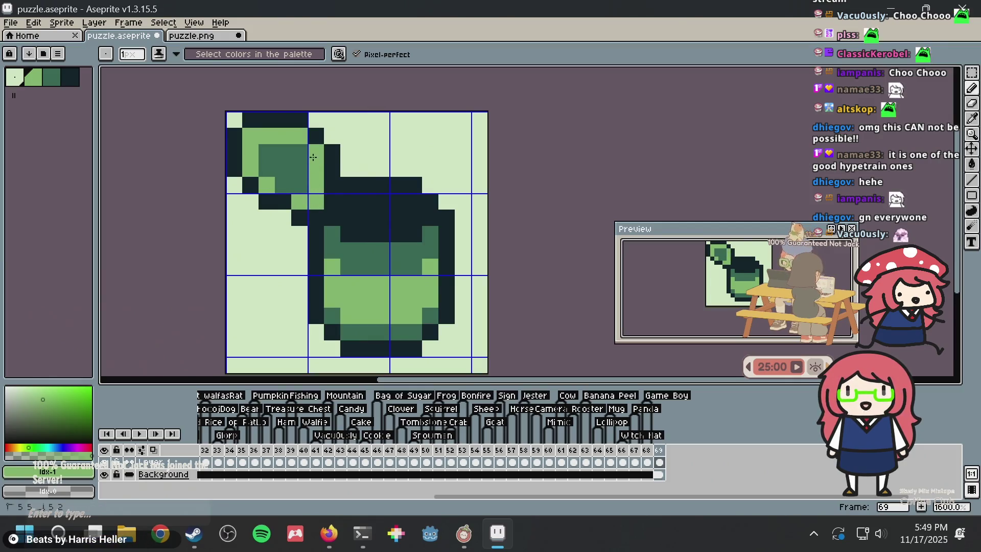
- Add more light-green pixels up to the lid's top, undoing stray ones
scroll(327, 162, down, 4)
scroll(327, 162, down, 1)
scroll(328, 162, up, 4)
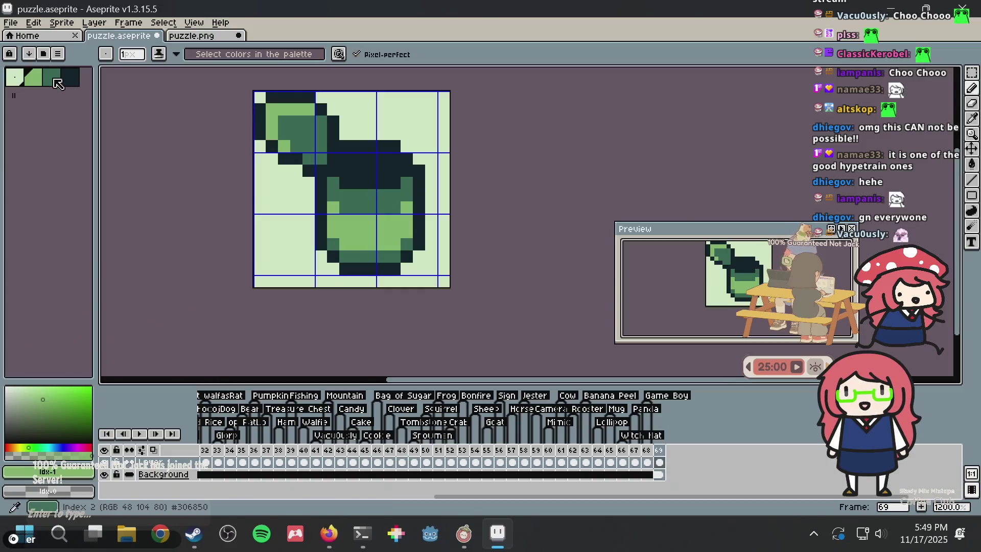
alt+click(313, 138)
alt+click(284, 148)
click(296, 170)
click(393, 146)
key(ctrl+z)
click(357, 158)
key(ctrl+z)
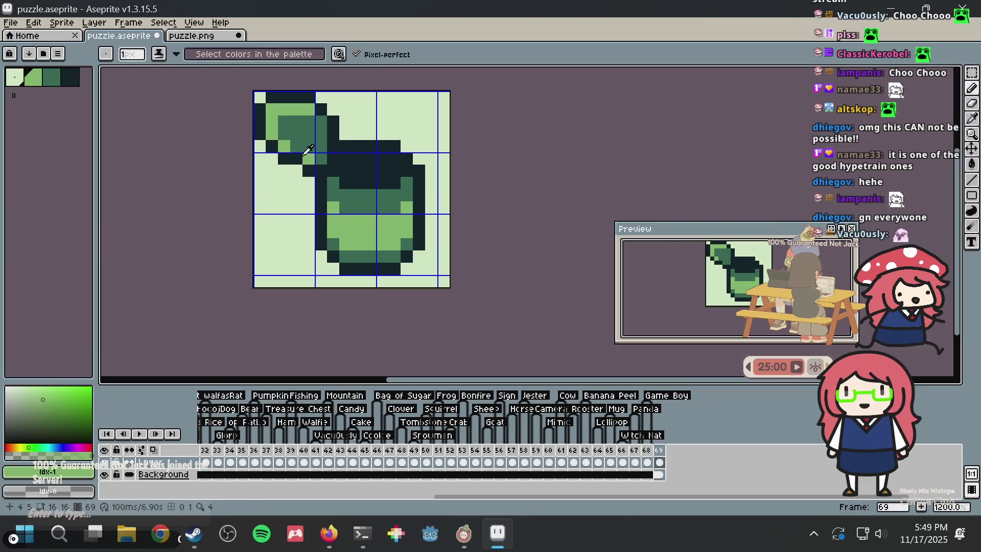
click(348, 135)
scroll(349, 137, down, 1)
scroll(349, 137, down, 1)
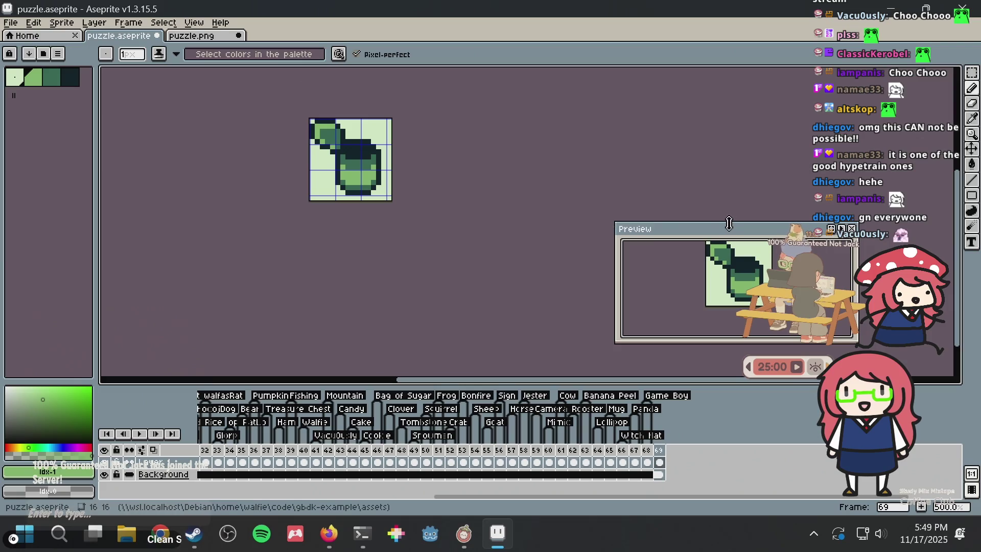
- Move the sprite Preview window higher beside the canvas and save puzzle.aseprite
drag(727, 236, 696, 113)
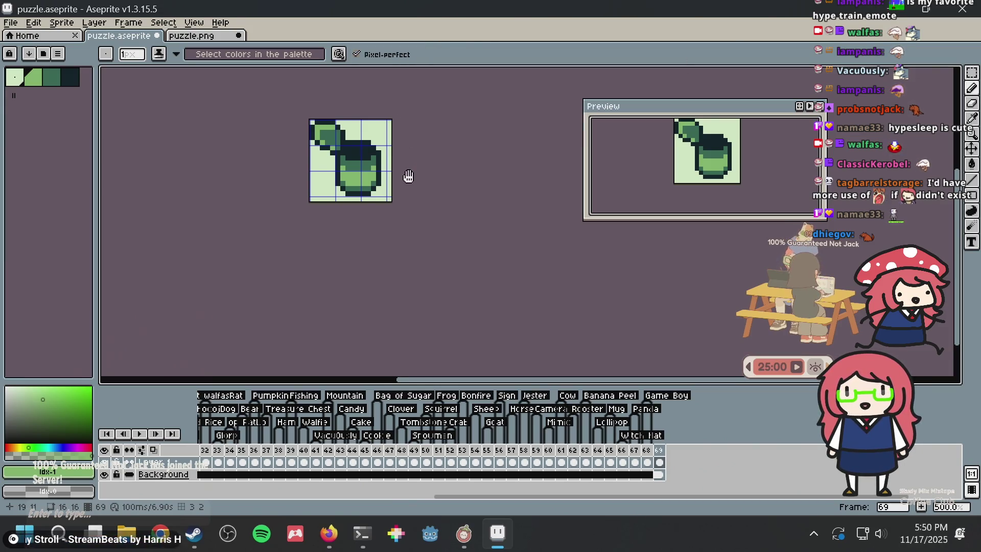
scroll(401, 203, up, 2)
scroll(400, 204, up, 2)
key(ctrl+s)
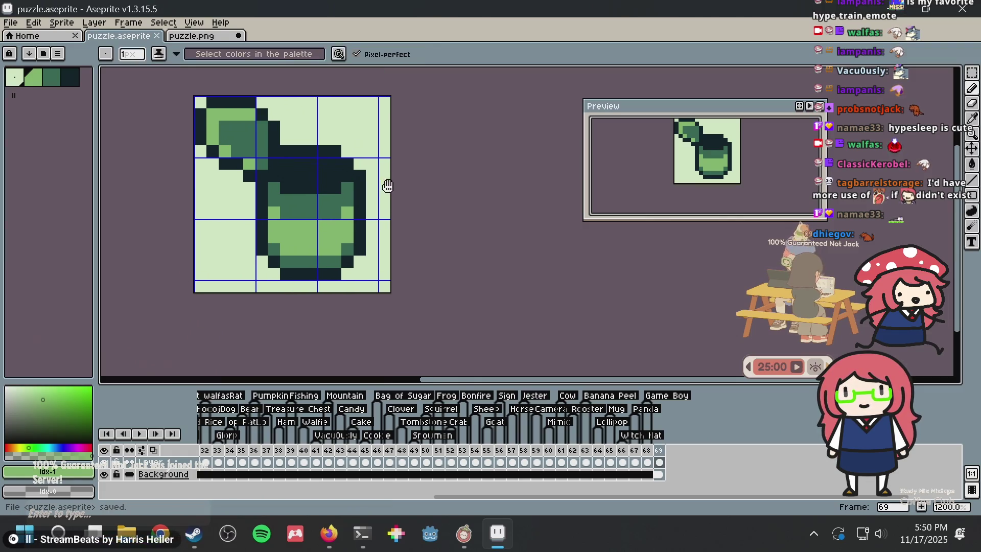
key(m)
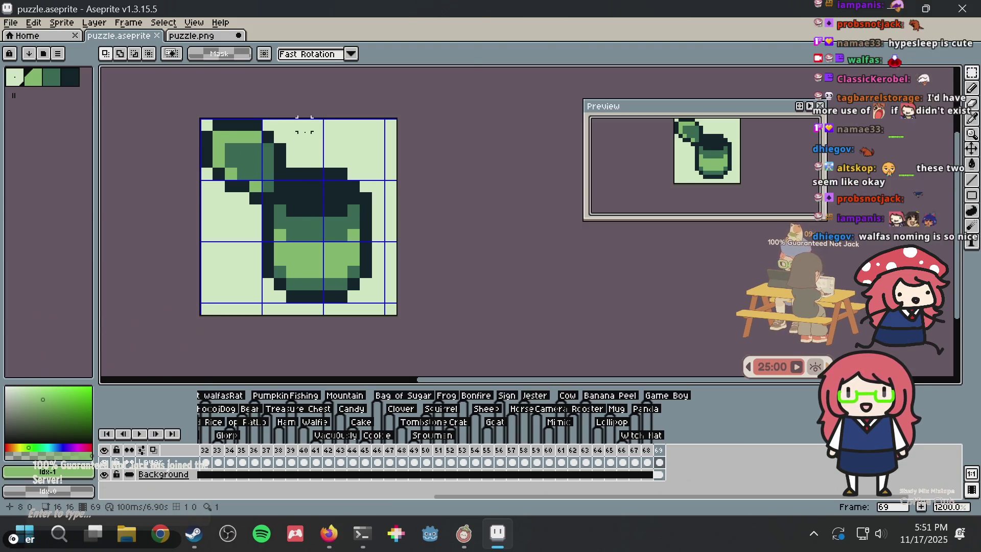
drag(311, 122, 439, 321)
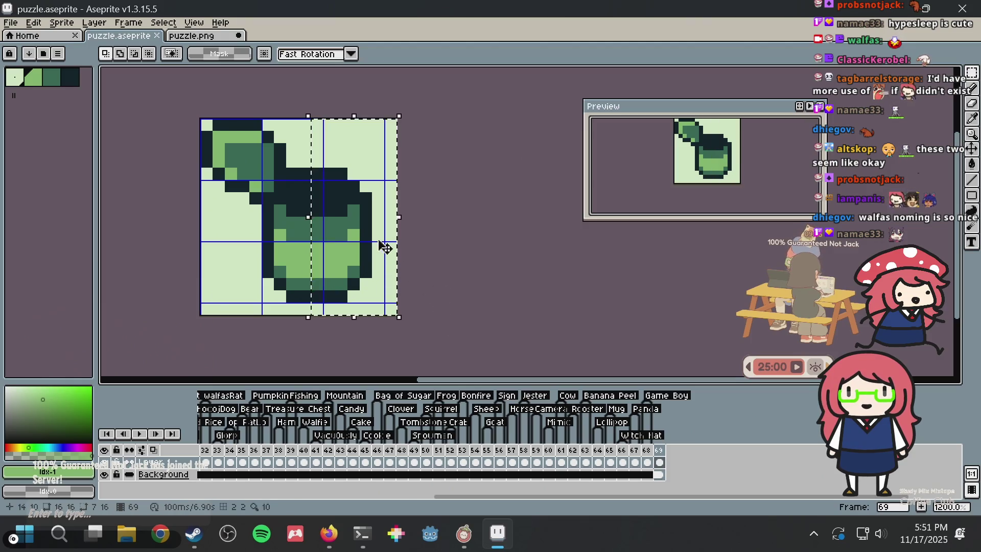
drag(351, 208, 371, 204)
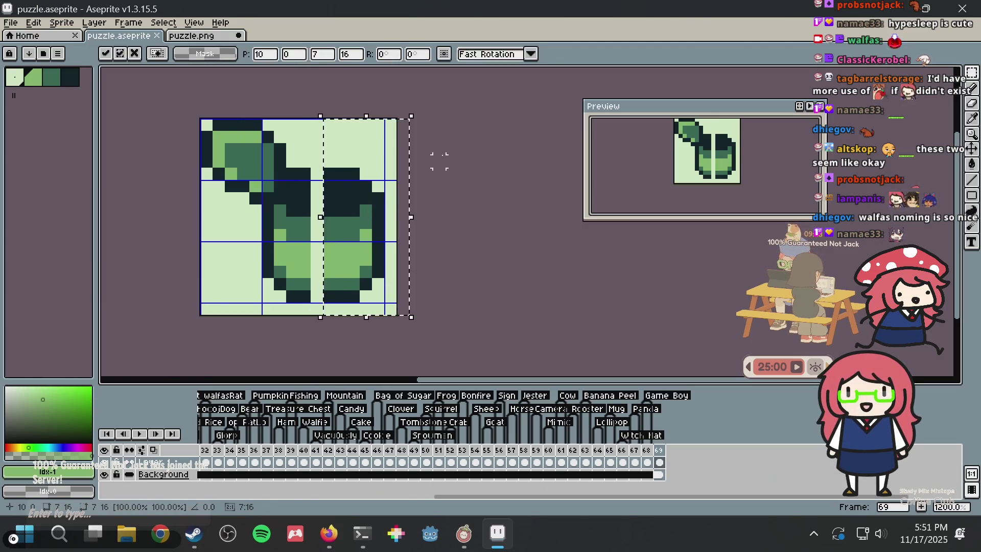
click(435, 153)
drag(316, 291, 327, 263)
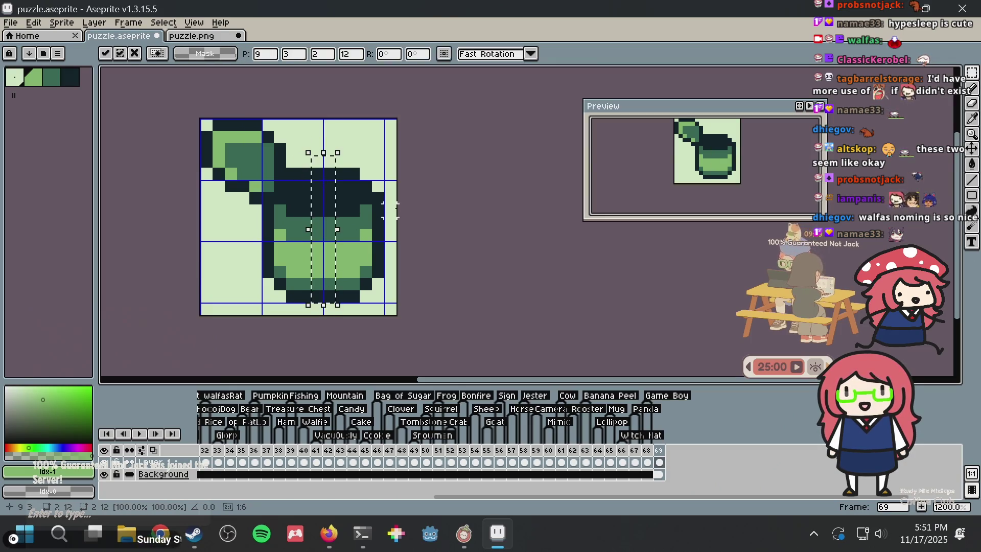
key(Return)
scroll(395, 207, down, 4)
scroll(395, 208, up, 5)
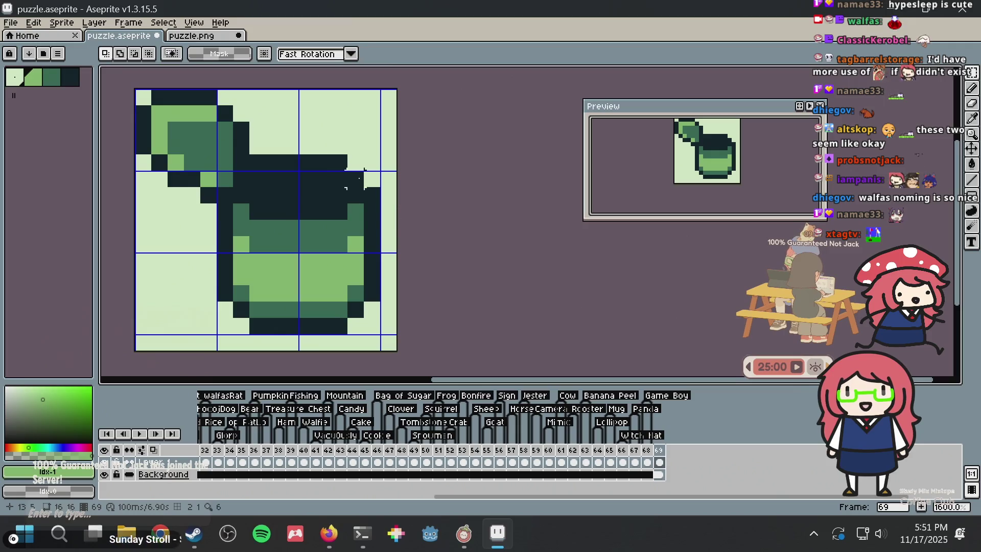
key(b)
alt+click(344, 174)
drag(355, 162, 372, 178)
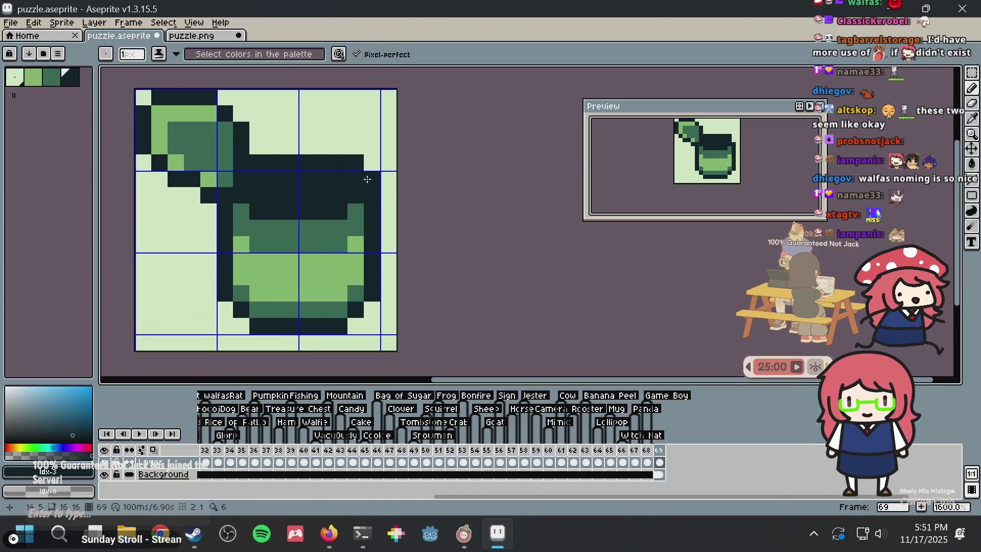
drag(306, 147, 323, 145)
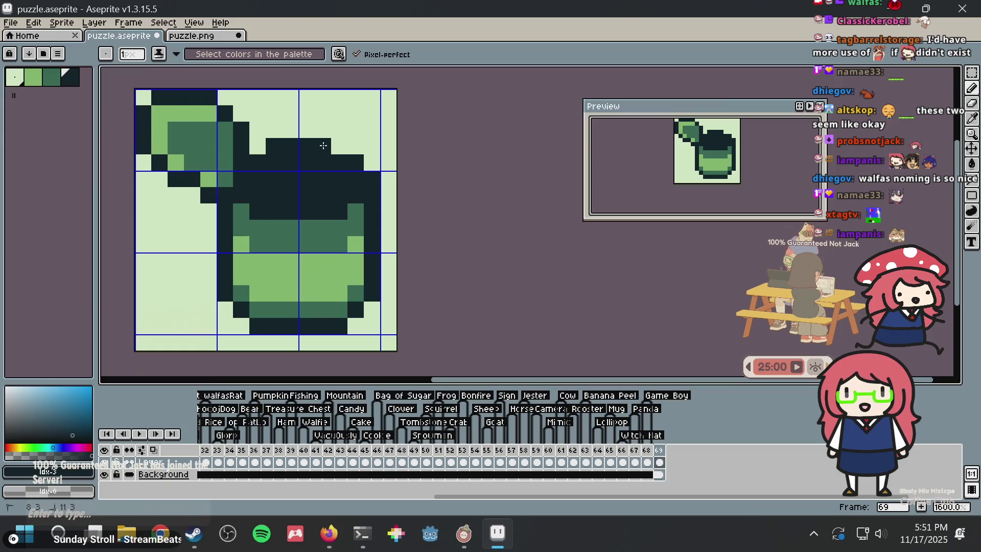
key(ctrl+z)
key(ctrl+z)
key(m)
scroll(422, 165, down, 4)
key(ctrl+z)
key(ctrl+z)
key(ctrl+z)
key(b)
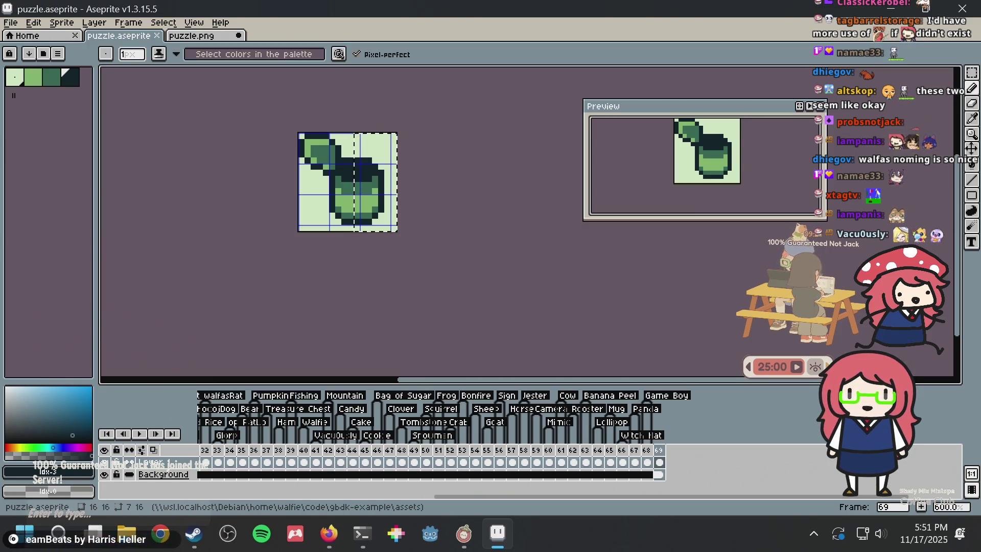
key(ctrl+d)
scroll(396, 193, up, 3)
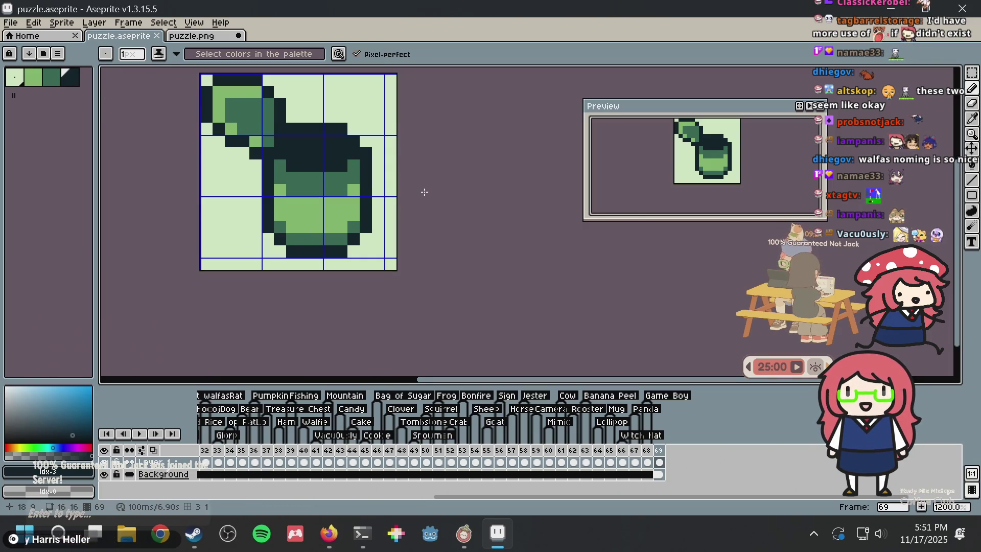
key(m)
scroll(426, 194, up, 1)
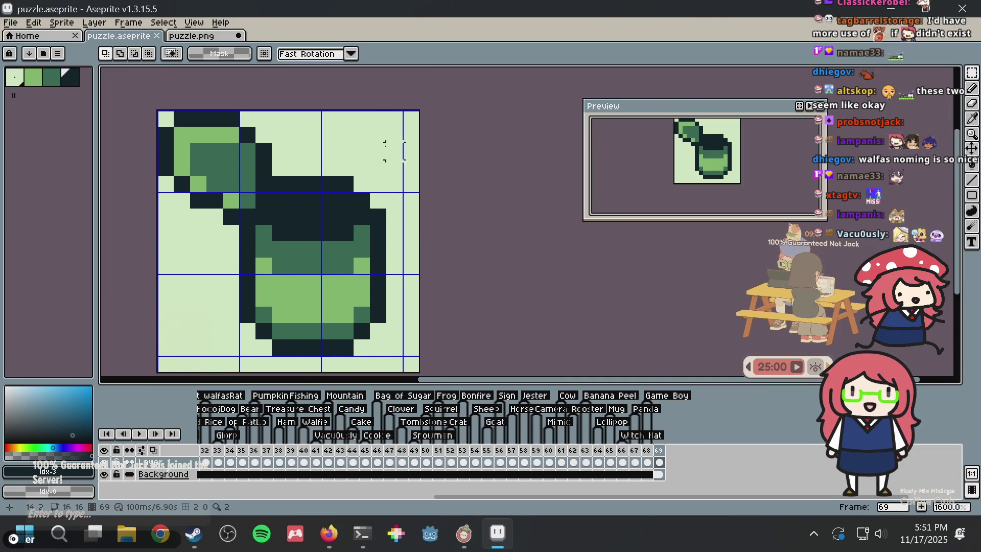
scroll(395, 151, down, 1)
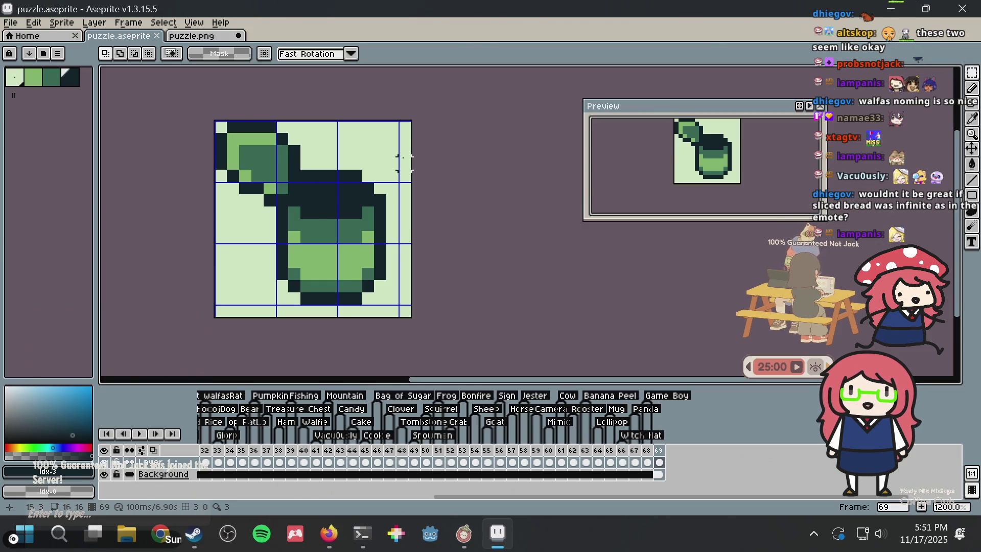
key(ctrl+s)
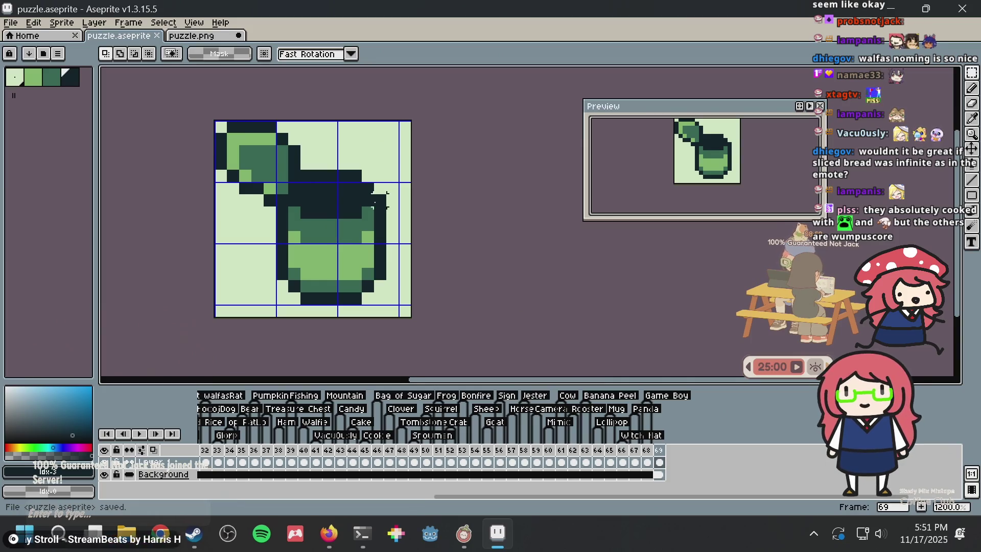
scroll(374, 214, up, 1)
key(ctrl+s)
drag(340, 218, 340, 221)
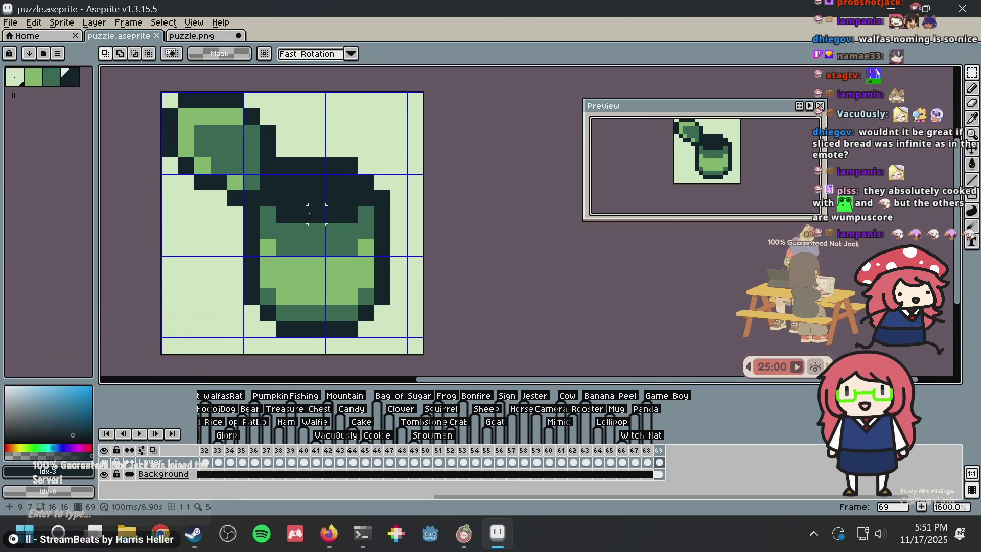
mouse_move(234, 262)
mouse_down()
mouse_move(424, 355)
mouse_move(207, 251)
mouse_up()
key(ctrl+d)
key(ctrl+s)
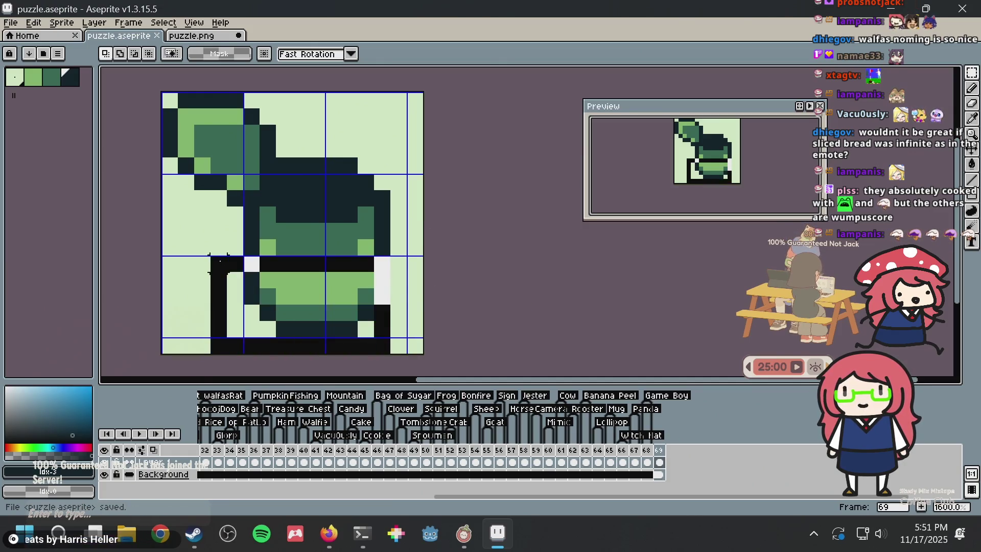
key(ctrl+d)
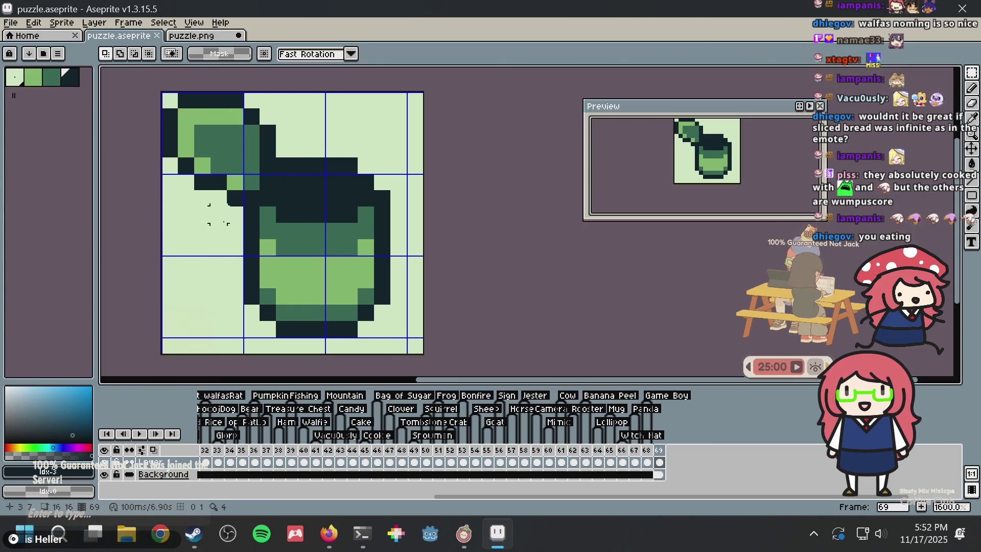
drag(218, 226, 448, 247)
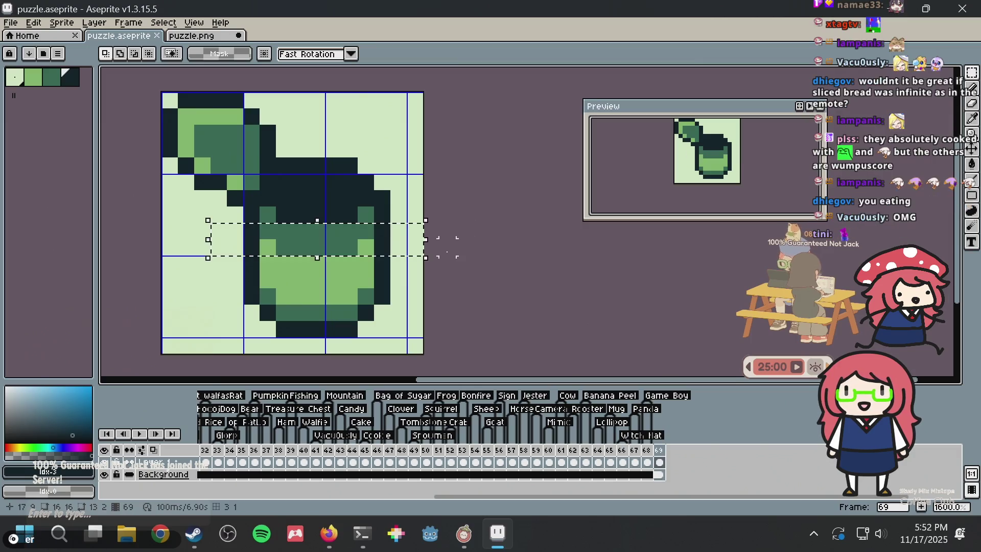
- Nudge a selected strip across the can body down one pixel and save
click(358, 261)
mouse_move(398, 248)
mouse_down()
mouse_move(141, 280)
mouse_move(415, 247)
mouse_up()
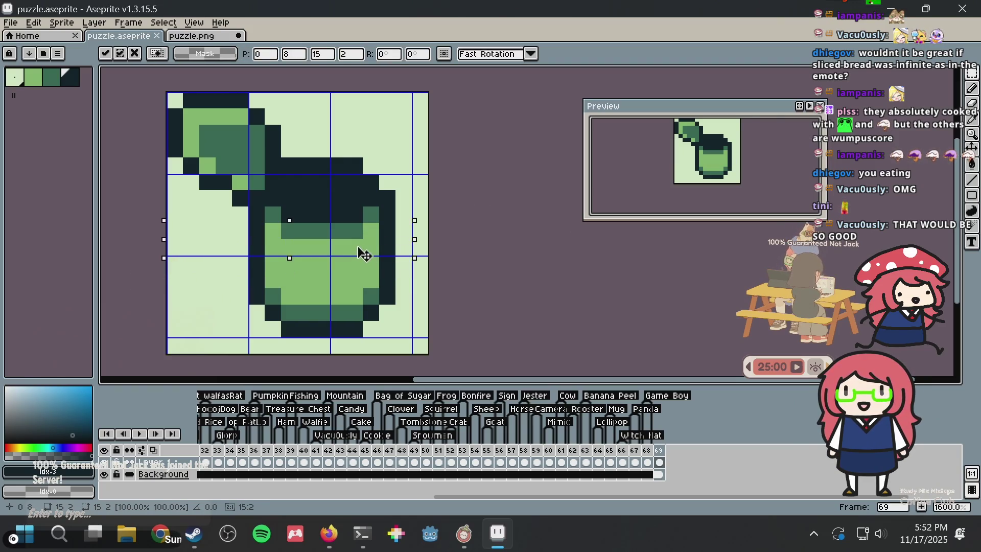
key(Down)
key(Return)
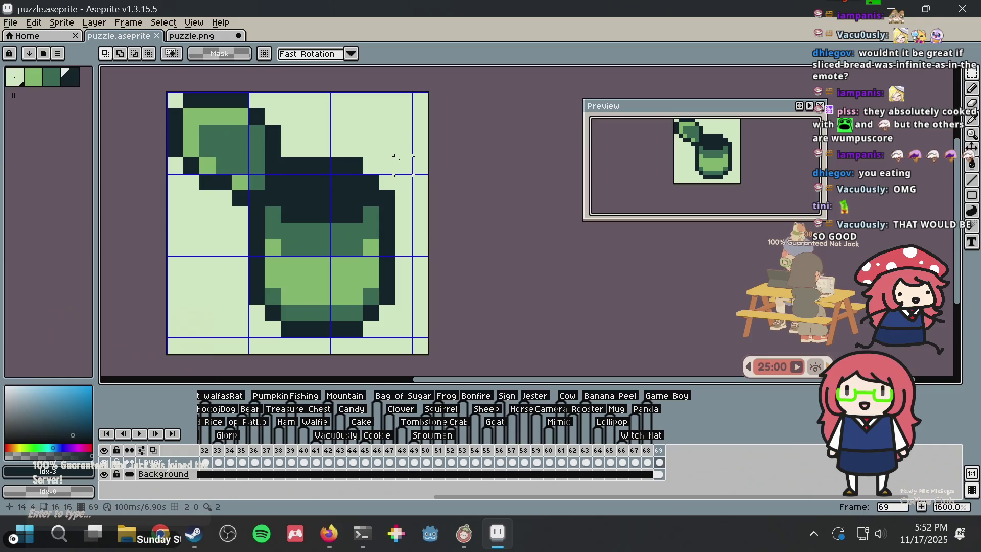
key(ctrl+s)
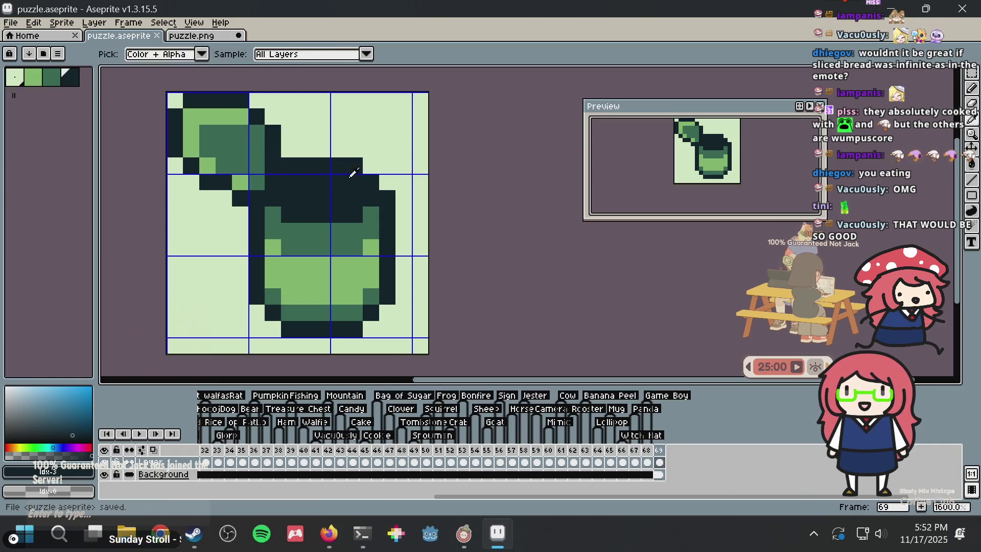
- Save again, then test a dark pixel on the can top and undo it
key(b)
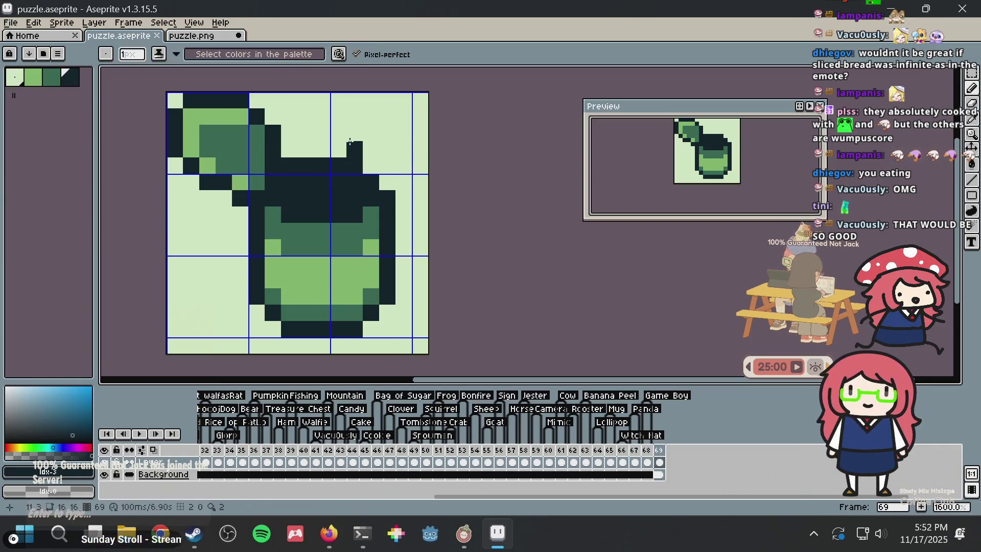
scroll(343, 150, down, 4)
scroll(343, 150, up, 4)
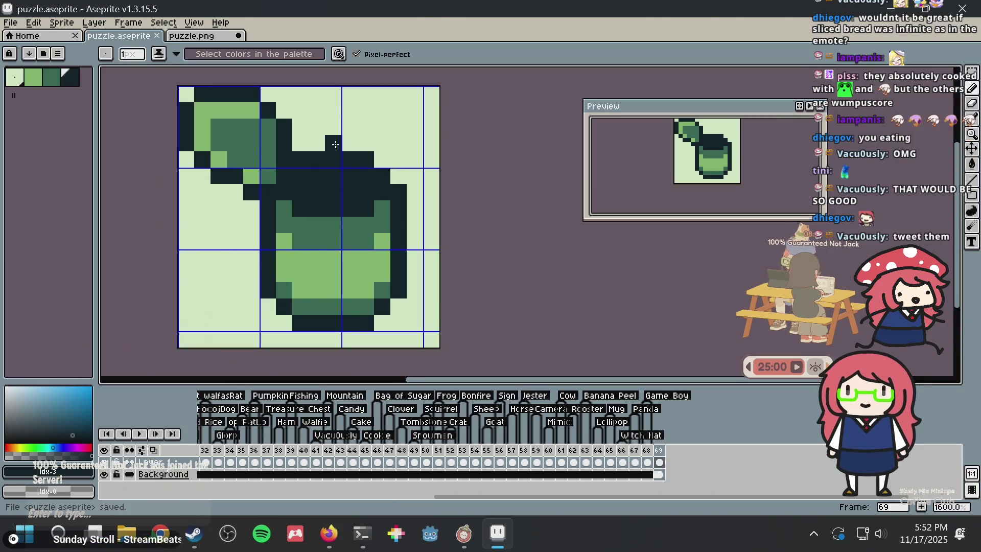
scroll(326, 154, up, 1)
scroll(262, 162, up, 2)
scroll(262, 162, down, 1)
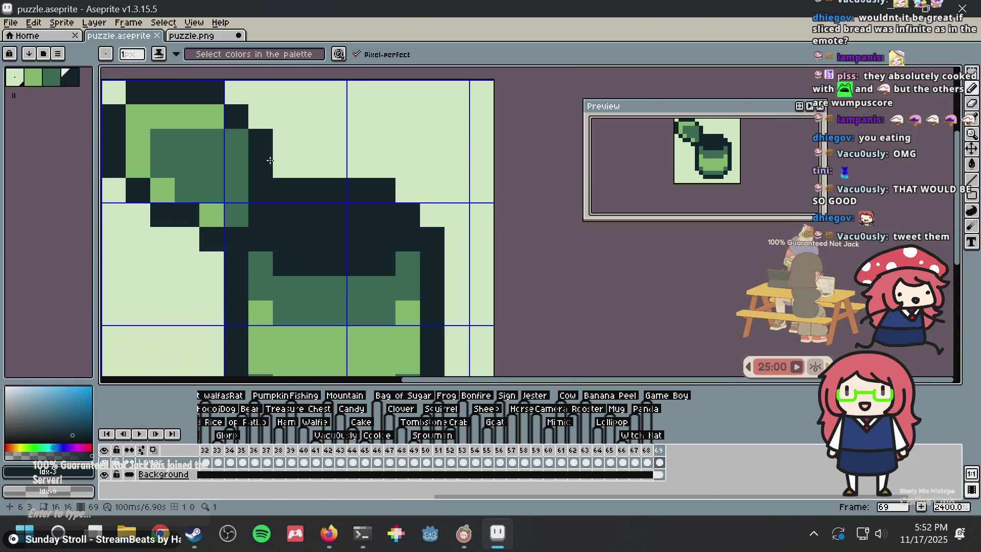
scroll(262, 162, down, 1)
key(i)
key(b)
key(ctrl+s)
click(351, 251)
key(ctrl+z)
- Recolour lid outline pixels mid-green, pick the mid-dark green, and save
scroll(350, 249, down, 3)
scroll(327, 205, up, 2)
scroll(307, 201, up, 1)
scroll(268, 206, up, 2)
click(269, 205)
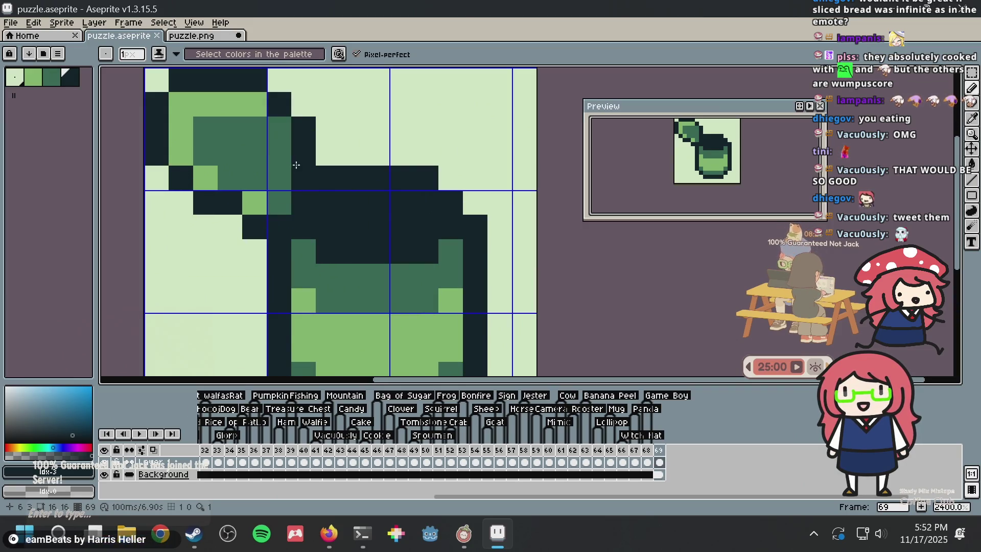
key(i)
click(258, 195)
click(258, 144)
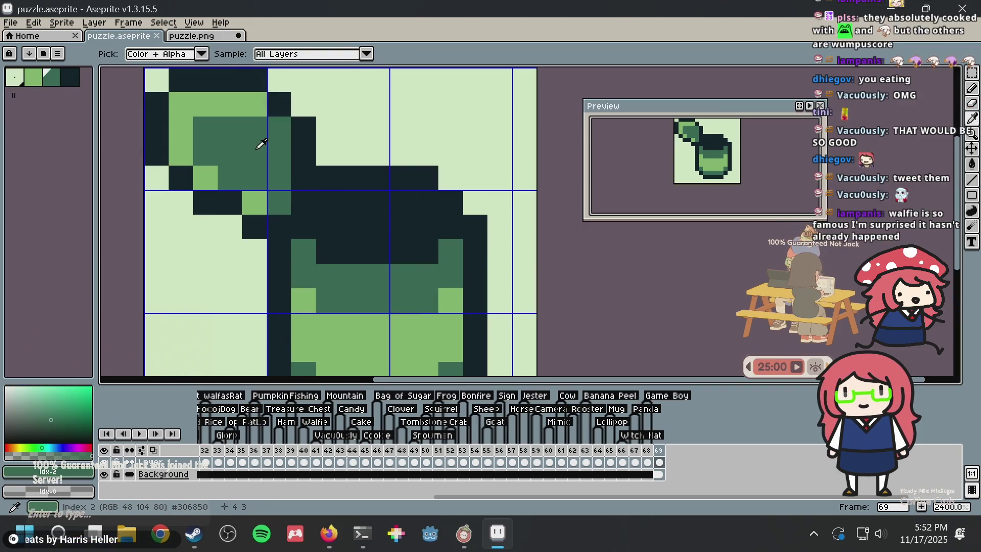
key(b)
key(ctrl+s)
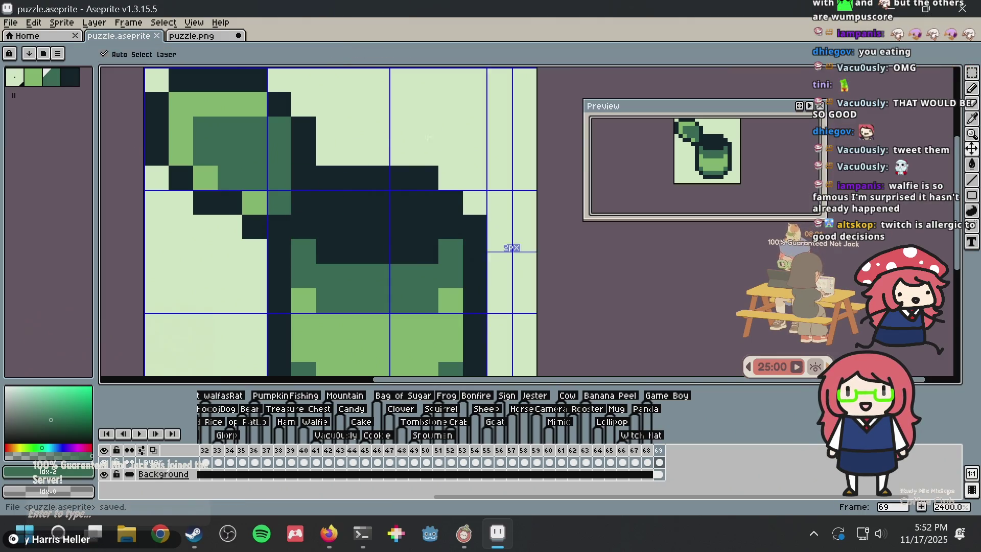
scroll(504, 246, down, 5)
scroll(361, 156, up, 2)
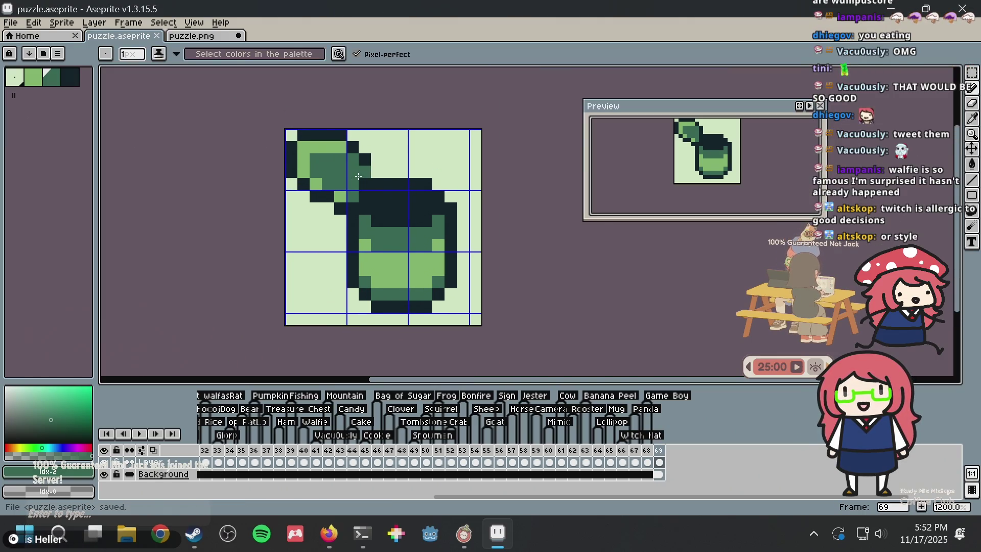
- Paint two more lid outline pixels mid-green
scroll(363, 164, up, 1)
scroll(367, 171, up, 2)
drag(370, 177, 371, 215)
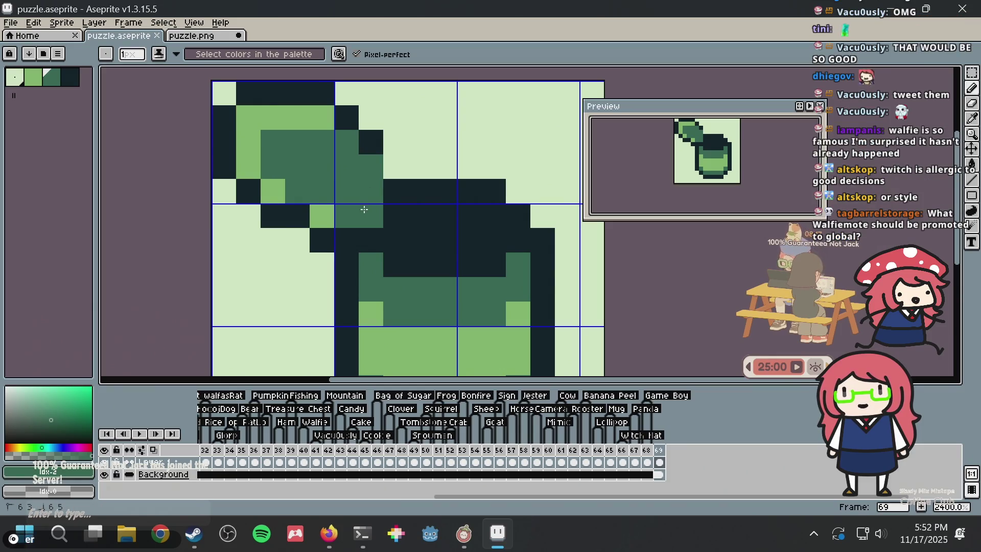
scroll(440, 157, down, 5)
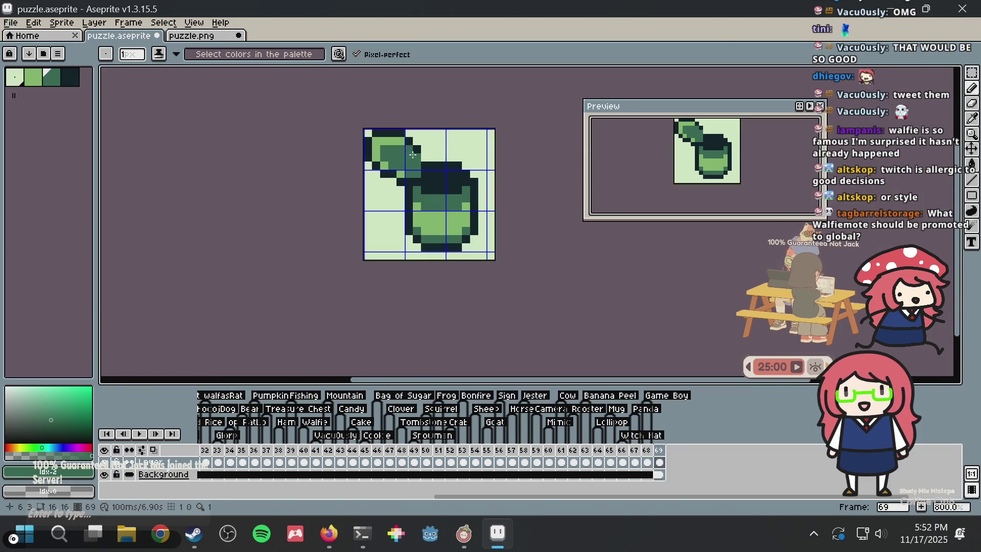
- Try the darkest green pixel above the can's rim in several spots, then save
alt+click(430, 177)
click(441, 157)
scroll(440, 156, up, 1)
key(ctrl+z)
click(409, 153)
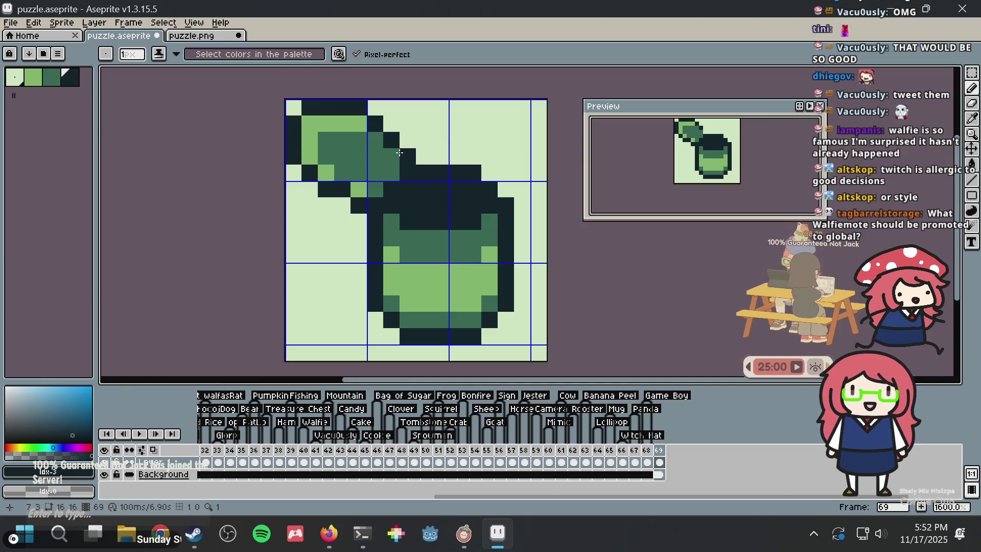
key(ctrl+z)
click(424, 139)
key(ctrl+s)
- Trial-shift the can's right part one pixel right, undo it, and save
scroll(424, 139, down, 3)
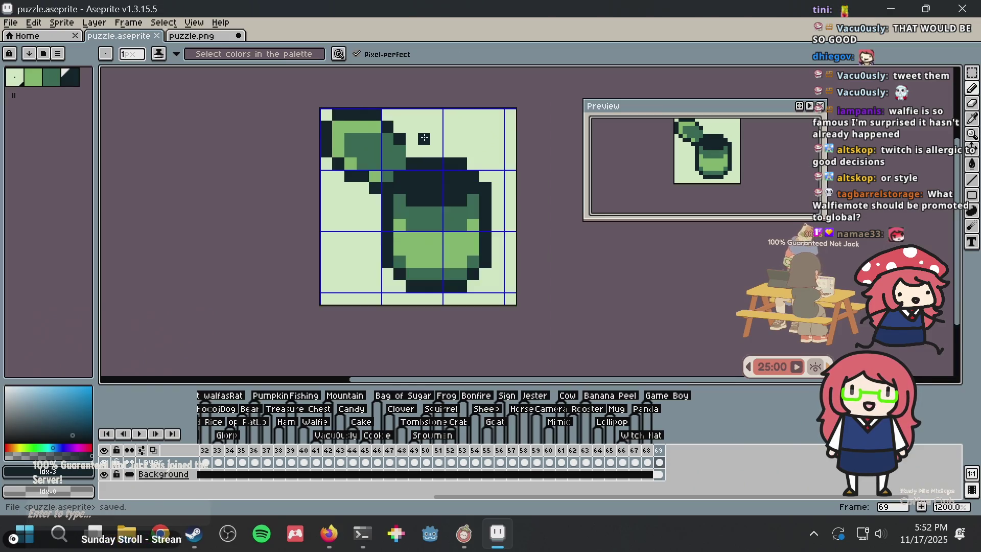
drag(424, 138, 399, 197)
scroll(399, 197, up, 3)
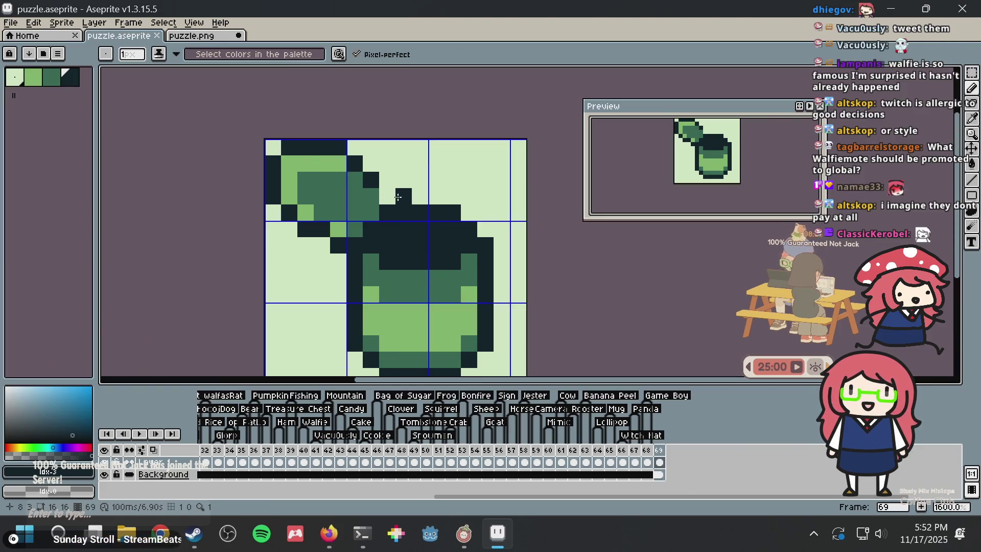
scroll(434, 187, up, 2)
mouse_move(440, 193)
mouse_down()
mouse_move(444, 185)
mouse_move(418, 164)
mouse_up()
scroll(418, 153, down, 1)
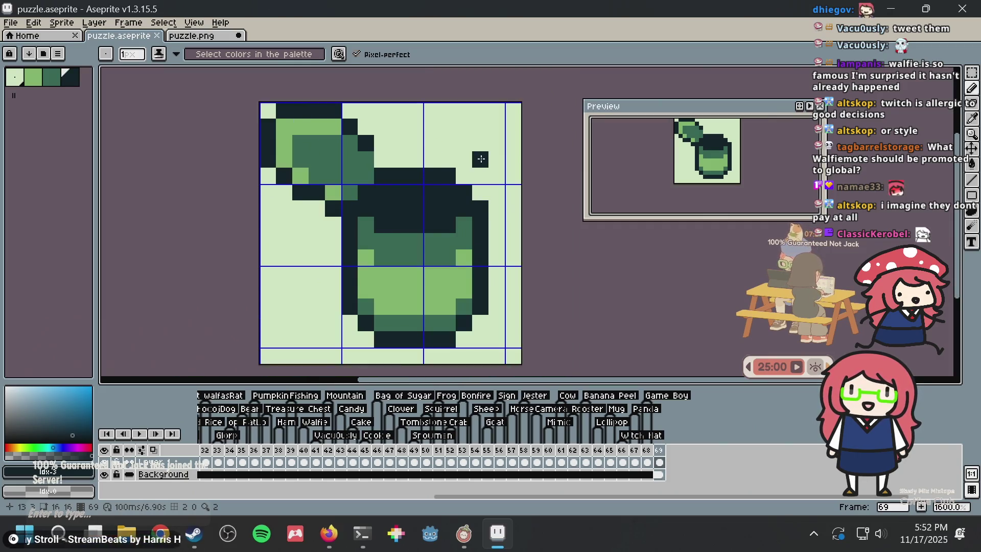
key(m)
drag(503, 137, 409, 362)
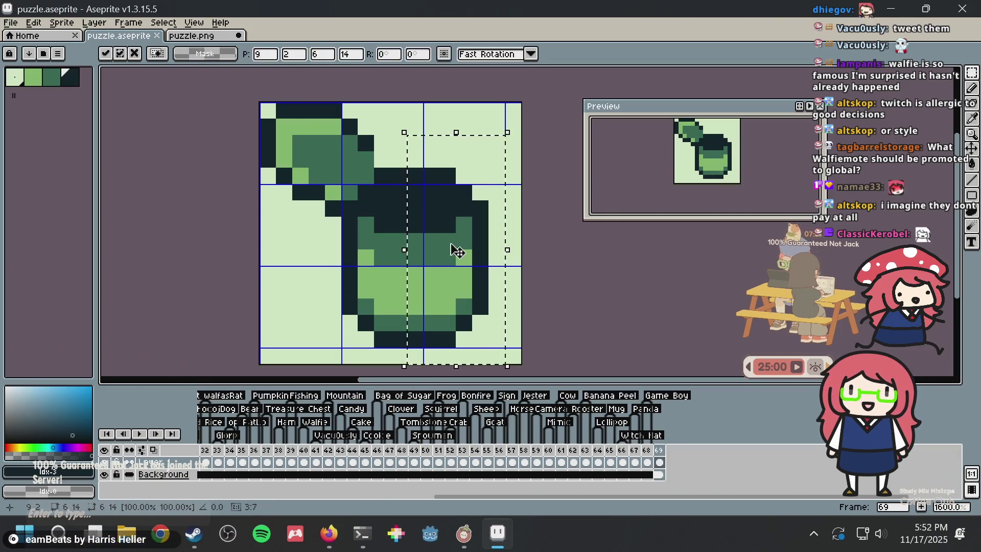
drag(457, 268, 473, 268)
click(512, 93)
key(ctrl+z)
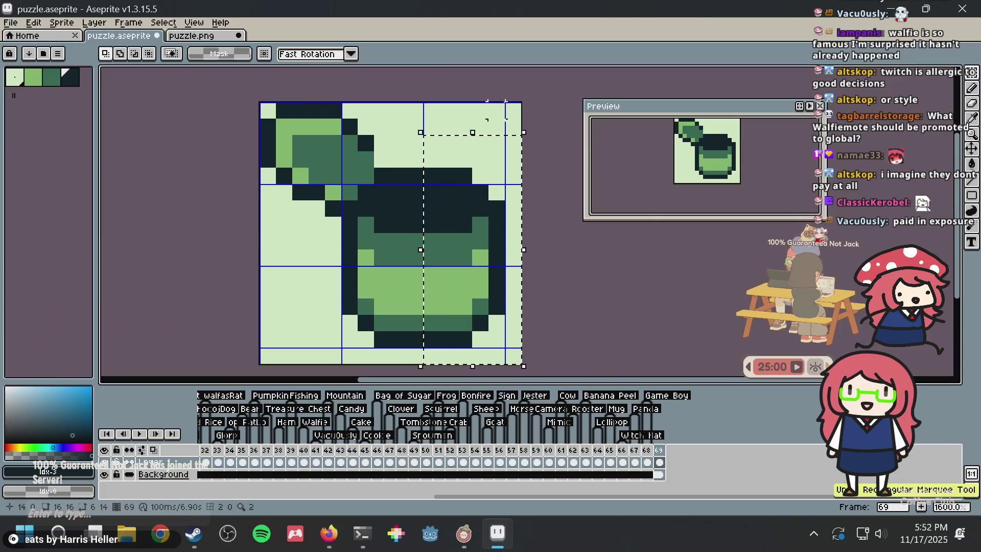
key(ctrl+z)
key(ctrl+z)
key(ctrl+s)
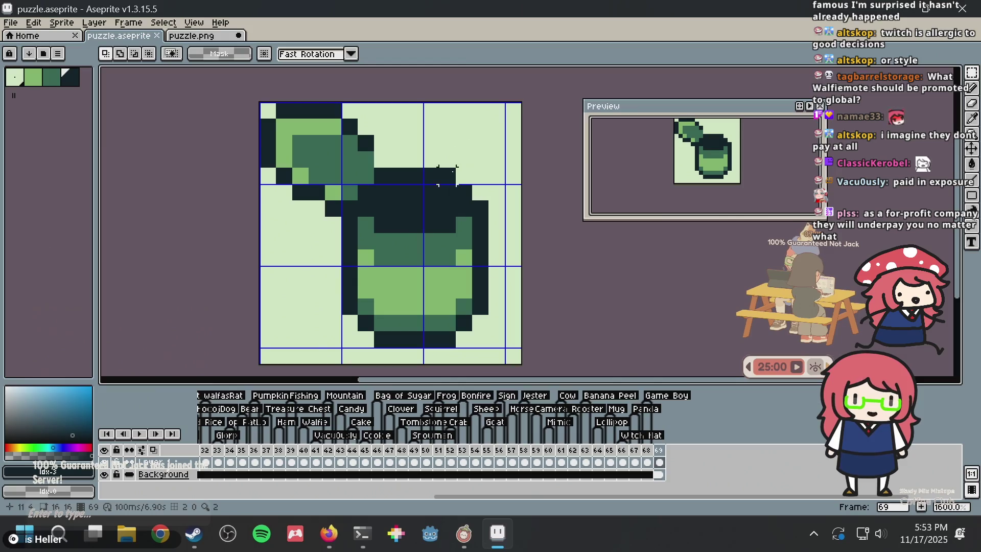
- Repeat one-pixel shifts of the can's right half, undo the widening, and save
scroll(415, 241, down, 1)
drag(486, 154, 411, 326)
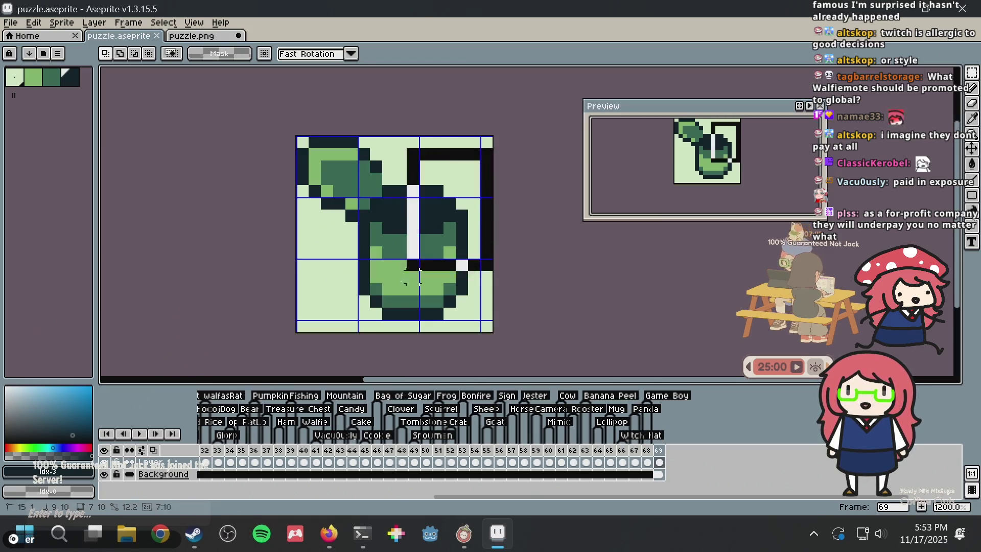
drag(448, 248, 459, 248)
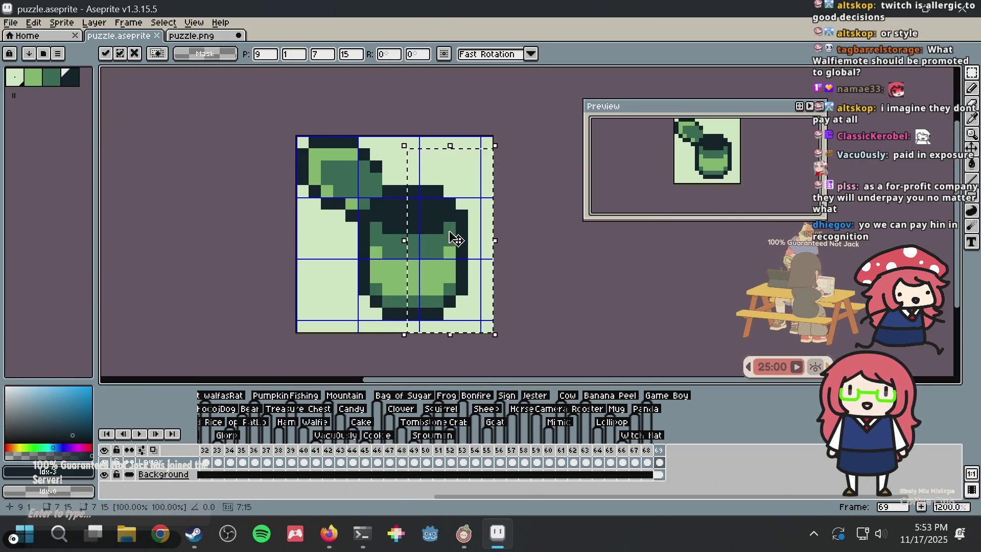
key(Return)
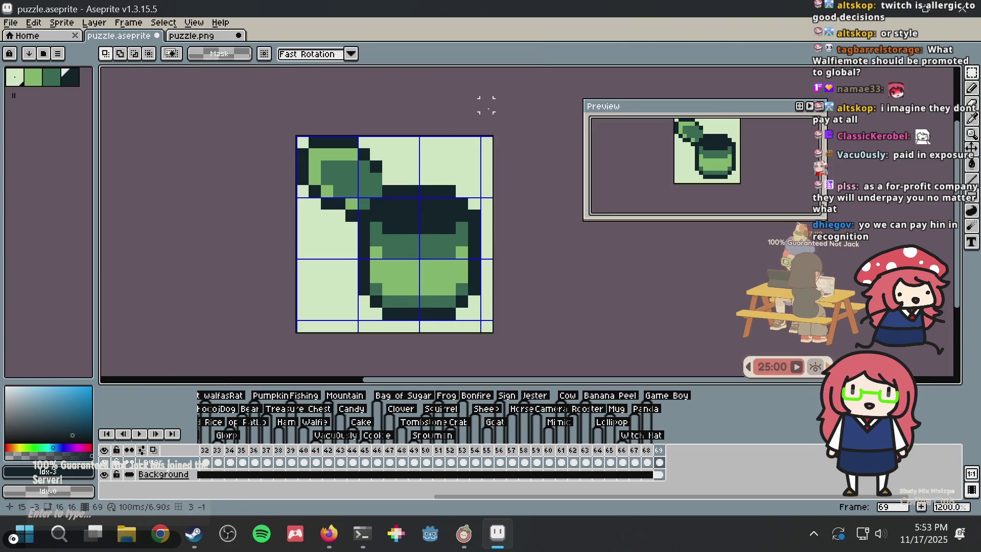
key(ctrl+d)
scroll(449, 197, up, 1)
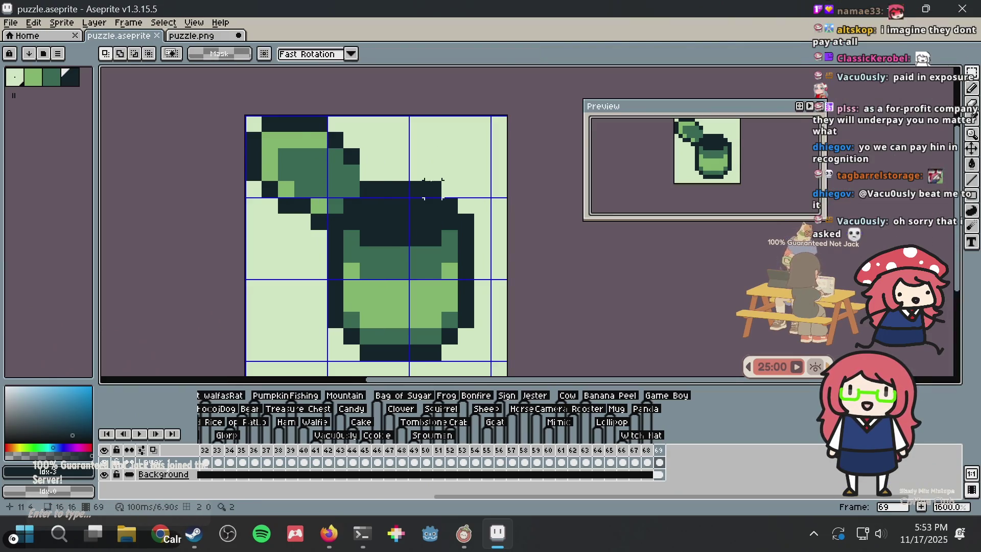
scroll(419, 185, down, 1)
drag(407, 159, 478, 327)
key(ctrl+d)
drag(505, 123, 423, 329)
drag(426, 278, 436, 278)
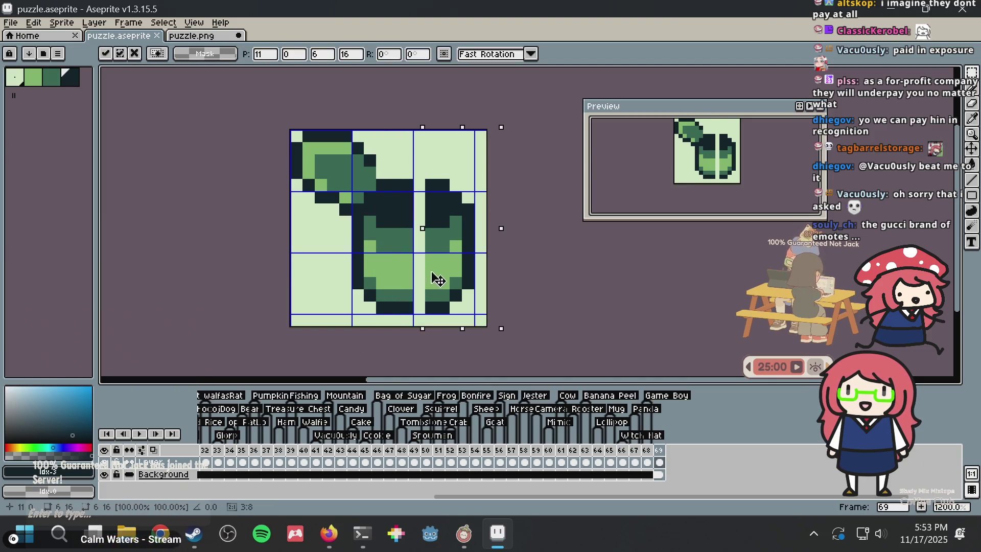
key(ctrl+z)
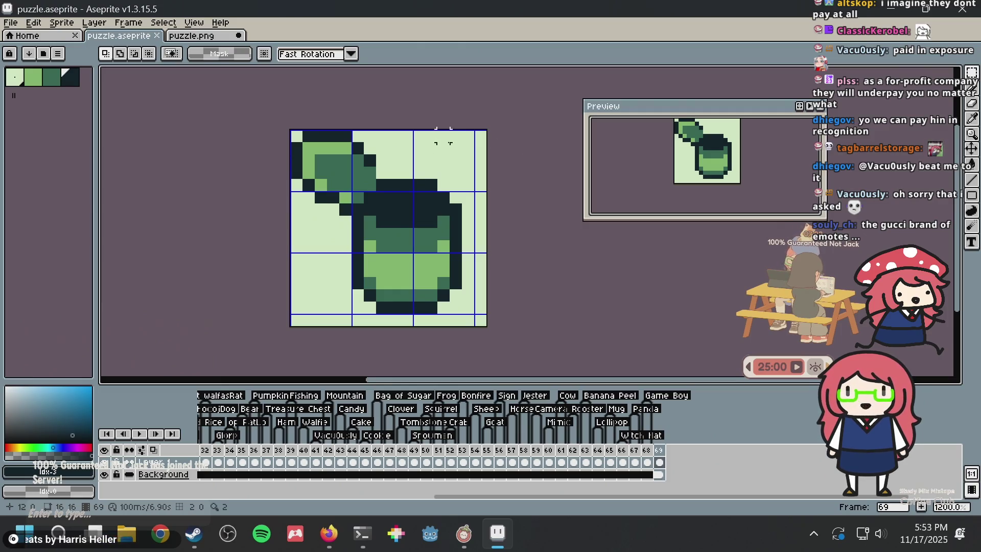
key(ctrl+s)
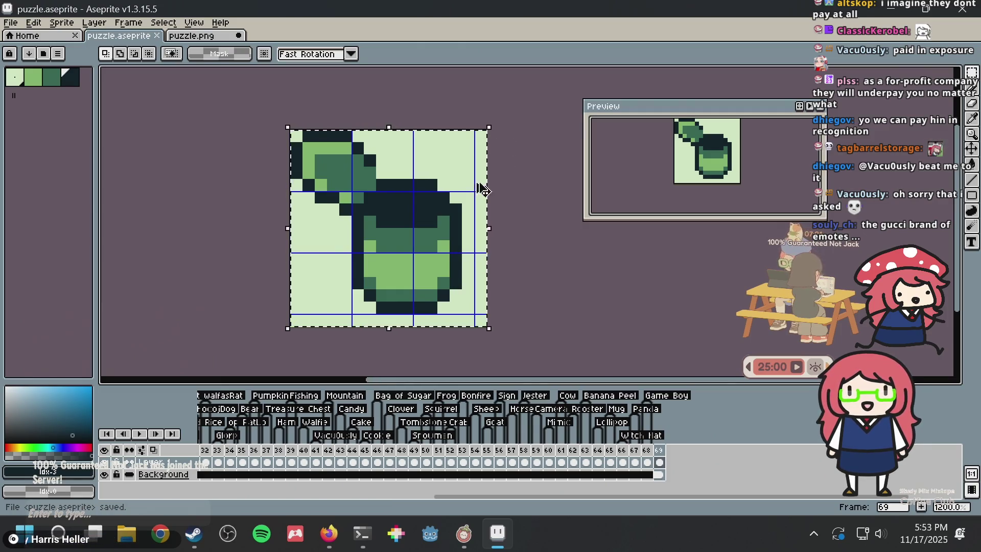
- Nudge the selected pixels one pixel right, commit the move, and save puzzle.aseprite
drag(444, 212, 457, 210)
key(Return)
scroll(404, 198, up, 1)
scroll(403, 199, up, 1)
scroll(416, 185, down, 1)
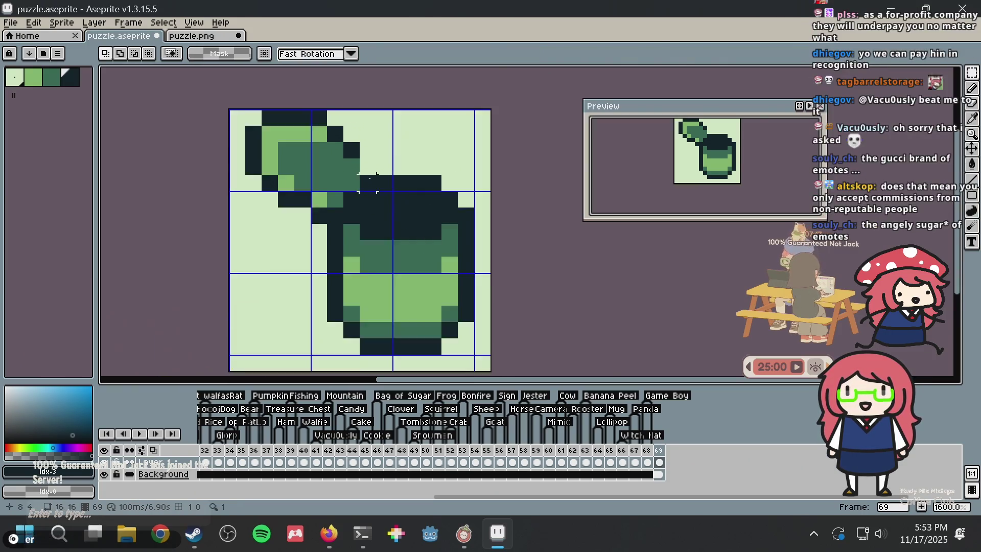
scroll(416, 185, down, 1)
key(ctrl+s)
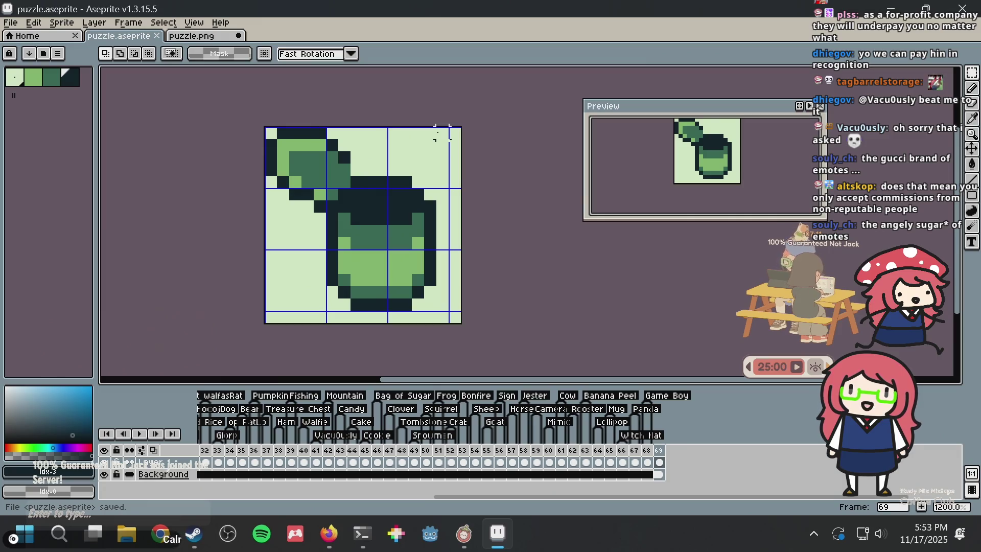
- Try a dark pixel above the can's neck with the Pencil, then undo it
key(b)
click(402, 170)
scroll(401, 170, up, 1)
scroll(401, 170, down, 1)
key(ctrl+z)
scroll(371, 181, up, 1)
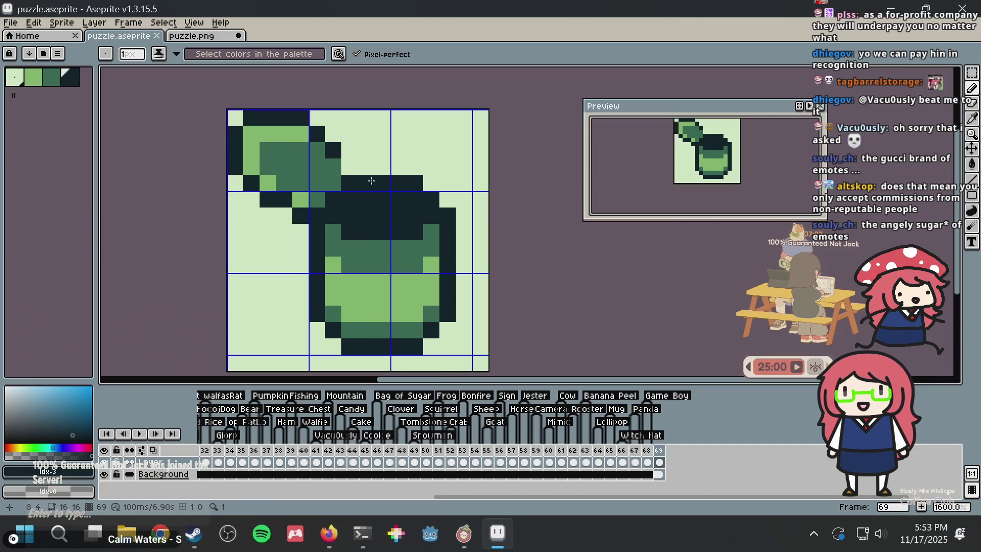
- Eyedrop the can's light green and test highlight pixels on the can's left side, undoing them
alt+click(339, 275)
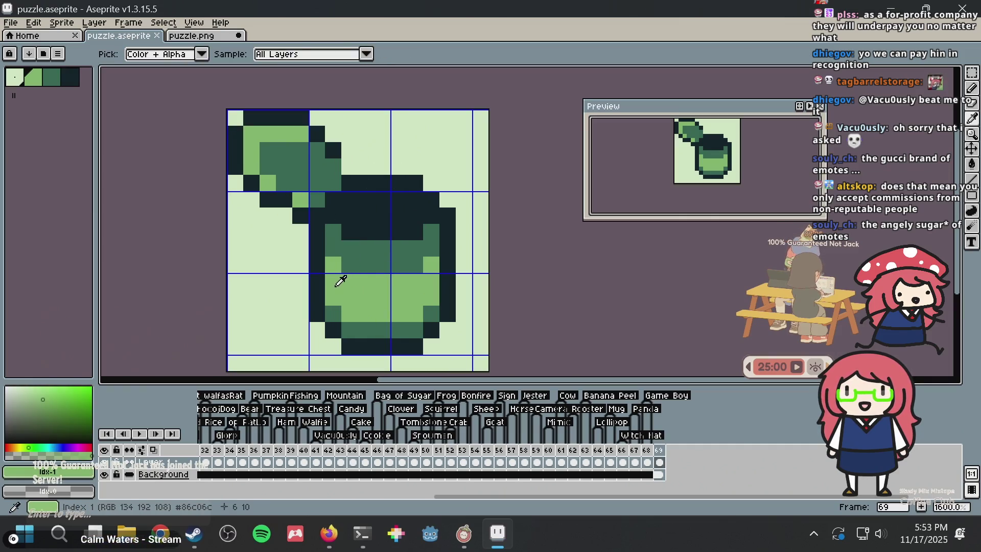
click(366, 230)
key(ctrl+z)
click(333, 248)
key(v)
key(b)
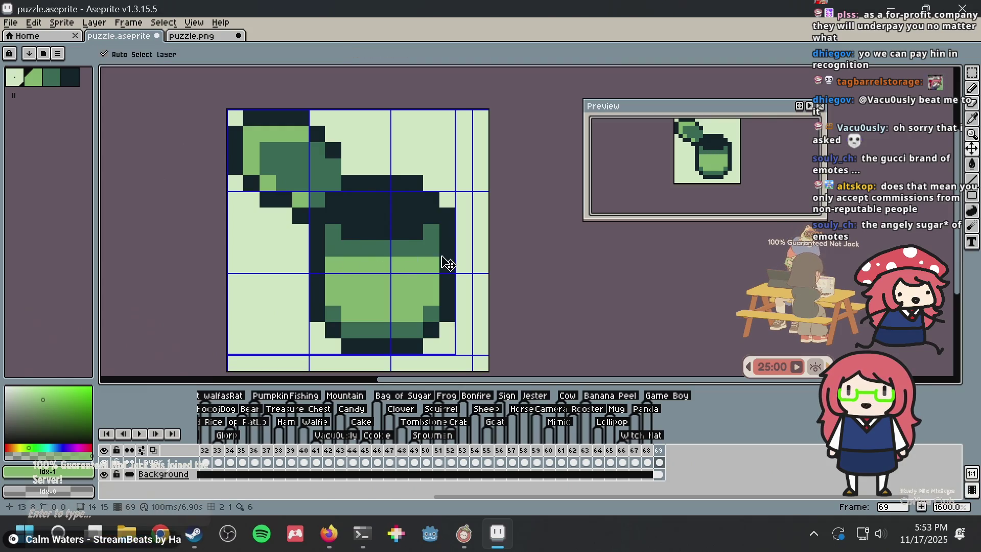
key(ctrl+z)
- Save and place the light-green highlight pixel on the can's upper right side, one pixel higher
click(442, 250)
key(ctrl+s)
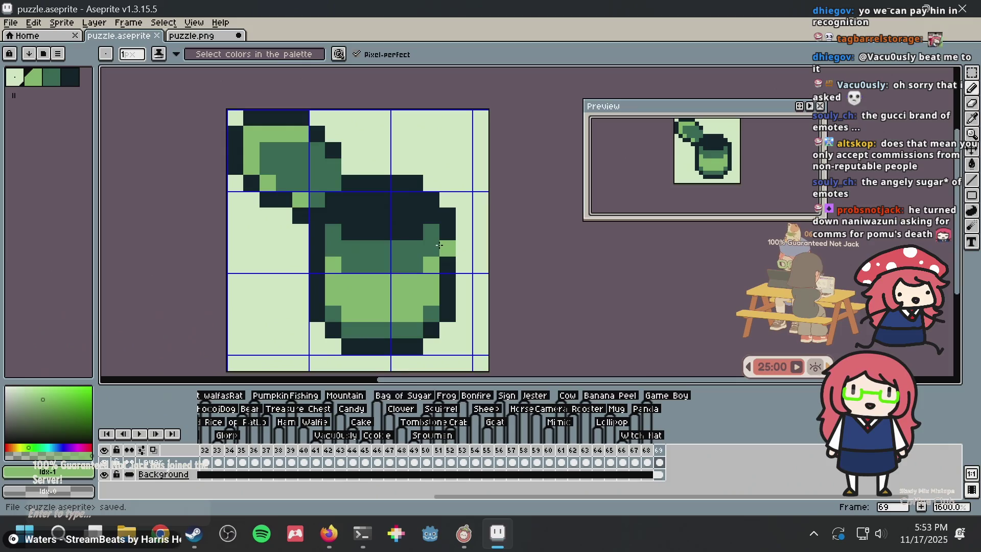
key(ctrl+z)
click(432, 235)
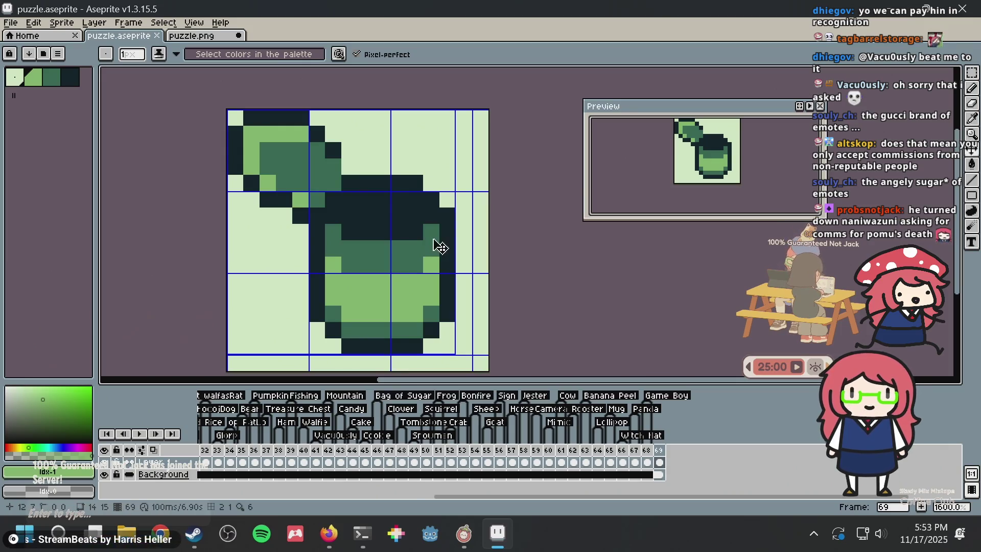
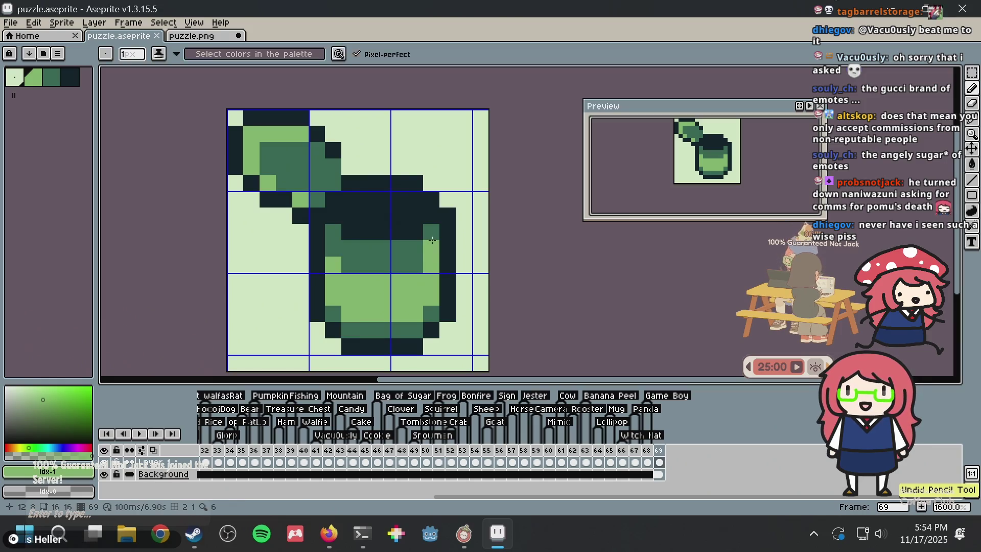
- Paint mid-green rows across the top of the watch
key(ctrl+s)
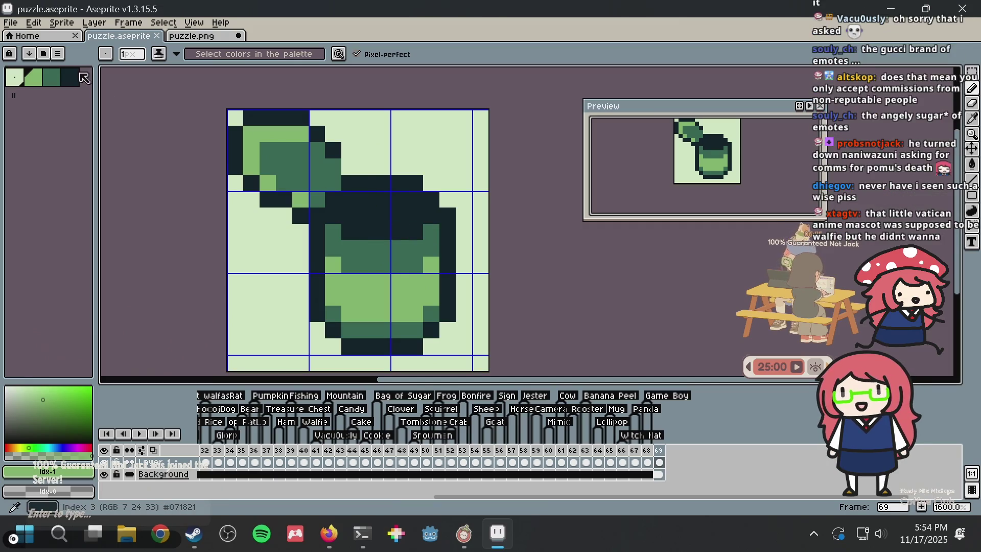
click(58, 77)
click(361, 194)
drag(355, 205, 415, 200)
drag(356, 211, 398, 215)
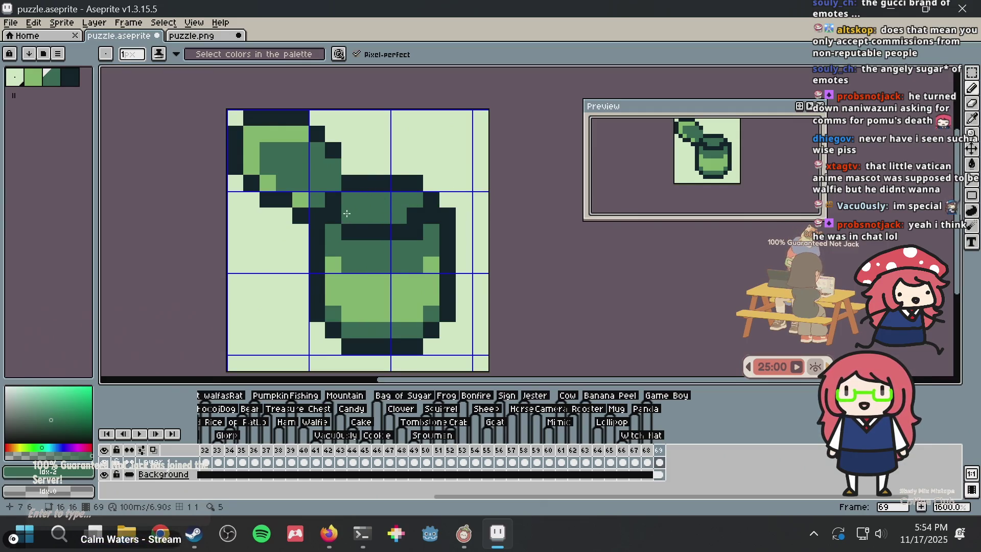
- Try a darkest-green flood fill on the watch top, undo it, and save
alt+click(403, 225)
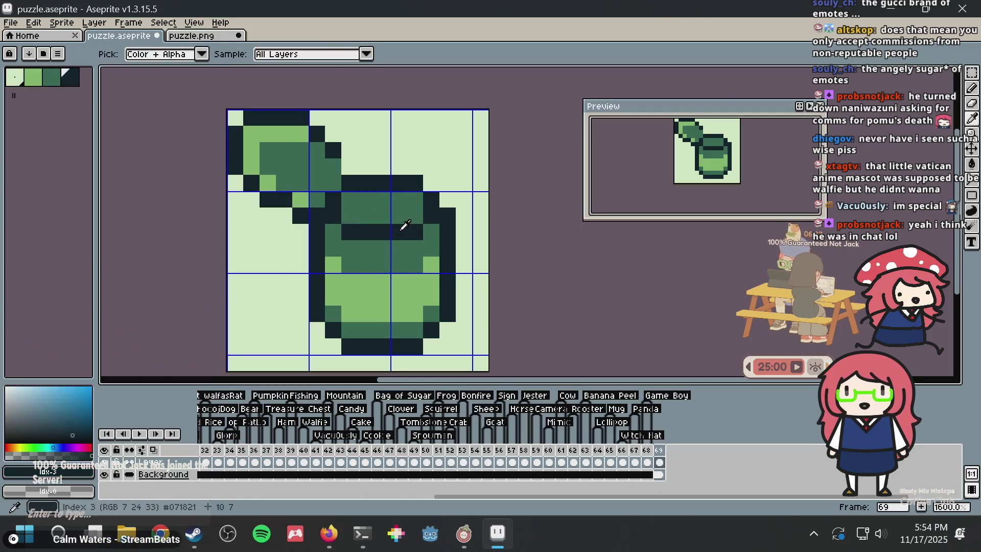
key(g)
click(397, 205)
key(ctrl+s)
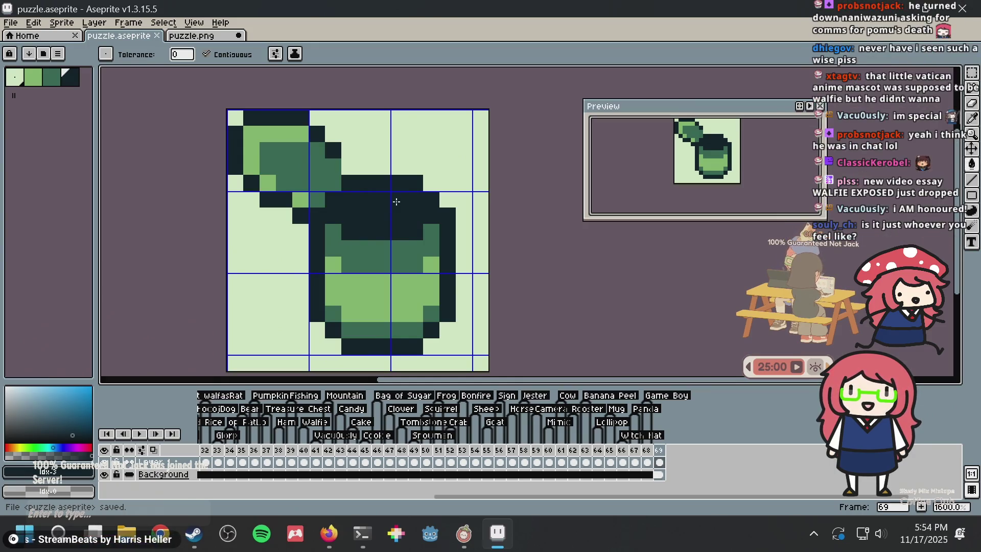
click(422, 171)
key(ctrl+z)
key(b)
key(ctrl+s)
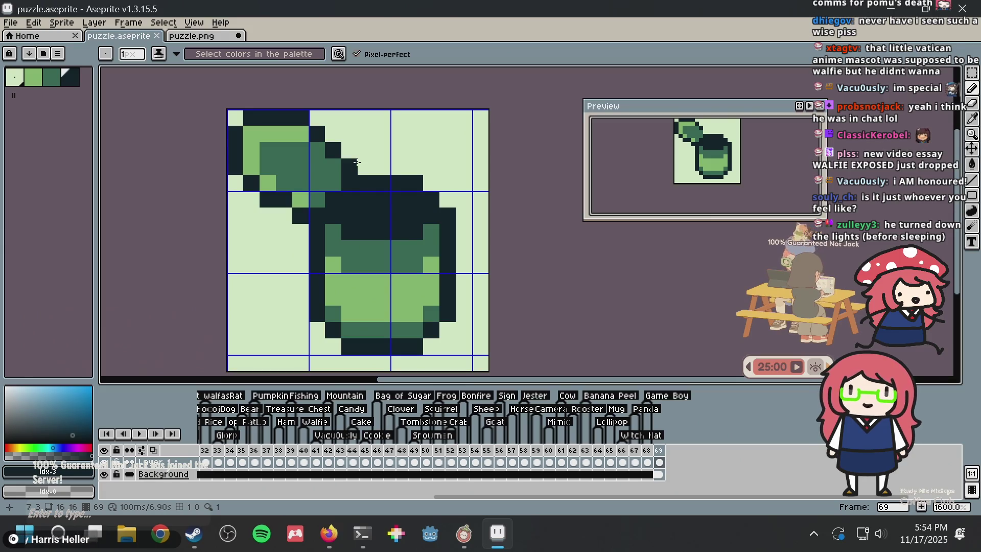
key(ctrl+s)
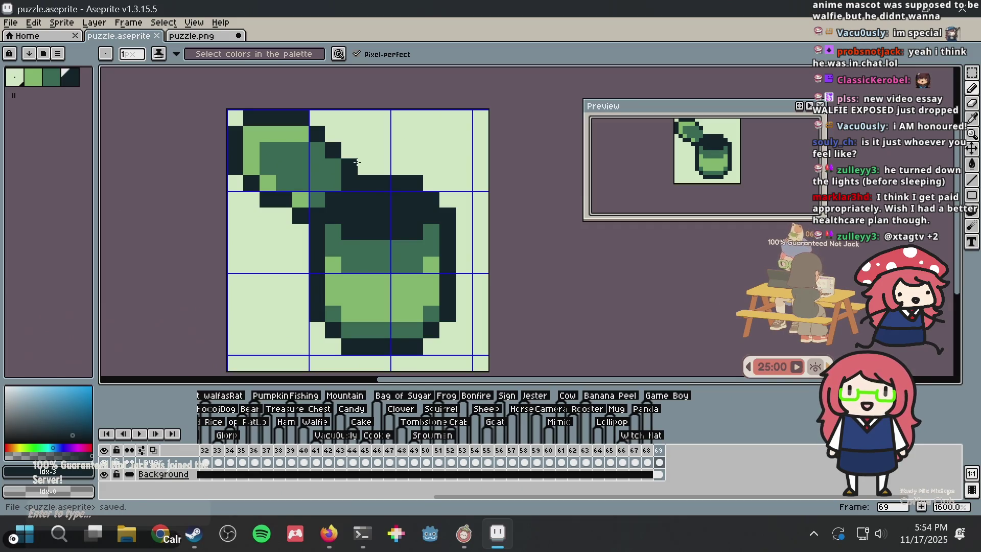
key(ctrl+s)
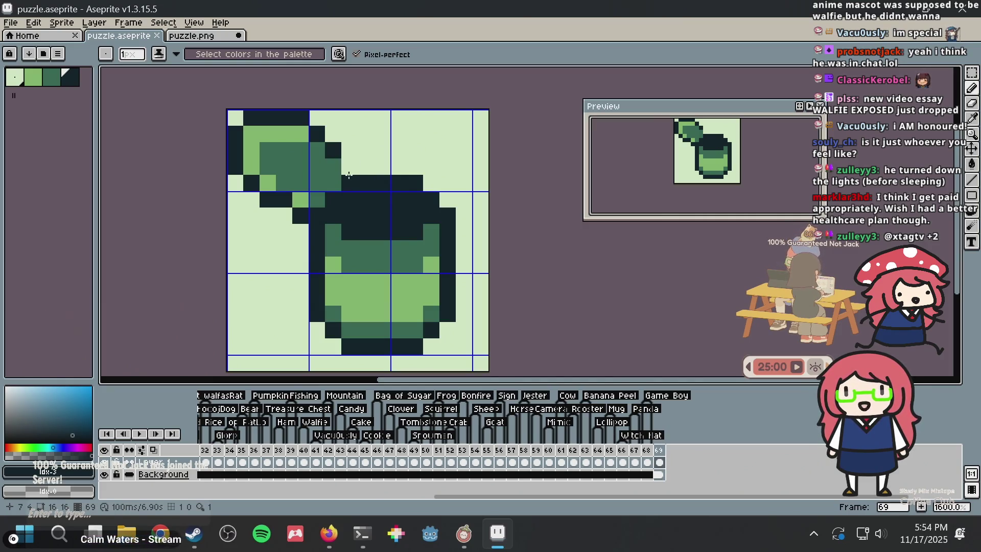
- Try two dark pixels beside the hooked hand, then undo them and save
drag(333, 167, 345, 163)
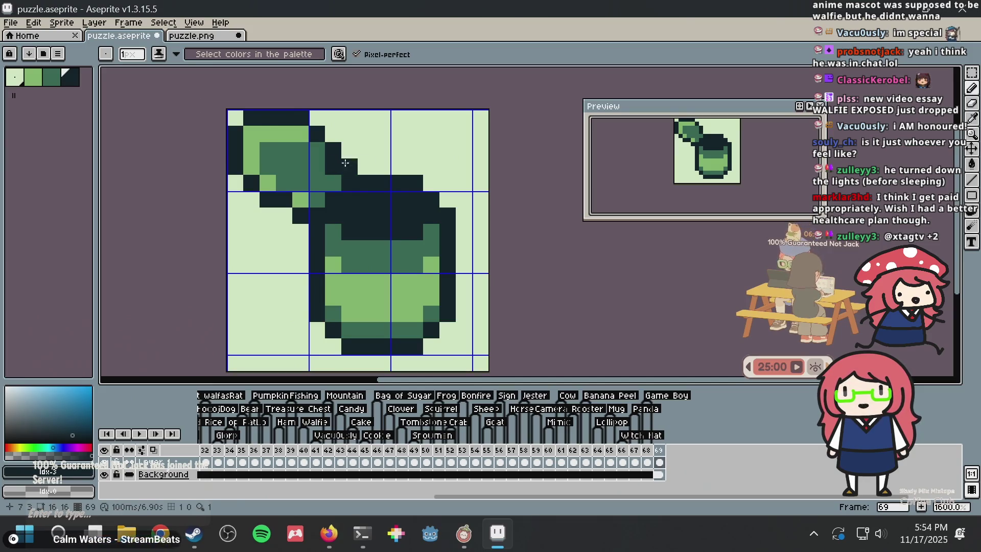
key(ctrl+z)
key(ctrl+s)
scroll(364, 164, up, 3)
scroll(364, 165, down, 4)
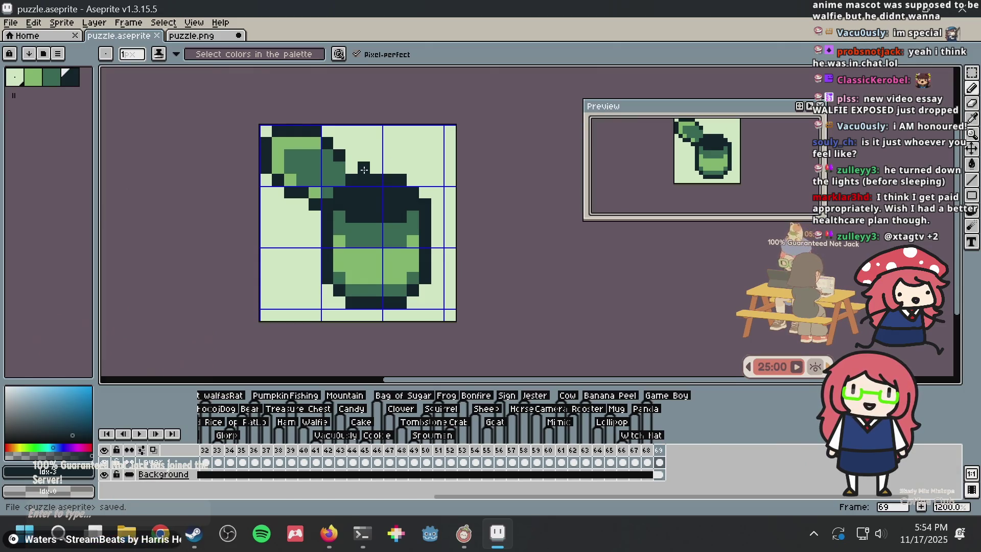
scroll(365, 166, up, 1)
scroll(373, 154, up, 1)
scroll(383, 136, up, 1)
- Place a dark pixel just above the watch top, discarding the other trial pixels
click(383, 136)
scroll(385, 132, down, 2)
key(ctrl+s)
key(ctrl+z)
click(376, 140)
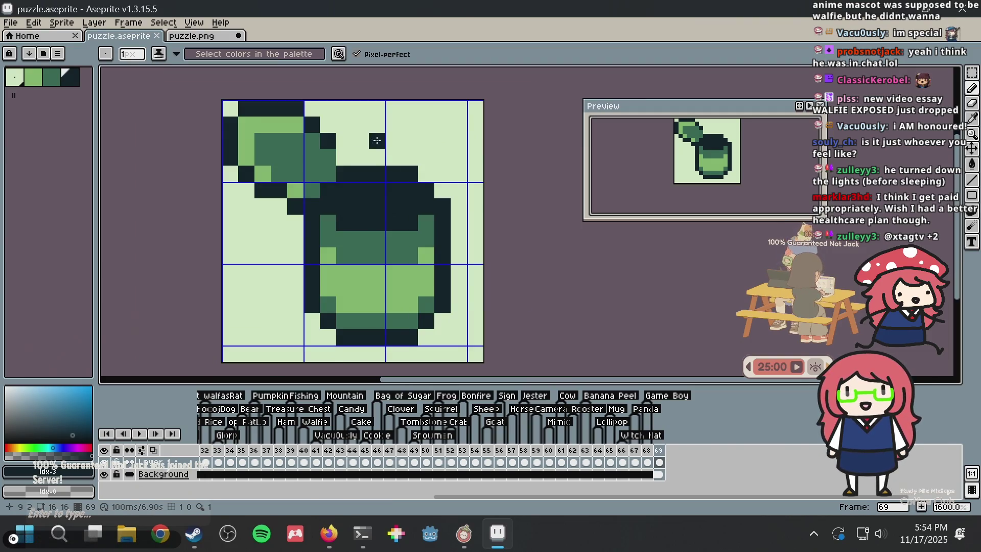
key(ctrl+s)
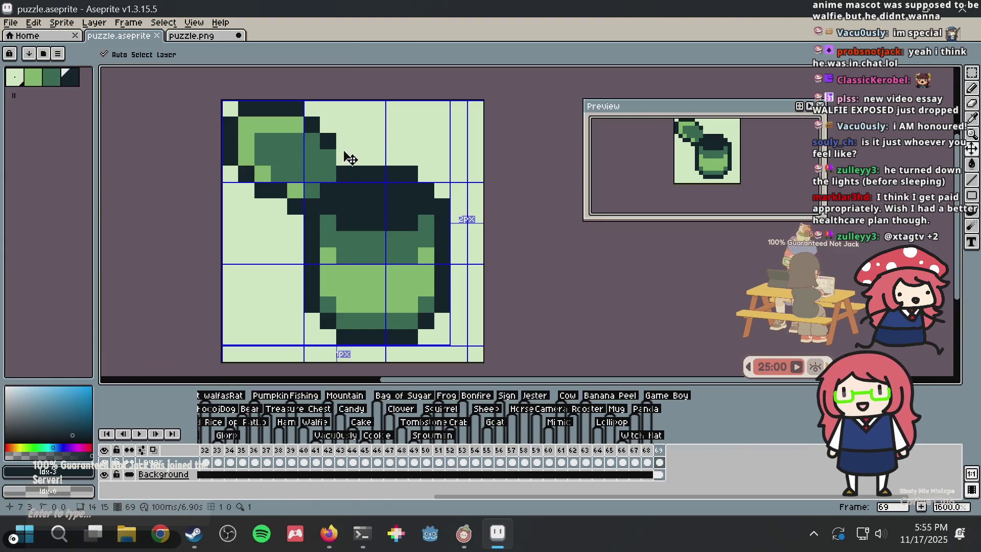
click(374, 147)
key(ctrl+z)
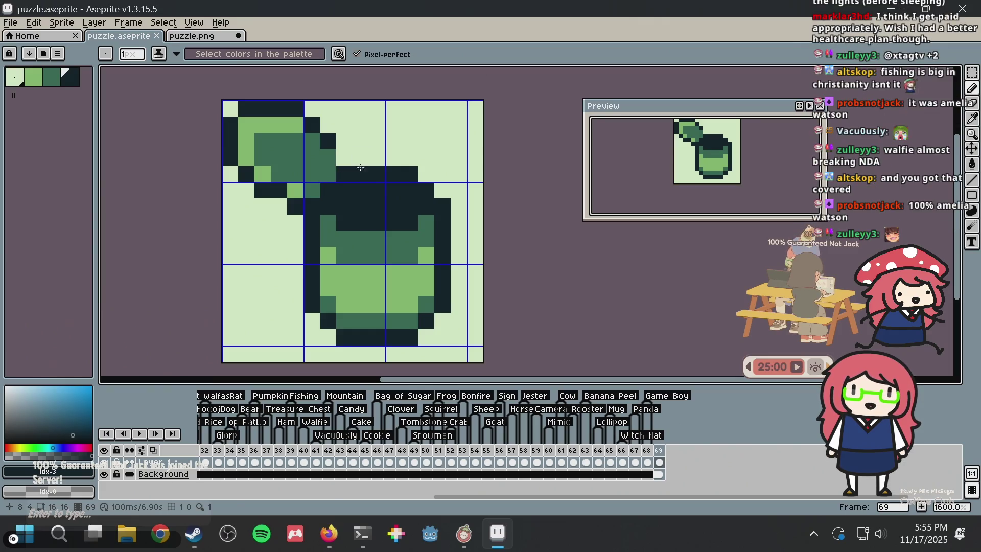
- Test a dark pixel near the hook, undo it, and save
scroll(337, 168, up, 1)
scroll(342, 158, down, 1)
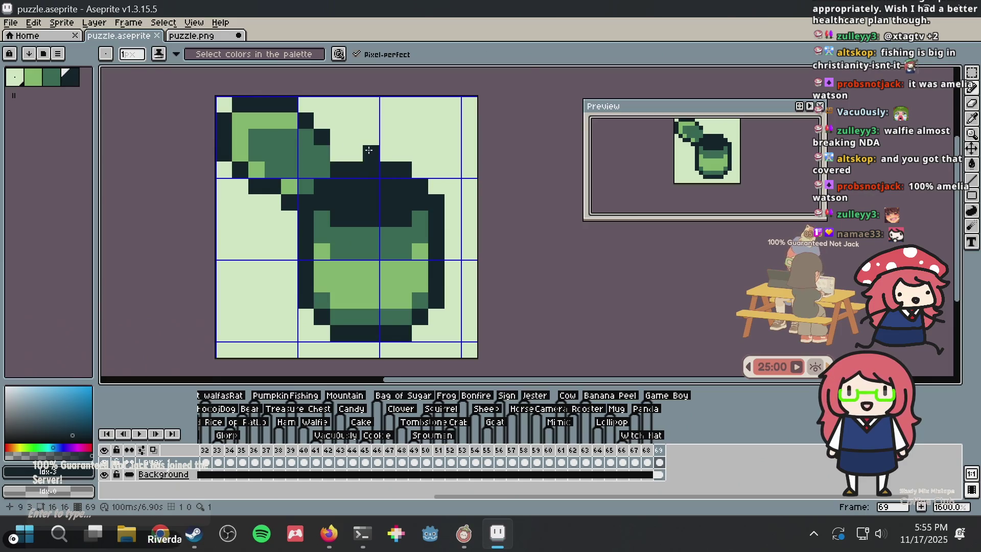
scroll(323, 156, up, 1)
click(286, 227)
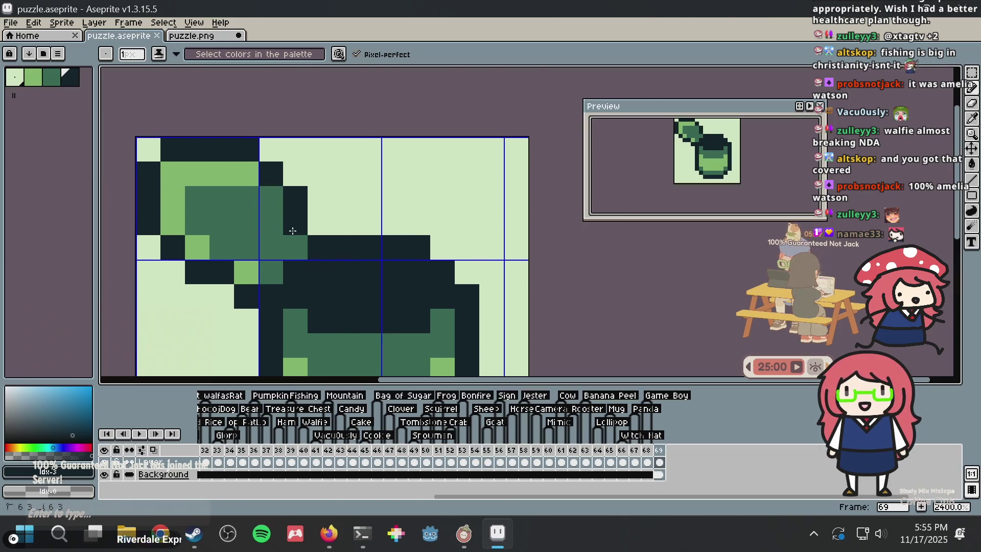
key(ctrl+z)
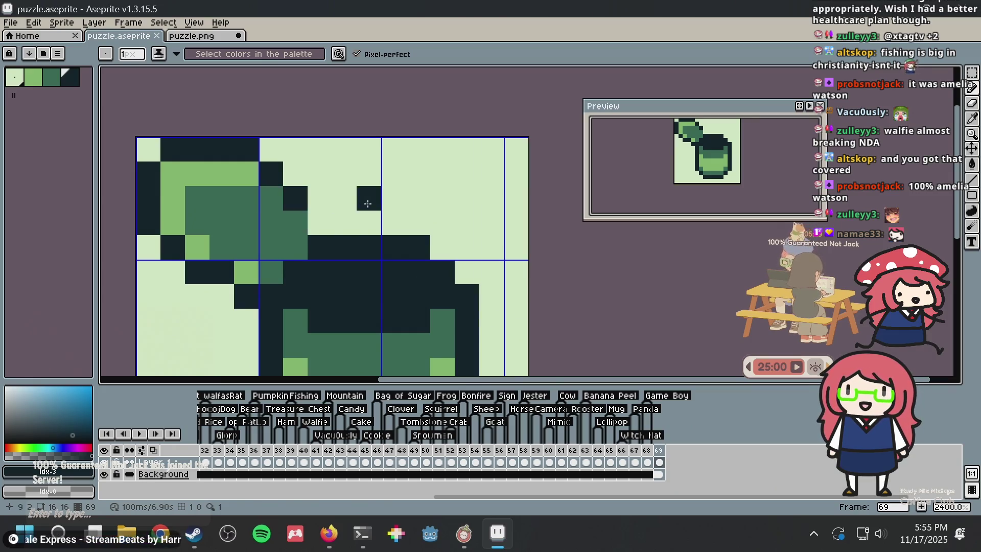
key(ctrl+s)
scroll(403, 200, down, 1)
scroll(403, 199, down, 1)
- Shift the right part of the watch body one pixel to the right and save
drag(403, 200, 375, 158)
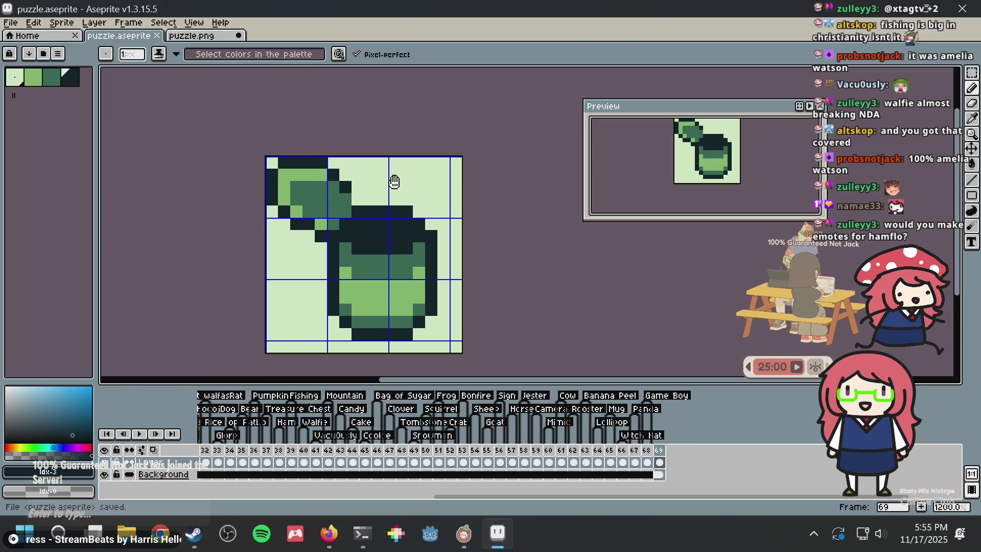
key(m)
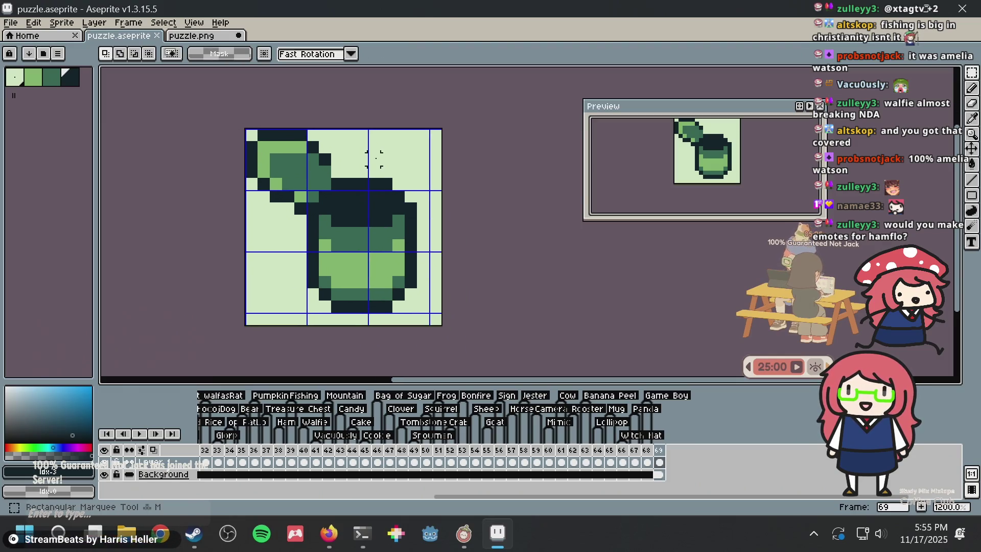
drag(362, 147, 442, 325)
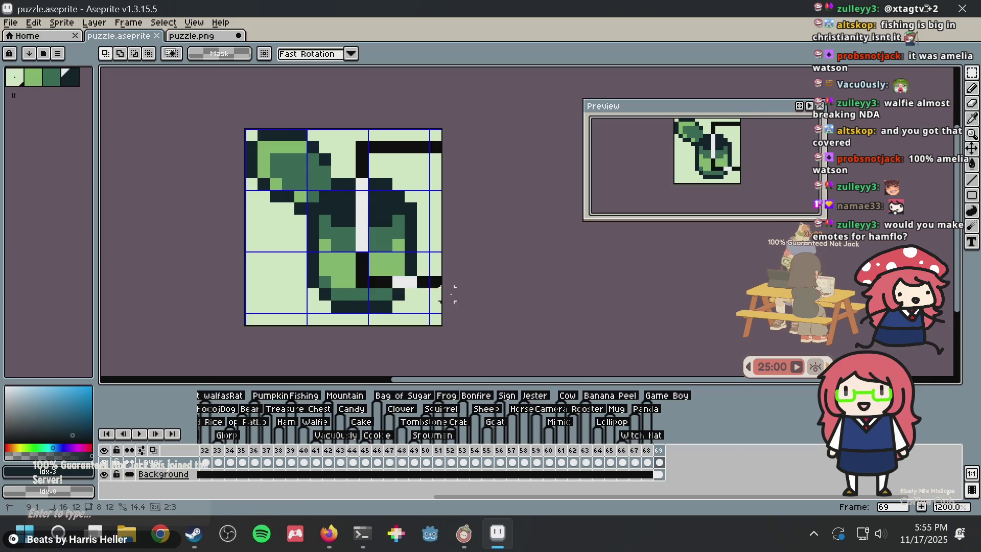
click(467, 164)
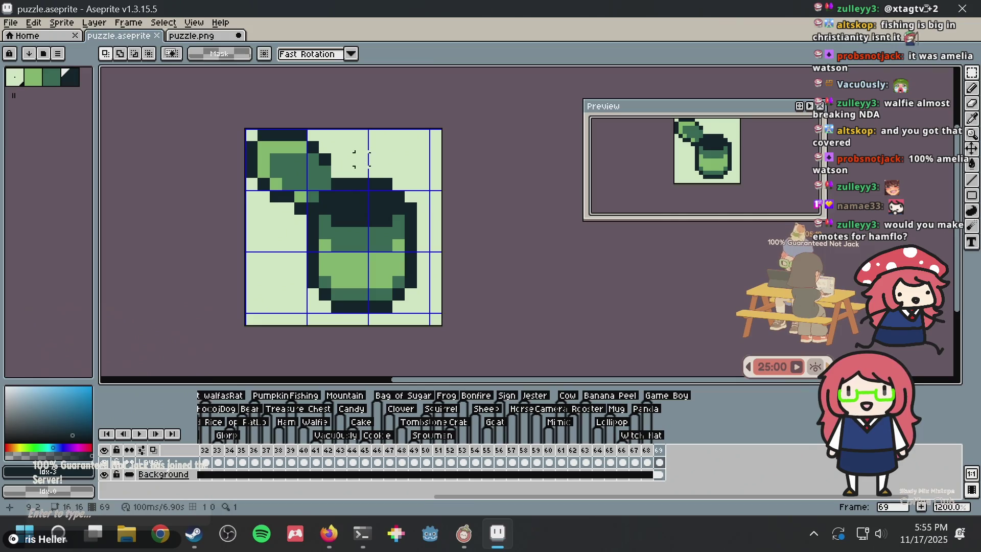
drag(361, 159, 442, 325)
drag(402, 259, 414, 260)
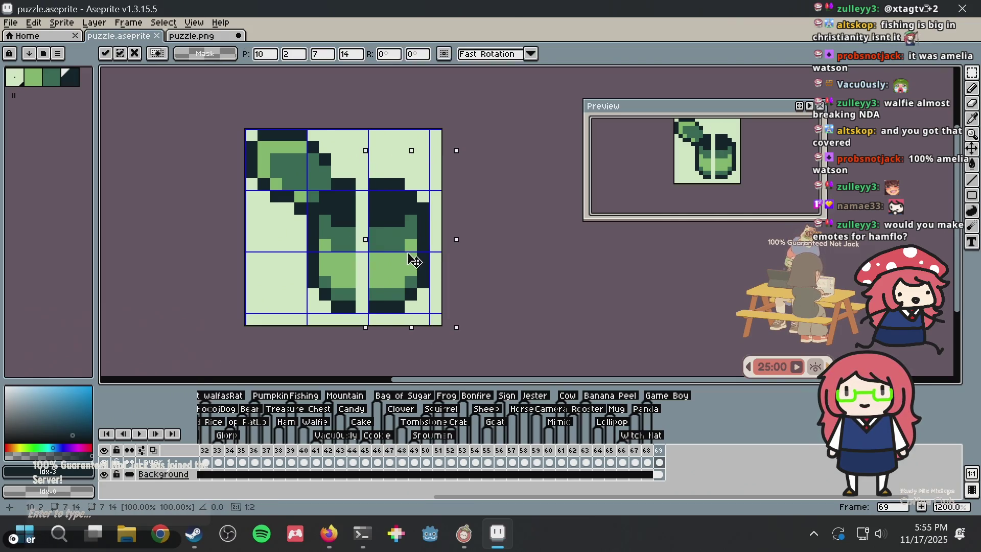
click(477, 177)
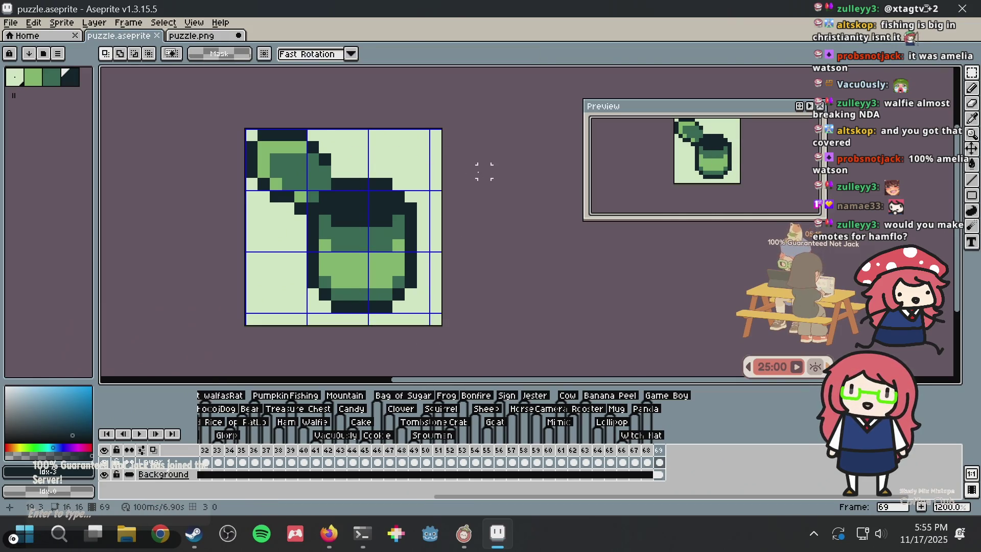
key(ctrl+s)
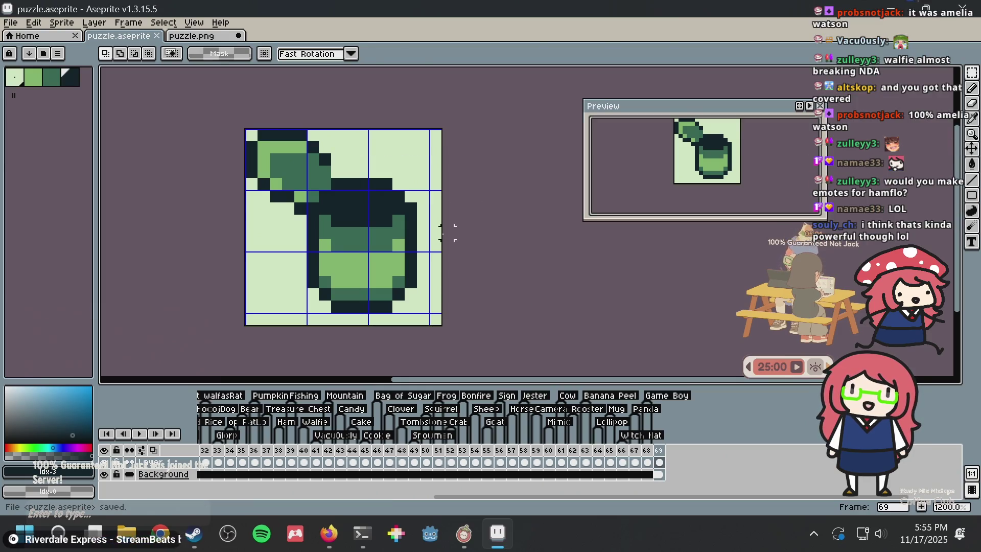
- Reselect the watch's right half, nudge it slightly, and save
drag(373, 159, 442, 317)
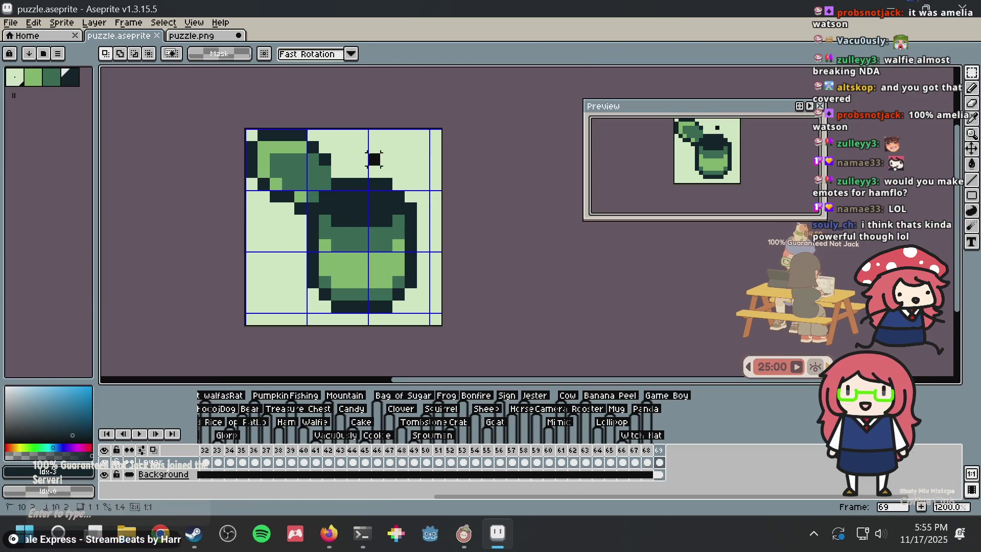
key(Escape)
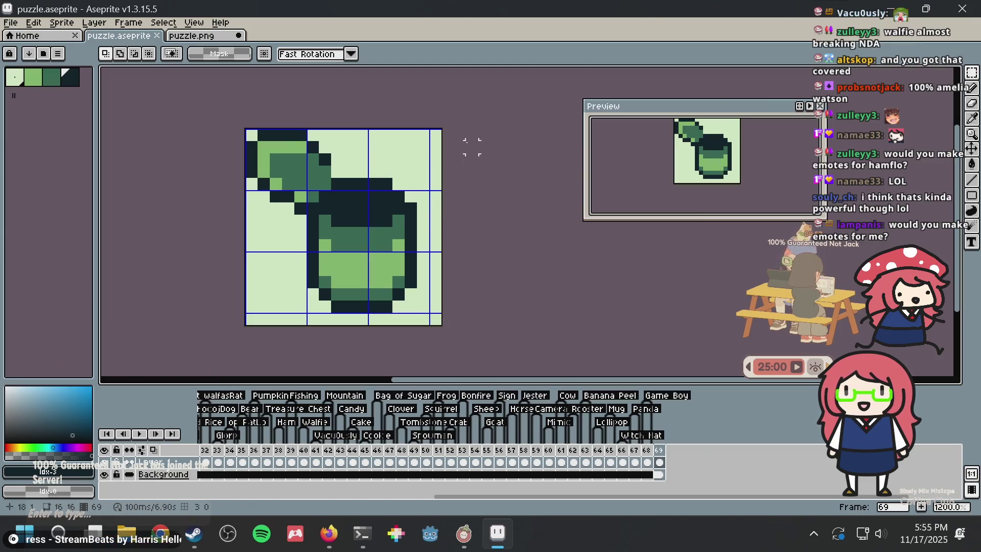
drag(356, 164, 442, 325)
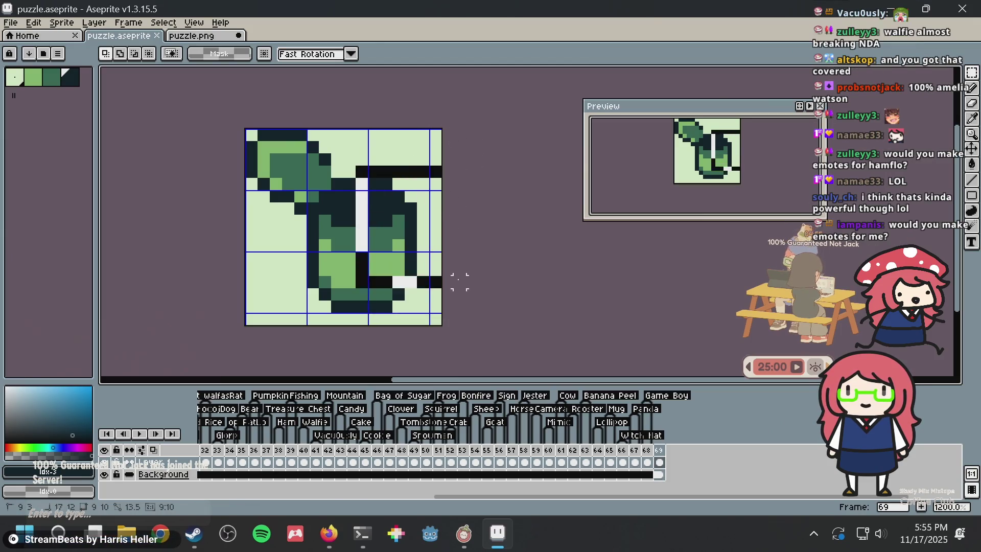
key(Escape)
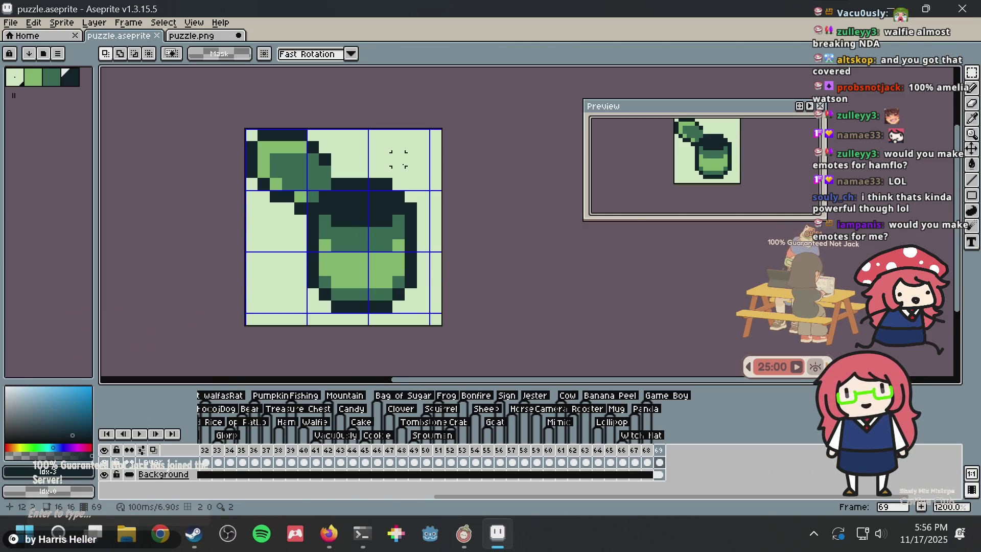
drag(355, 165, 442, 325)
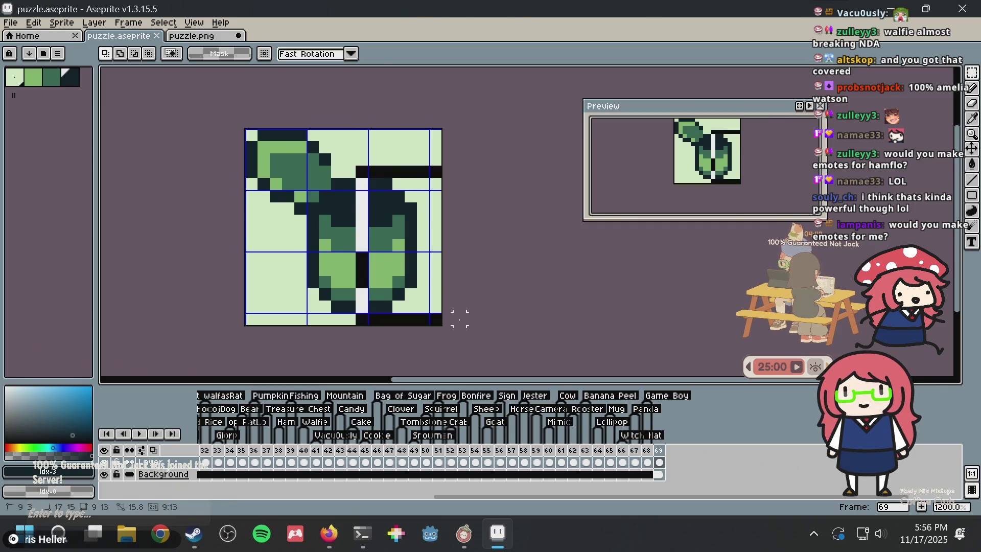
key(ctrl+d)
scroll(442, 174, up, 1)
drag(380, 171, 385, 154)
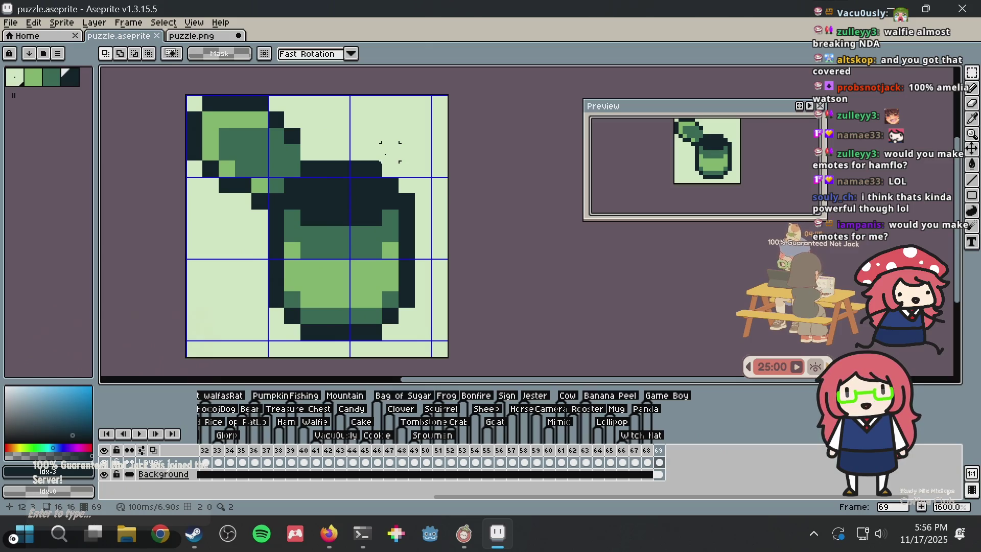
drag(331, 142, 450, 359)
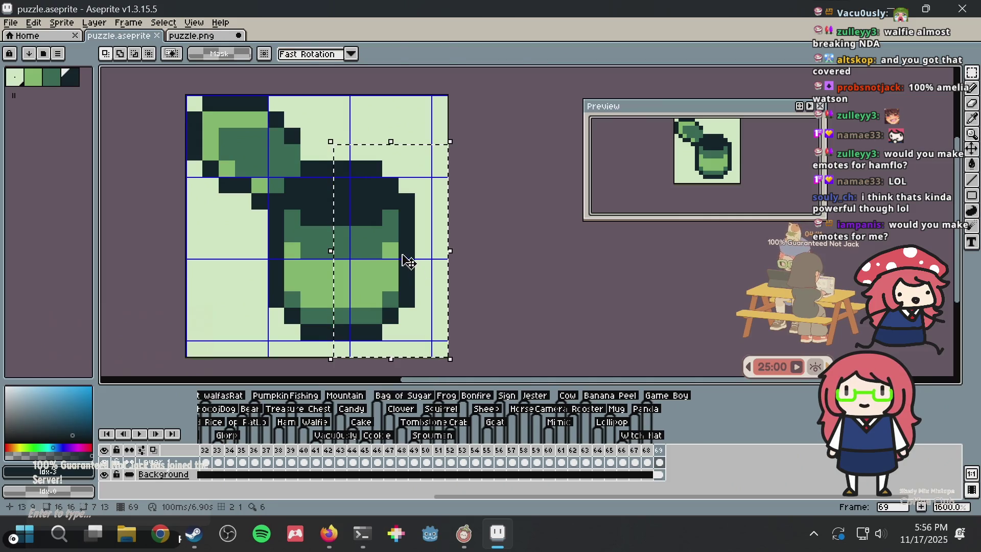
drag(417, 266, 418, 261)
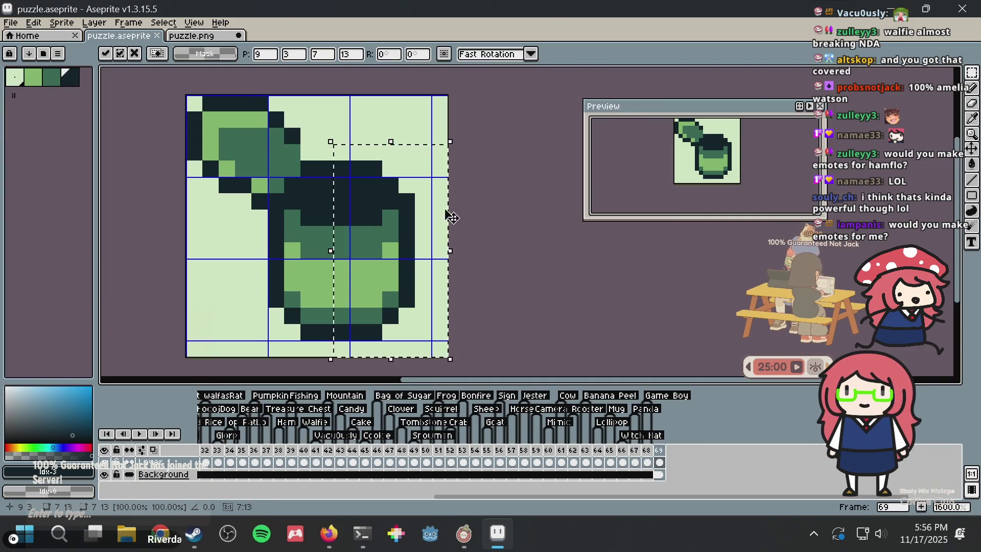
key(ctrl+d)
key(ctrl+s)
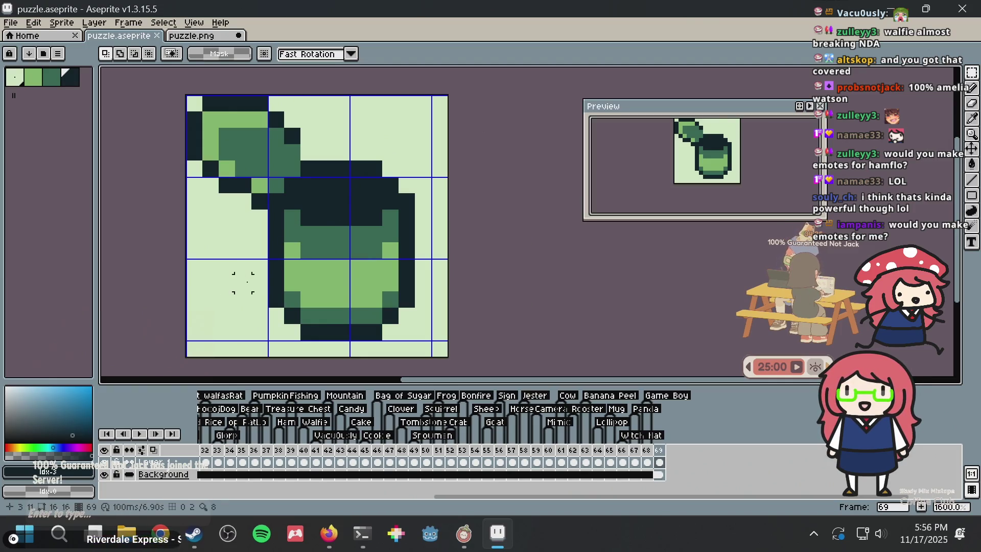
- Save puzzle.aseprite, select the whole sprite, and switch to puzzle.png
drag(243, 283, 450, 289)
key(ctrl+d)
key(b)
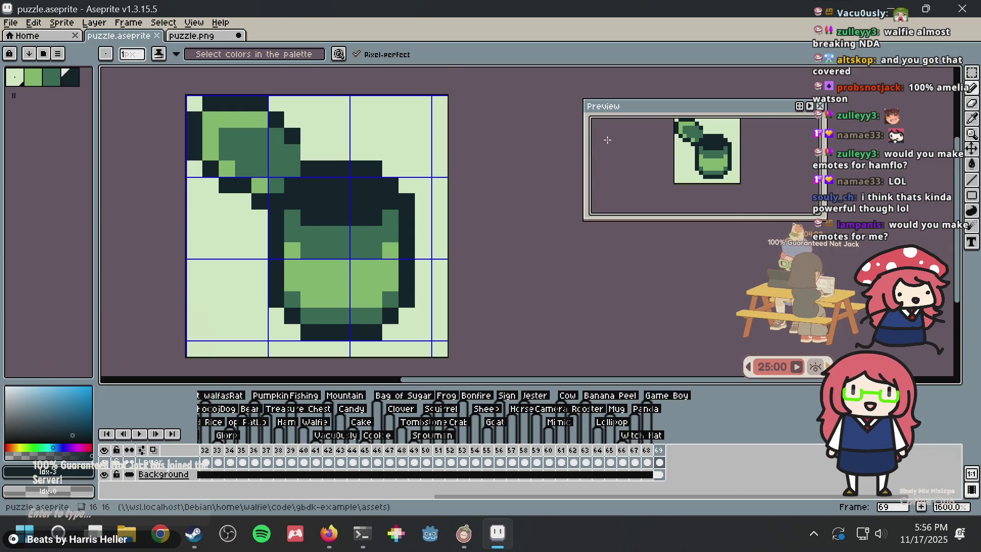
key(ctrl+s)
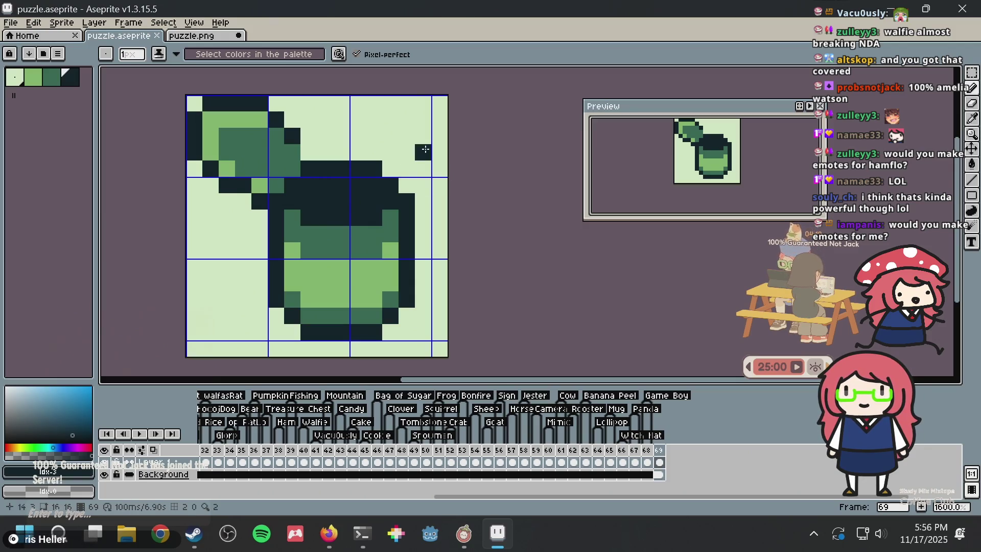
key(m)
key(ctrl+s)
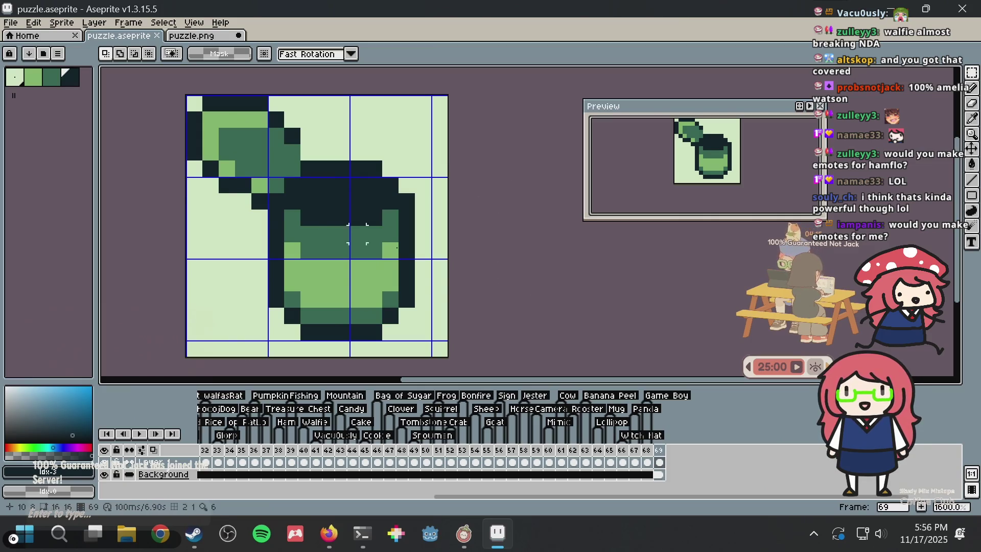
key(ctrl+a)
click(212, 41)
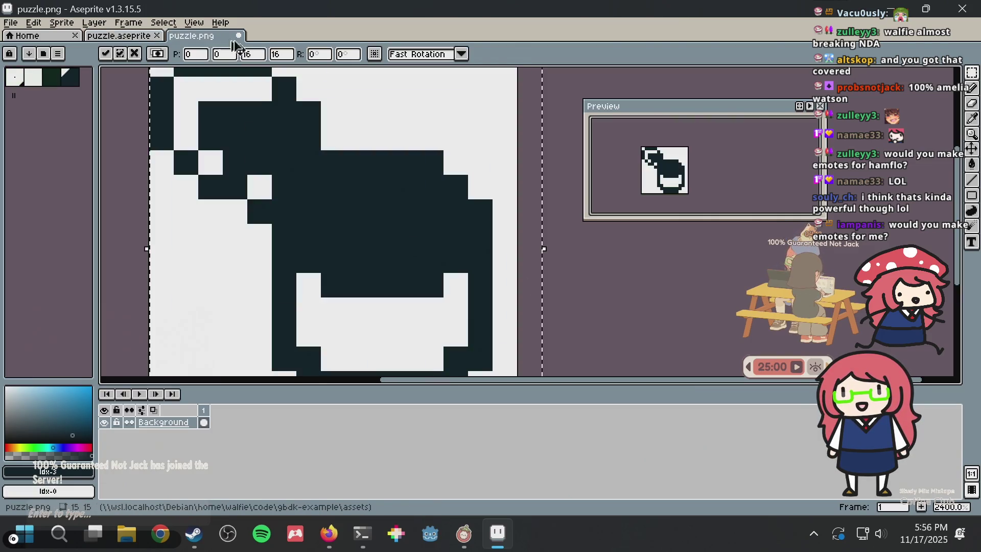
- Paint dark pixels over the lower part of puzzle.png's white band
scroll(485, 179, down, 2)
scroll(572, 131, down, 2)
scroll(553, 121, down, 1)
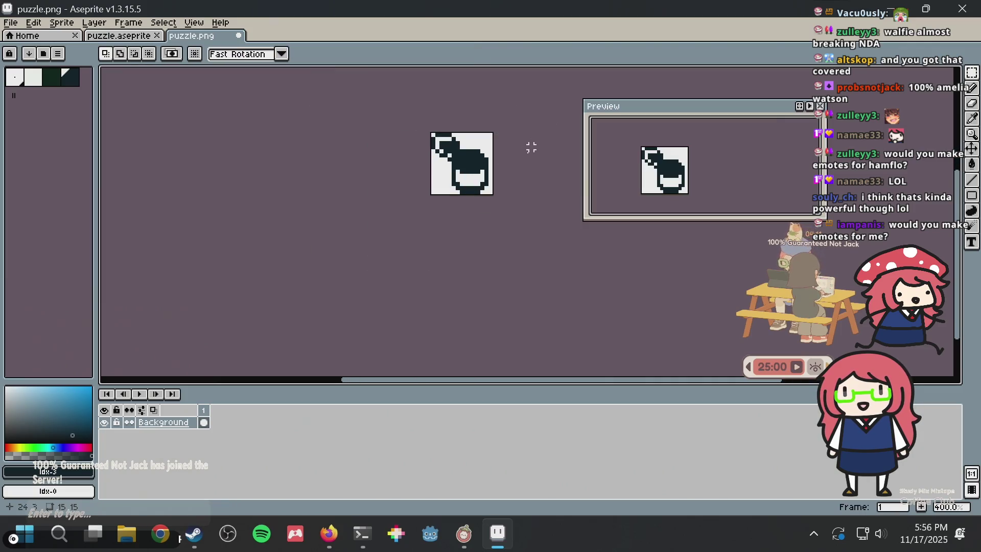
scroll(510, 168, up, 1)
scroll(189, 104, up, 4)
scroll(382, 168, up, 1)
key(b)
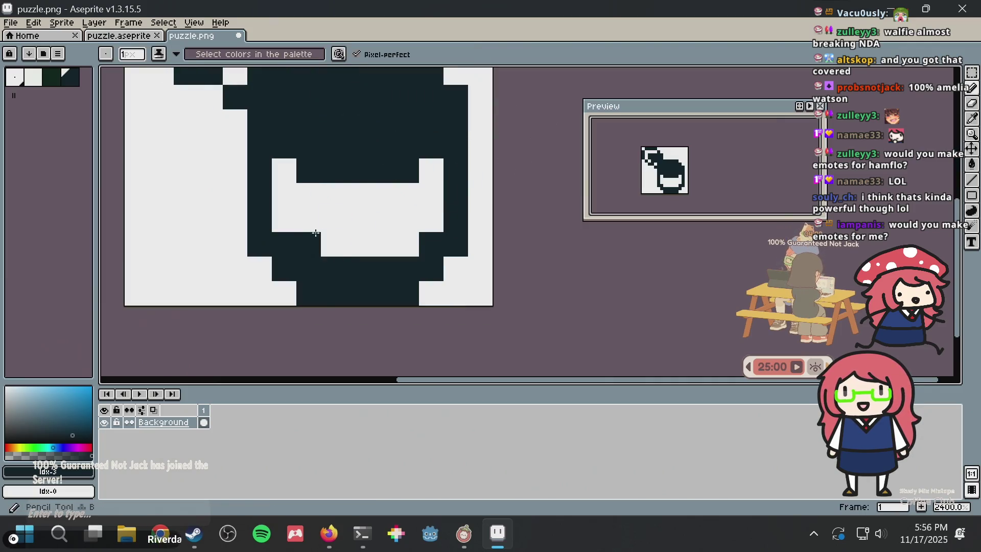
click(284, 219)
click(309, 244)
drag(306, 236, 480, 172)
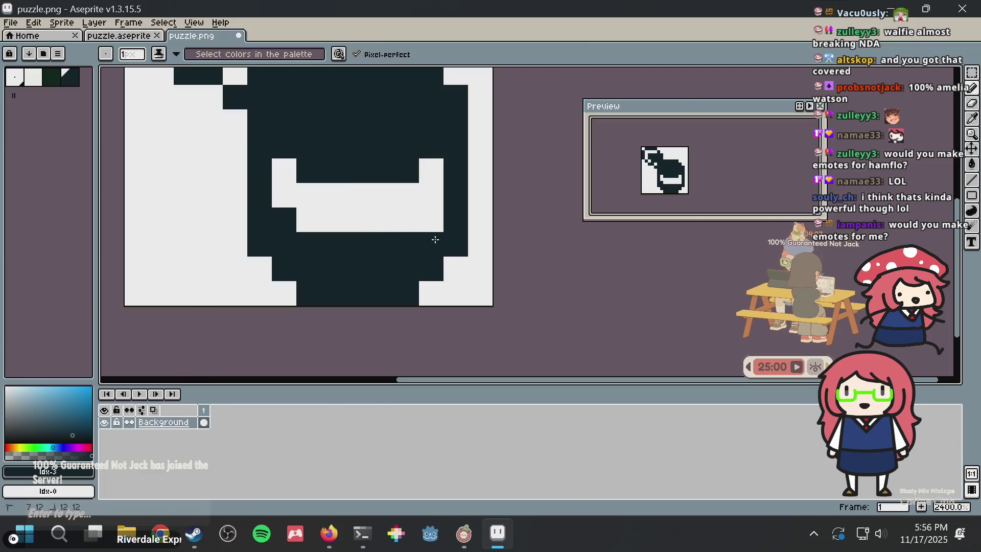
- Switch back to the puzzle.aseprite tab
scroll(506, 166, down, 3)
scroll(512, 162, down, 1)
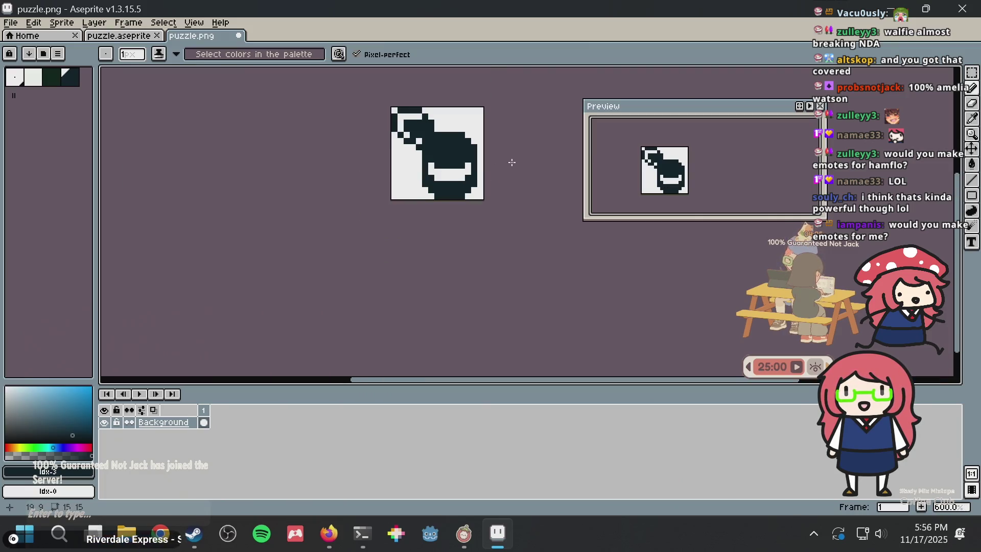
scroll(511, 162, up, 2)
scroll(511, 162, up, 2)
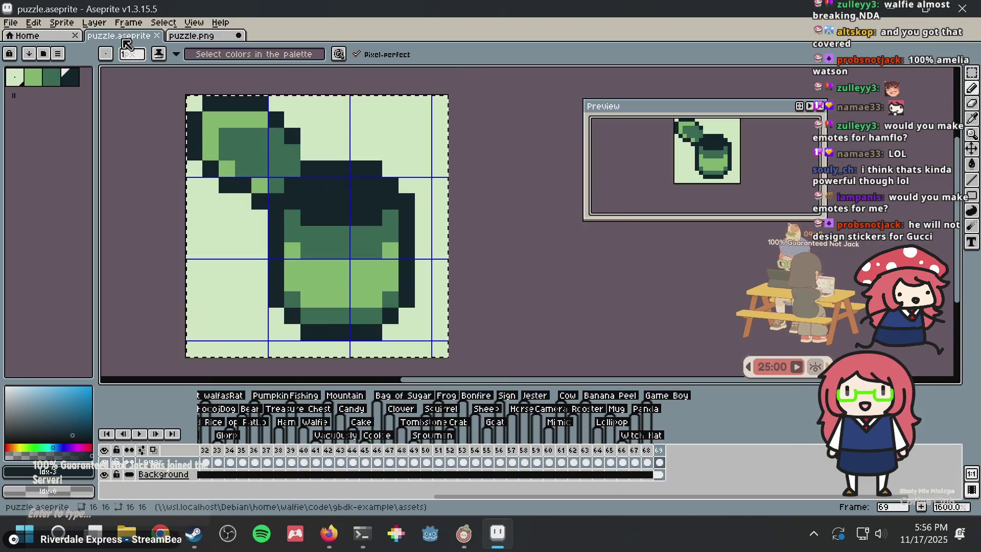
click(125, 35)
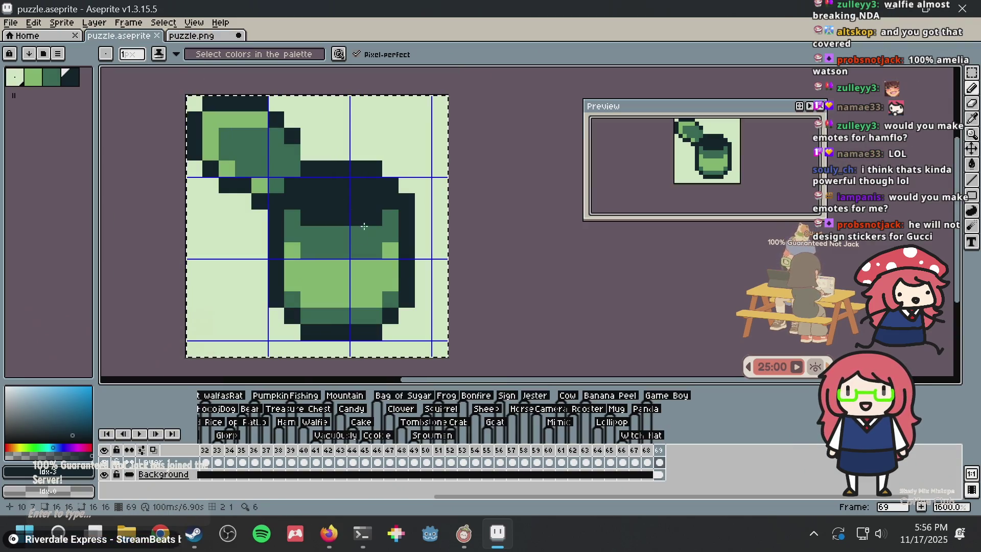
- Paint dark green along the pot's lower body beneath the light-green band and save
key(ctrl+d)
alt+click(291, 291)
click(291, 288)
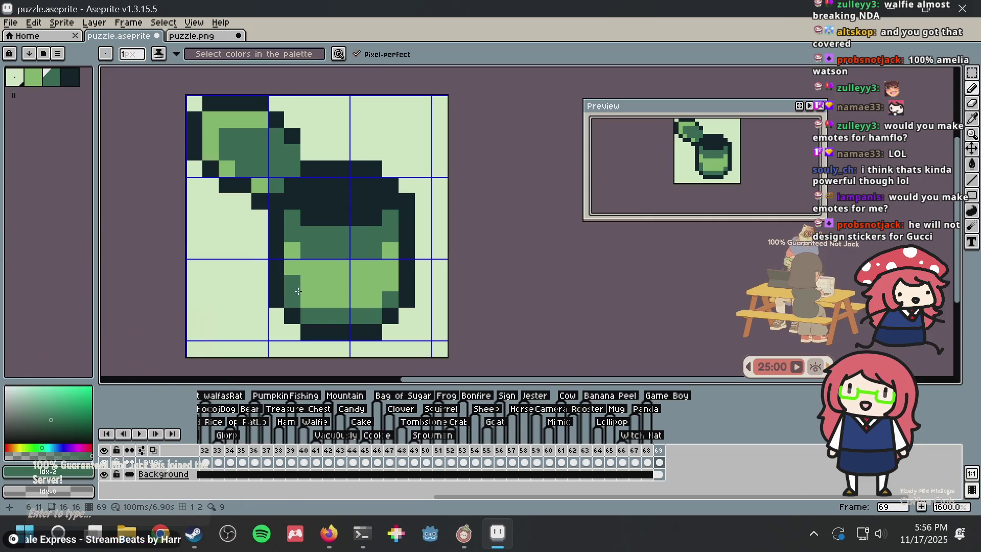
drag(308, 300, 378, 300)
key(ctrl+s)
- Square the pot's bottom corners with darkest and mid-green pixels
key(alt)
alt+click(274, 284)
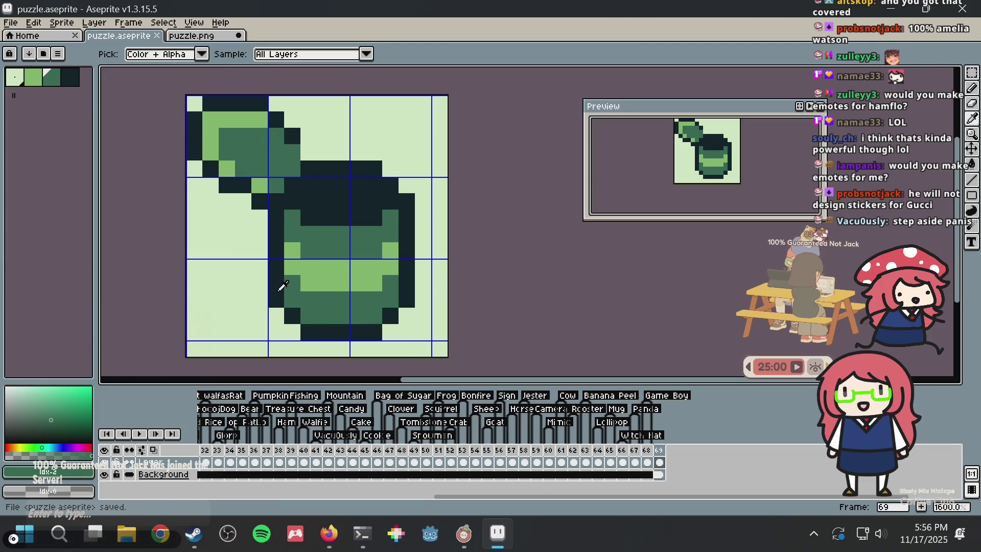
click(277, 316)
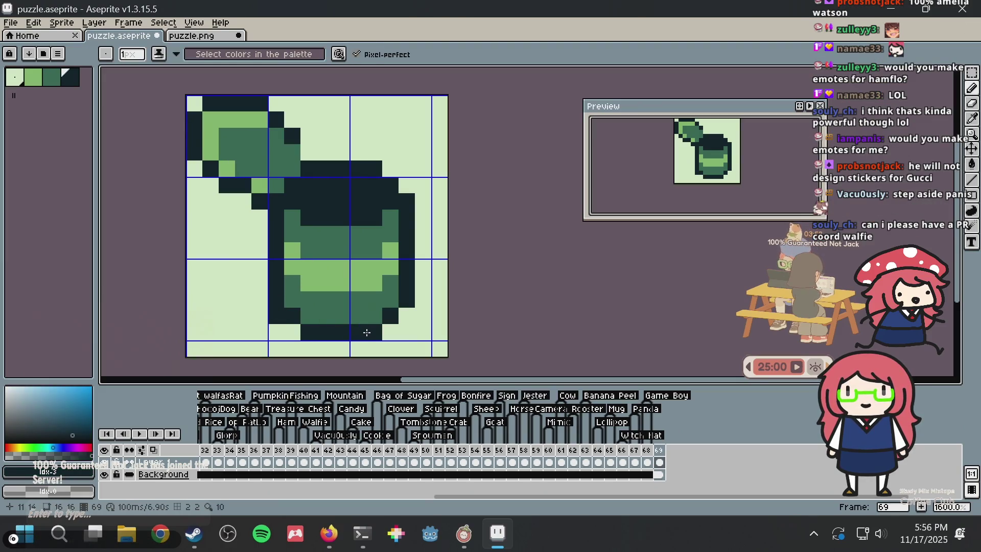
click(294, 332)
alt+click(301, 297)
click(292, 316)
click(386, 315)
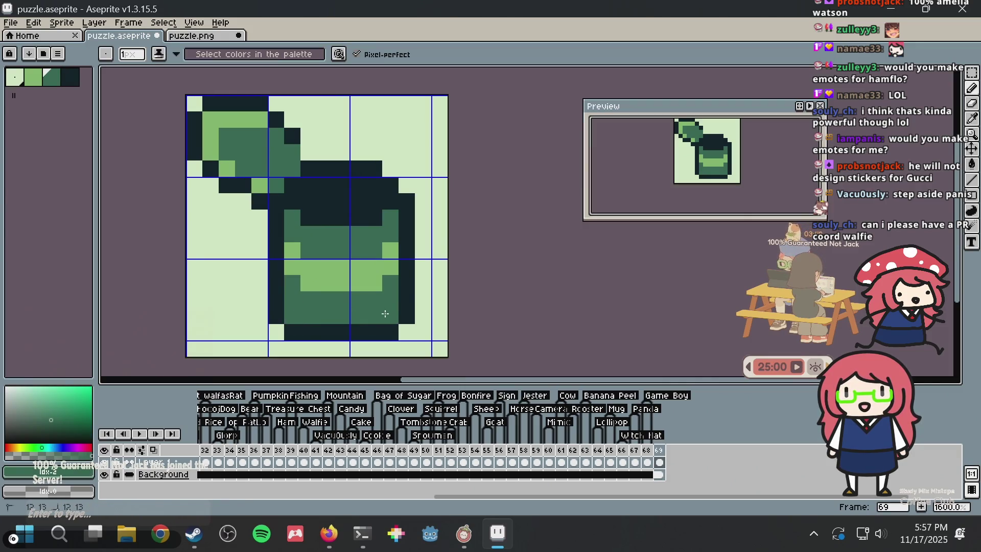
- Extend the pot's dark top rim to the right
alt+click(363, 169)
drag(381, 172, 407, 185)
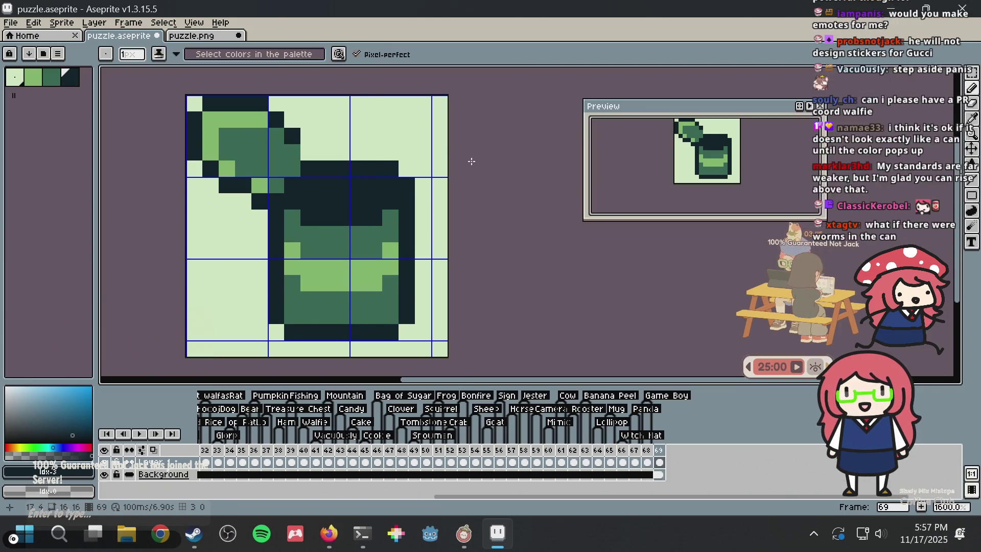
scroll(470, 161, down, 2)
scroll(466, 163, down, 2)
scroll(466, 166, up, 5)
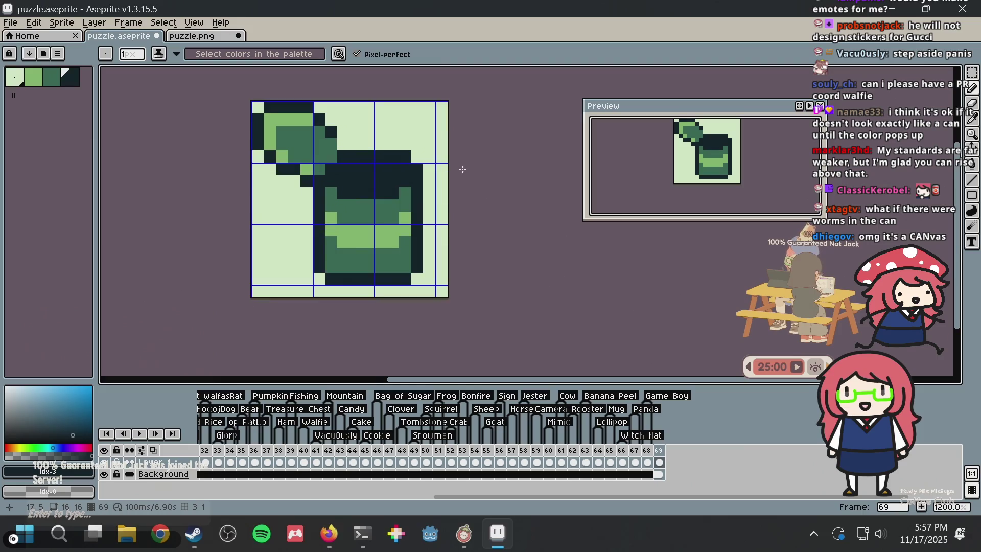
- Save puzzle.aseprite and inspect the sprite in puzzle.png before returning
key(ctrl+s)
scroll(357, 173, up, 1)
scroll(357, 173, down, 2)
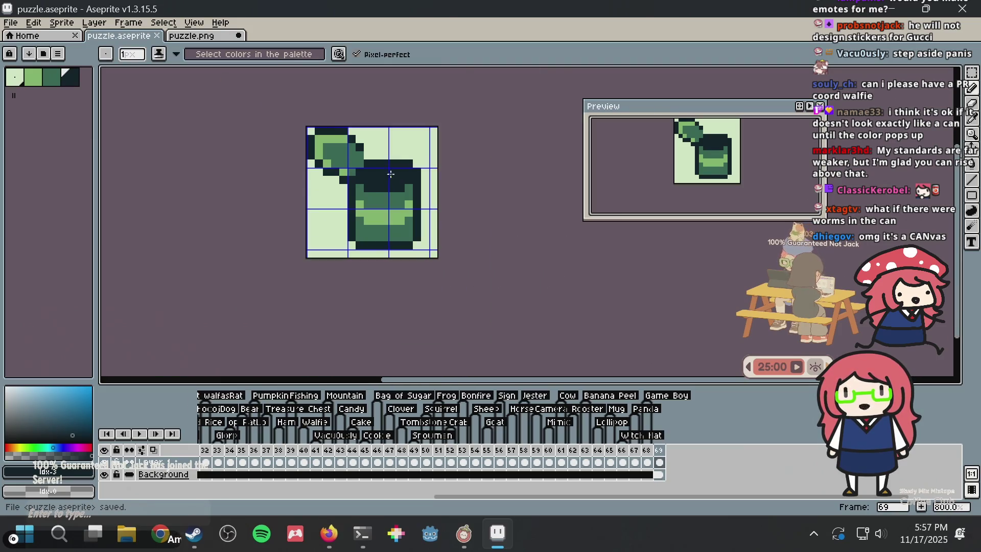
click(199, 38)
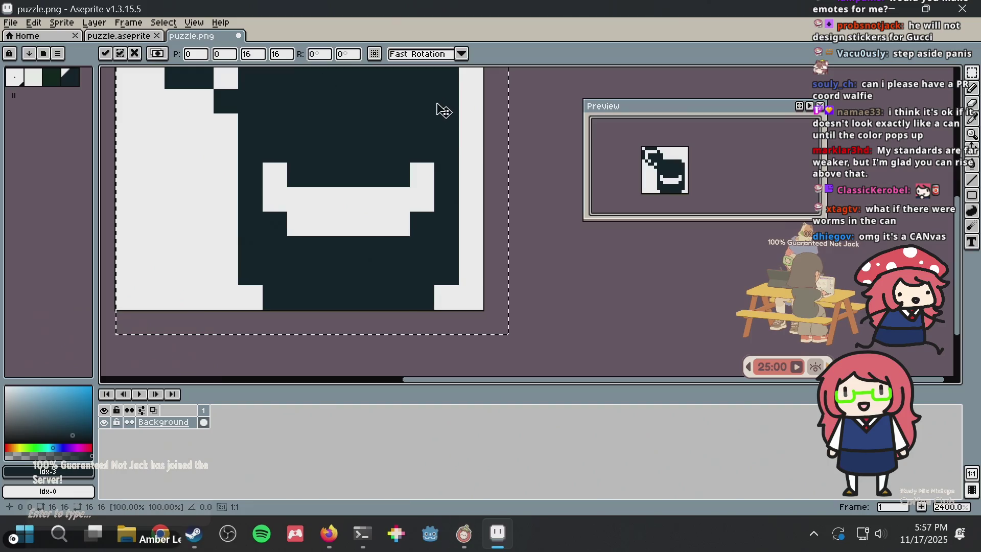
scroll(520, 135, down, 2)
scroll(525, 122, down, 1)
drag(503, 134, 456, 220)
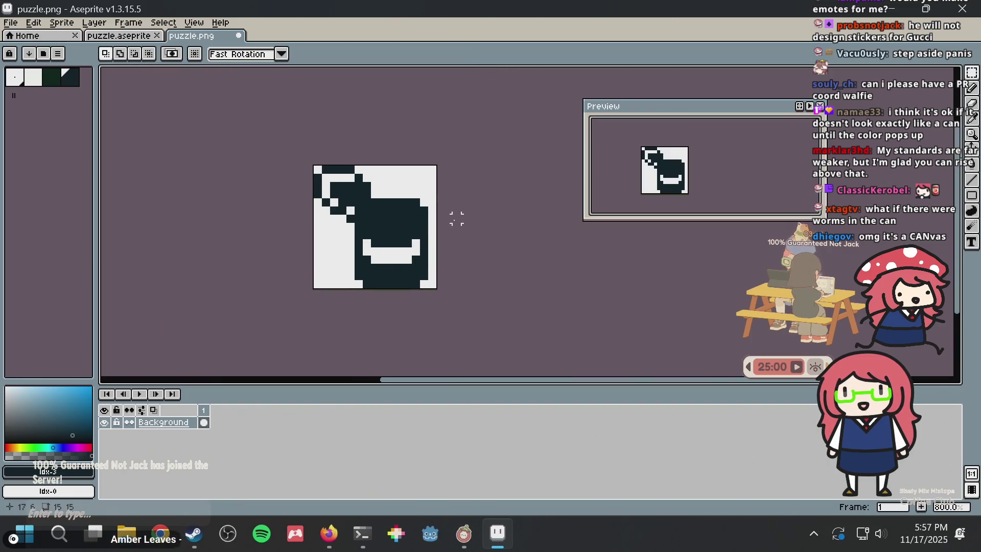
scroll(448, 194, down, 2)
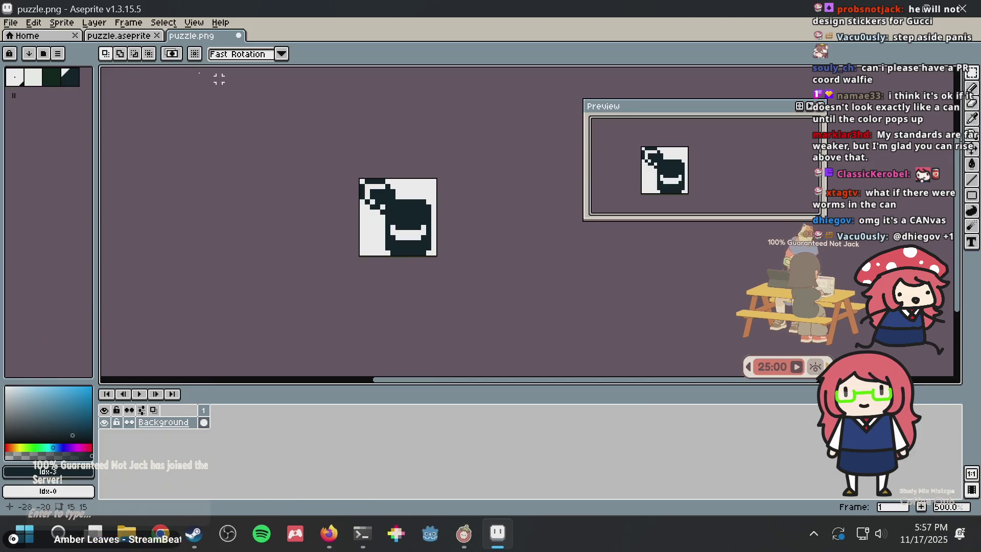
click(130, 36)
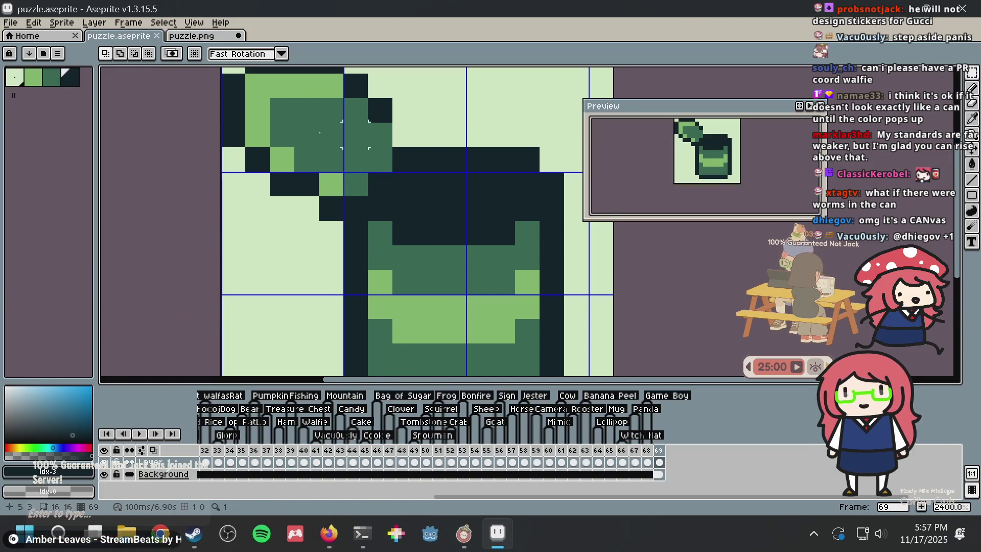
- Pencil a light-green band across the pot's top below the dark rim
scroll(245, 126, down, 2)
click(33, 77)
key(b)
click(317, 183)
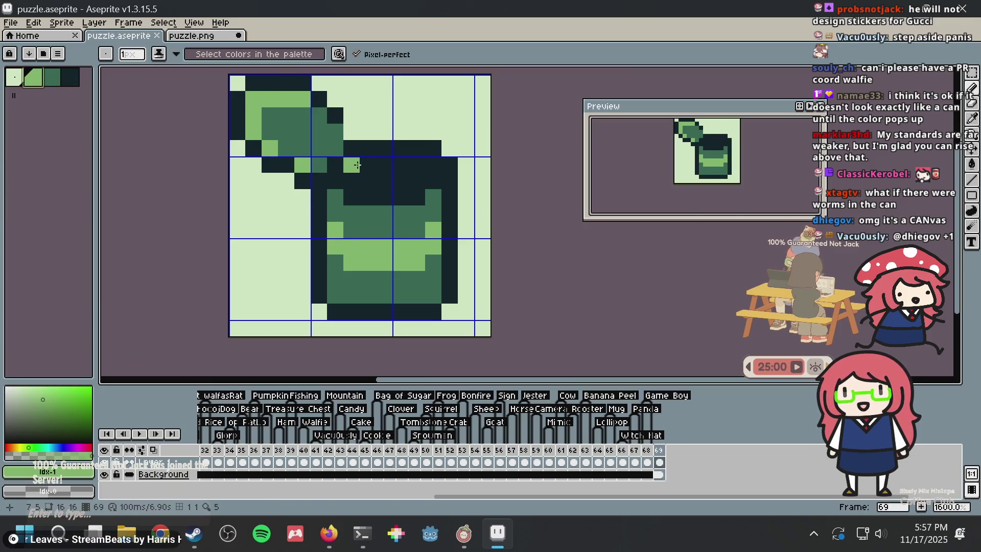
drag(357, 164, 379, 180)
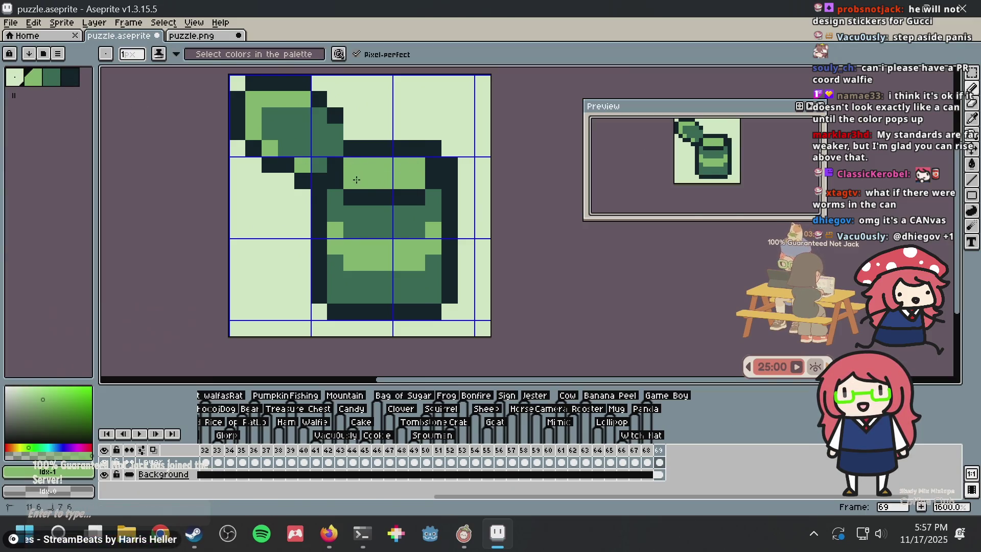
scroll(433, 149, down, 3)
- Copy the whole sprite into puzzle.png, then return to puzzle.aseprite
key(ctrl+a)
key(v)
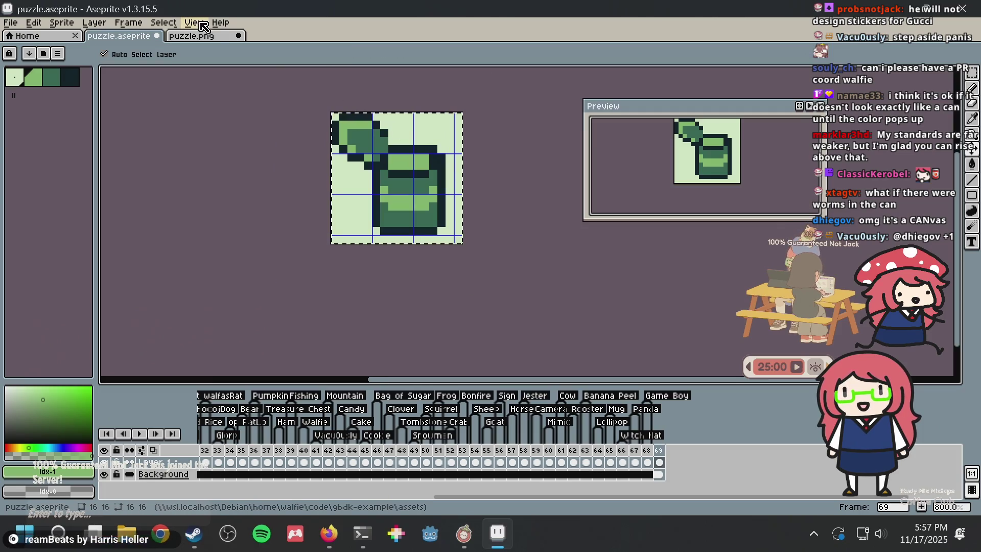
click(205, 36)
key(m)
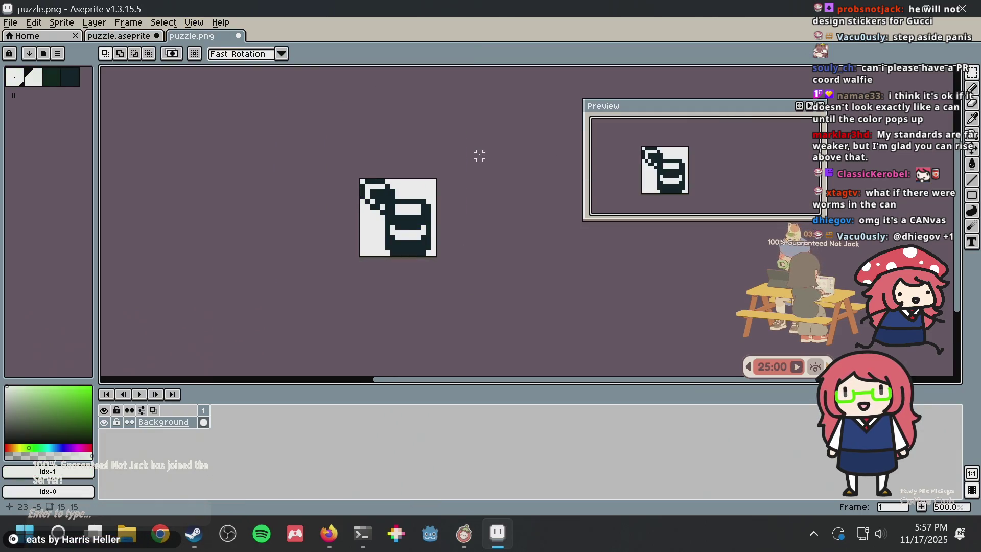
scroll(479, 155, up, 2)
scroll(479, 156, up, 1)
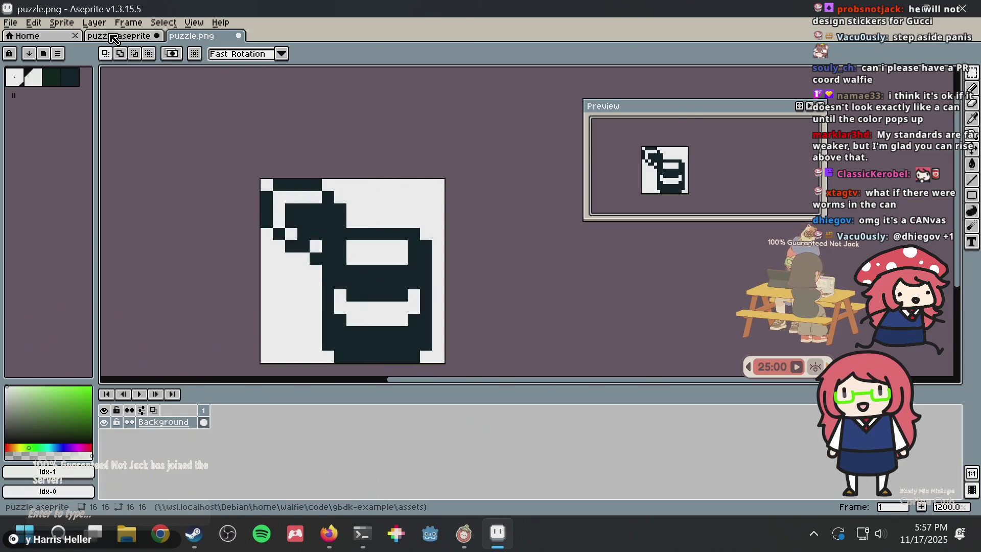
click(115, 37)
- Save puzzle.aseprite and marquee-select the area around the can's top
key(b)
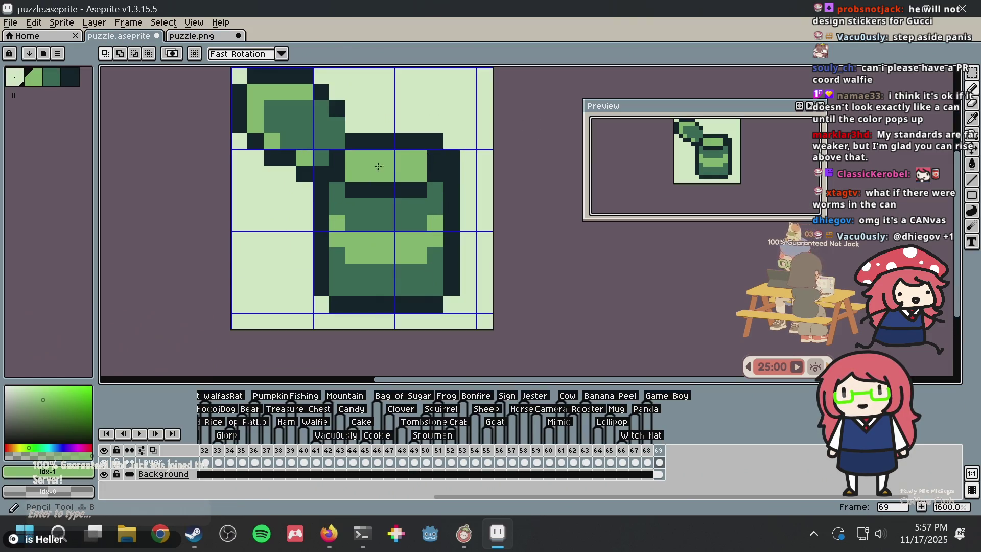
key(i)
key(b)
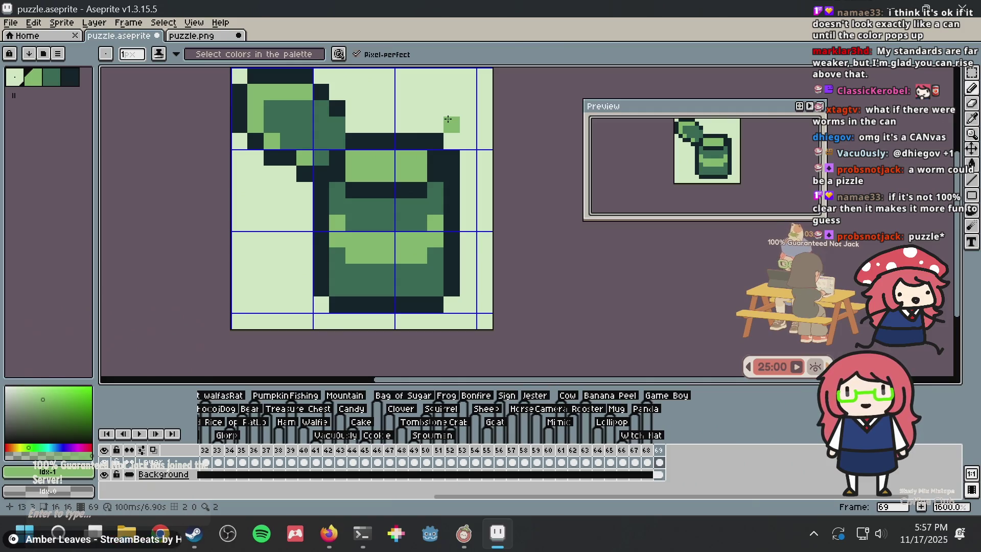
key(m)
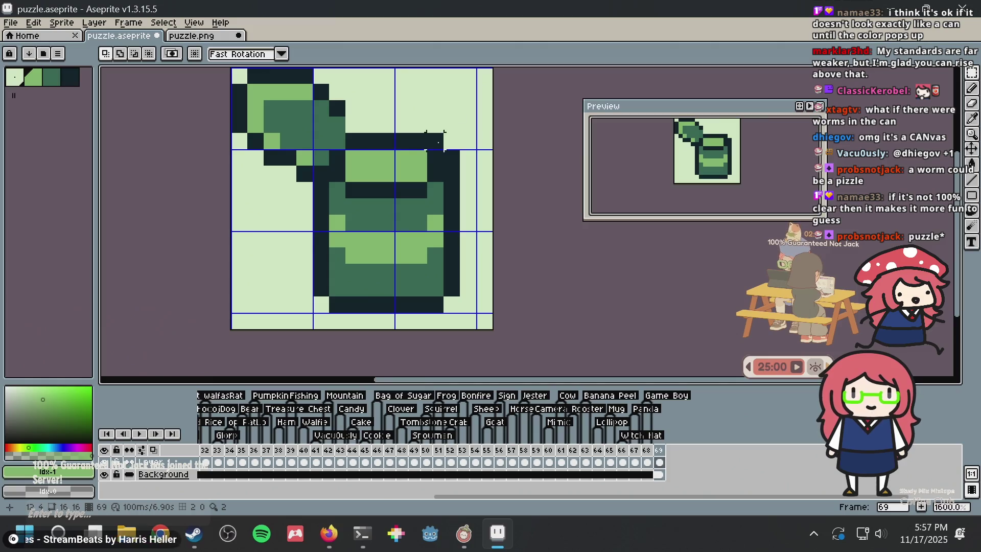
key(ctrl+s)
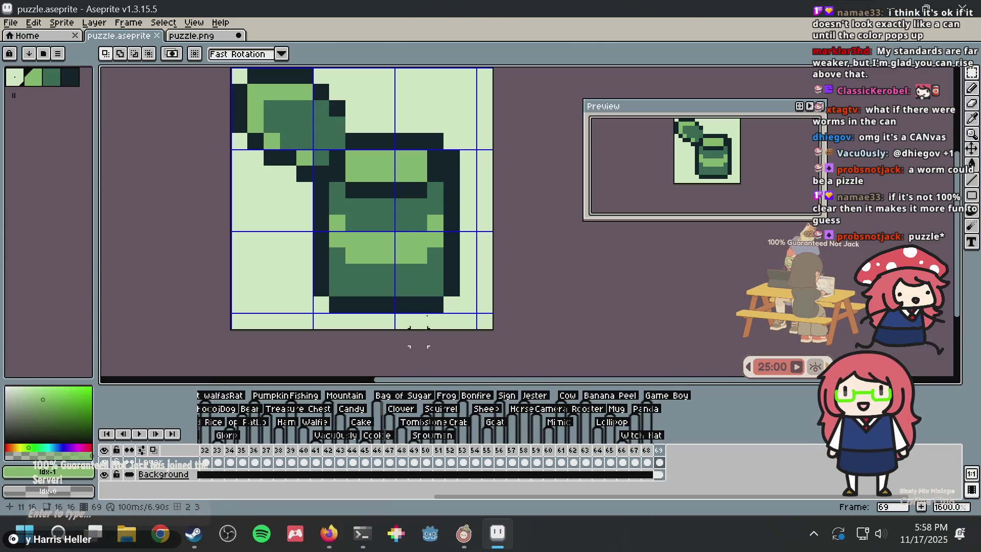
drag(429, 138, 420, 156)
- Repaint the can's top edge light green, draw a dark rim line above it, and darken diagonal-edge pixels
key(b)
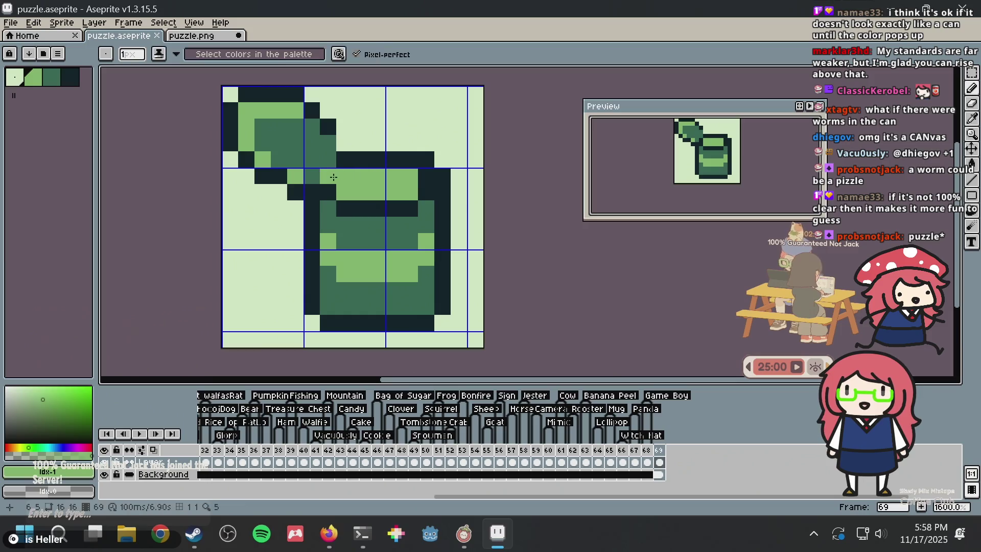
click(358, 158)
drag(354, 162, 418, 159)
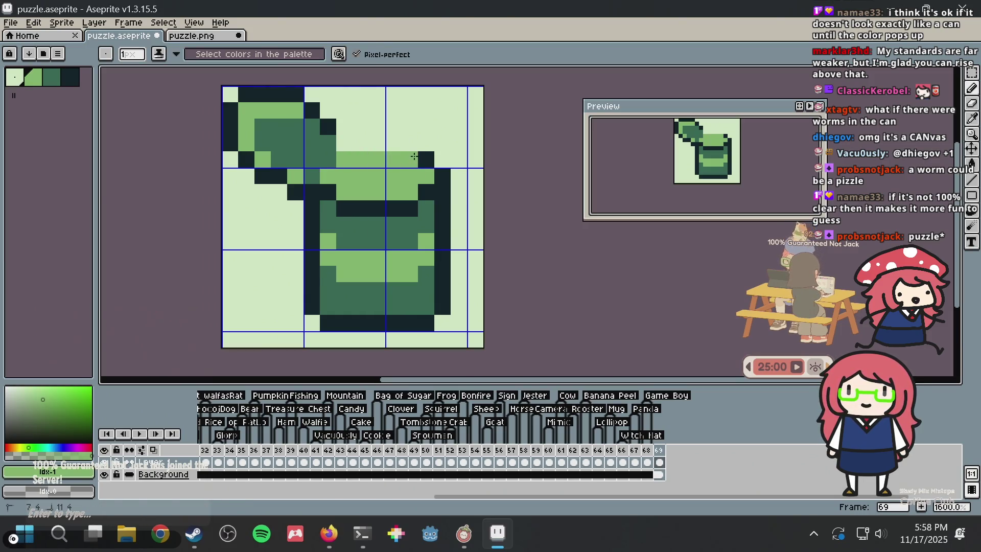
alt+click(320, 142)
drag(361, 143, 403, 139)
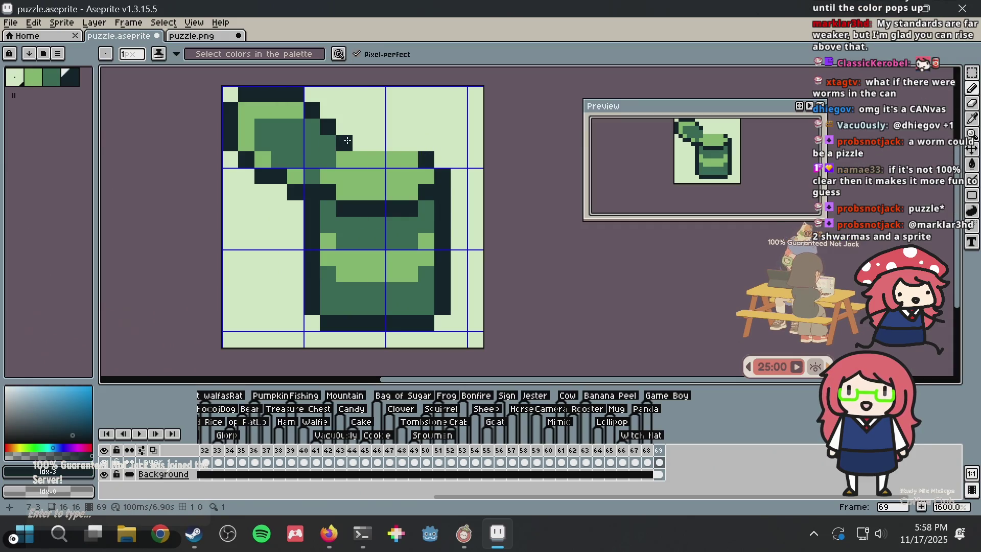
click(328, 159)
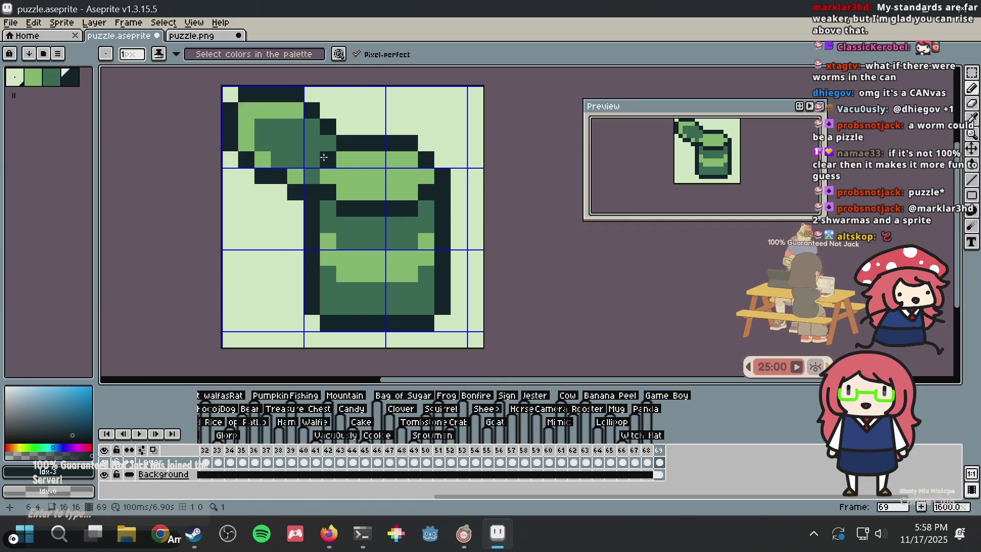
click(313, 175)
- Copy the whole can into puzzle.png, then return to puzzle.aseprite and deselect
key(ctrl+a)
key(ctrl+c)
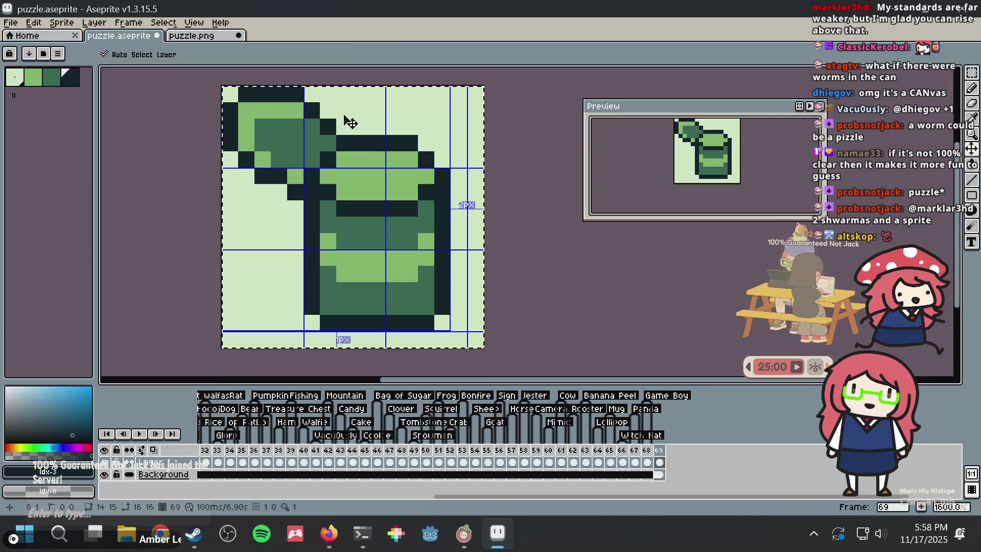
click(202, 35)
key(ctrl+v)
key(Return)
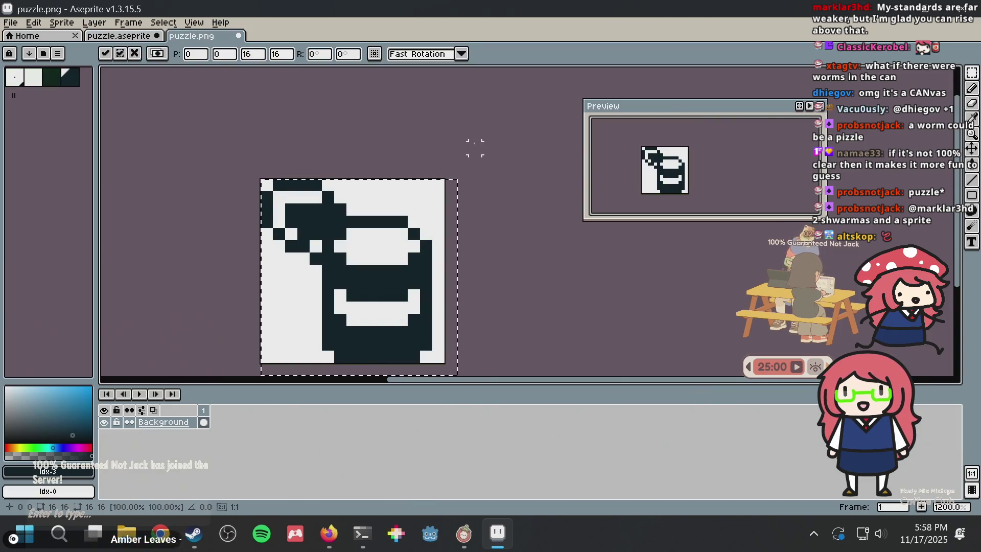
key(minus)
key(minus)
key(plus)
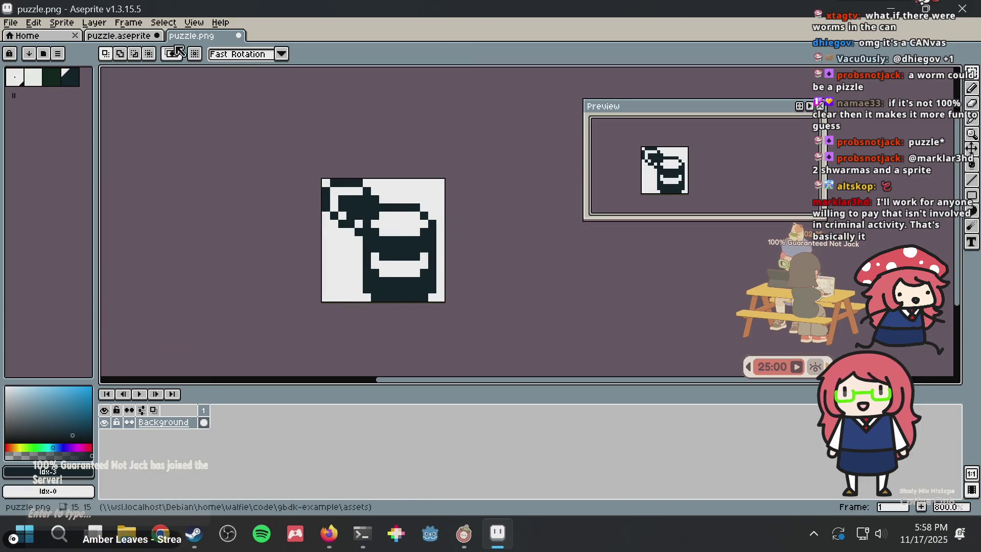
click(139, 37)
key(ctrl+d)
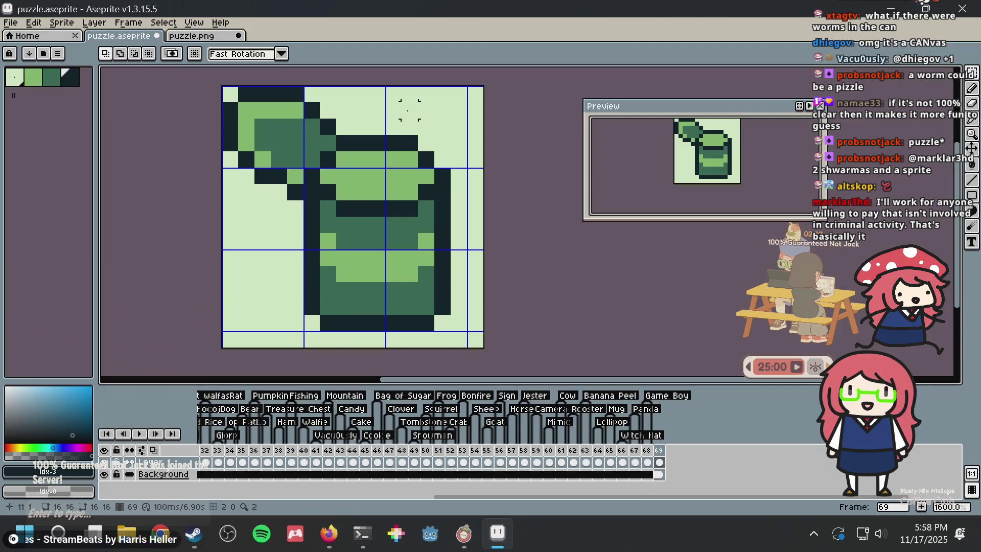
- Undo the last three lid edits and clear the selection
scroll(357, 194, up, 2)
scroll(351, 197, down, 2)
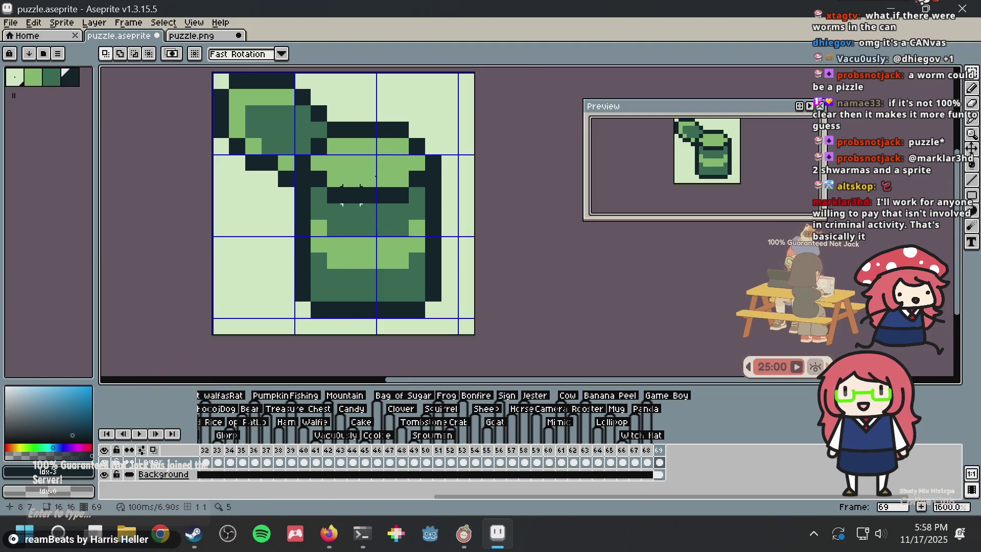
key(ctrl+z)
key(ctrl+z)
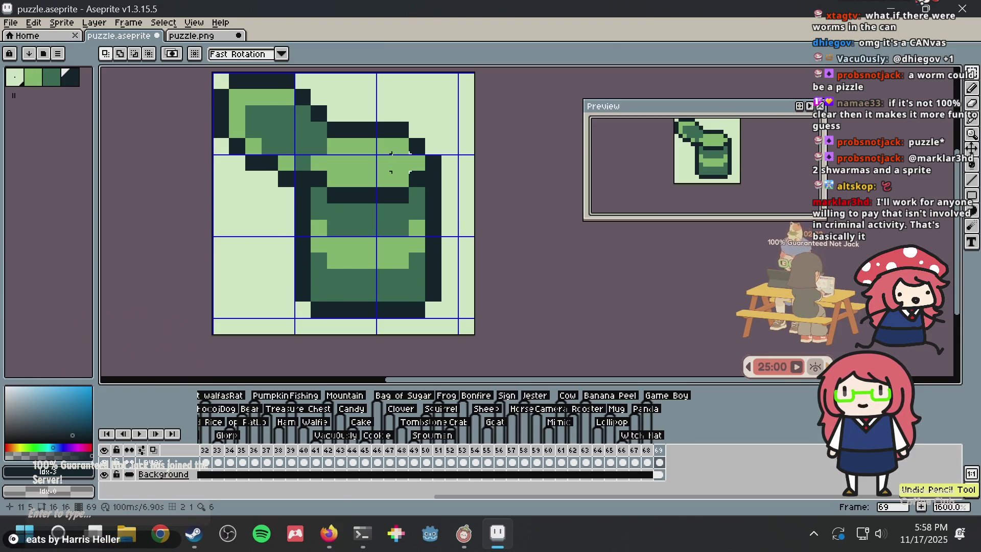
key(ctrl+z)
key(ctrl+z)
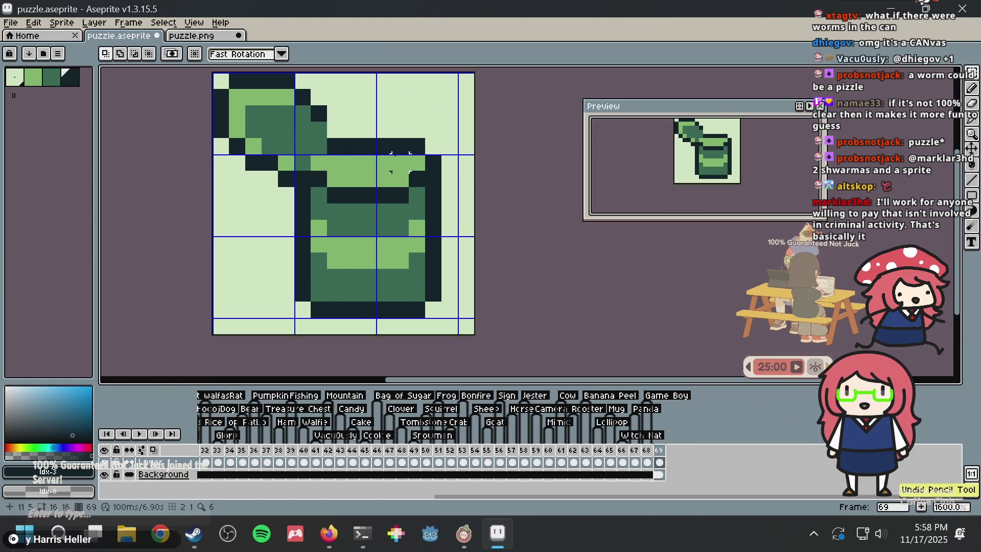
key(ctrl+z)
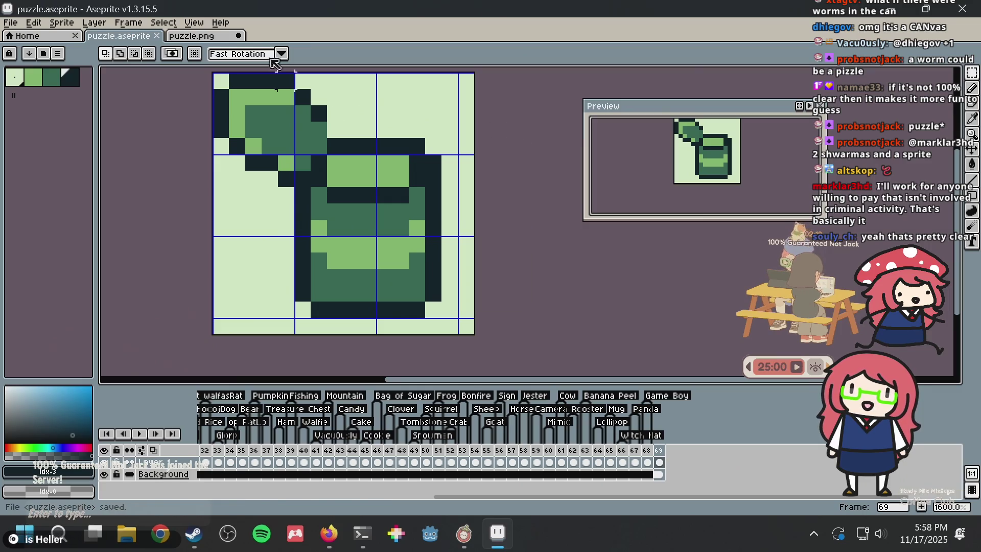
key(ctrl+a)
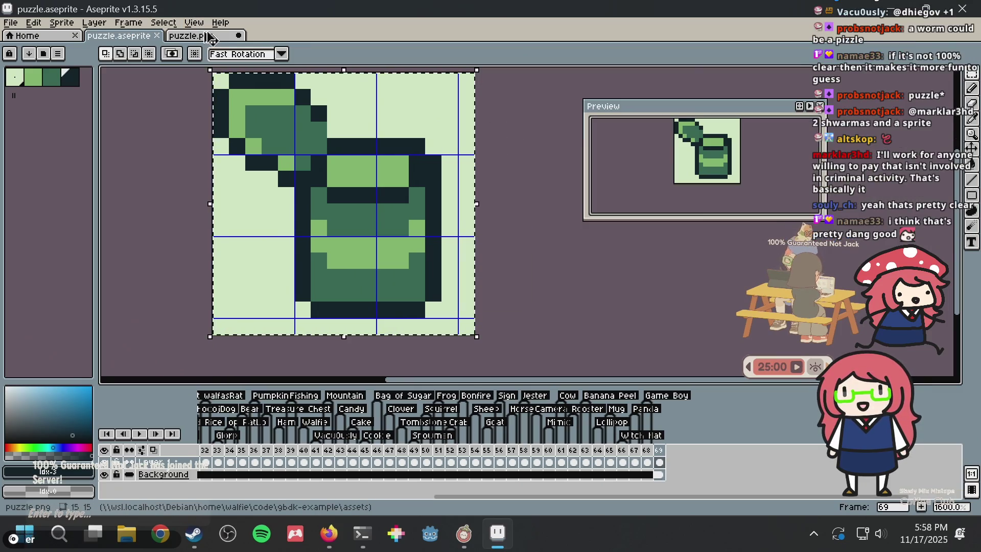
key(ctrl+d)
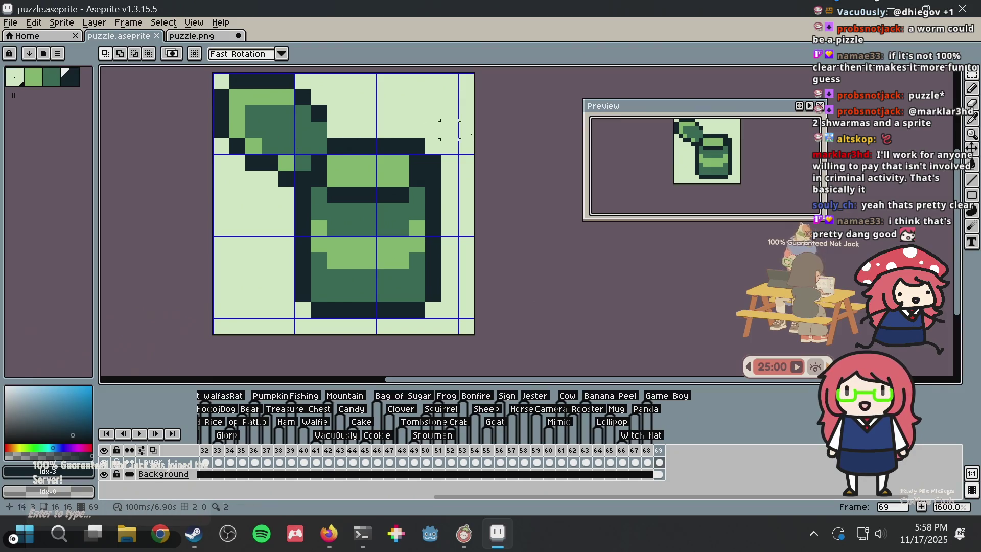
key(ctrl+z)
click(499, 130)
- Repaint the row under the rim light green and add dark pixels along the rim
key(b)
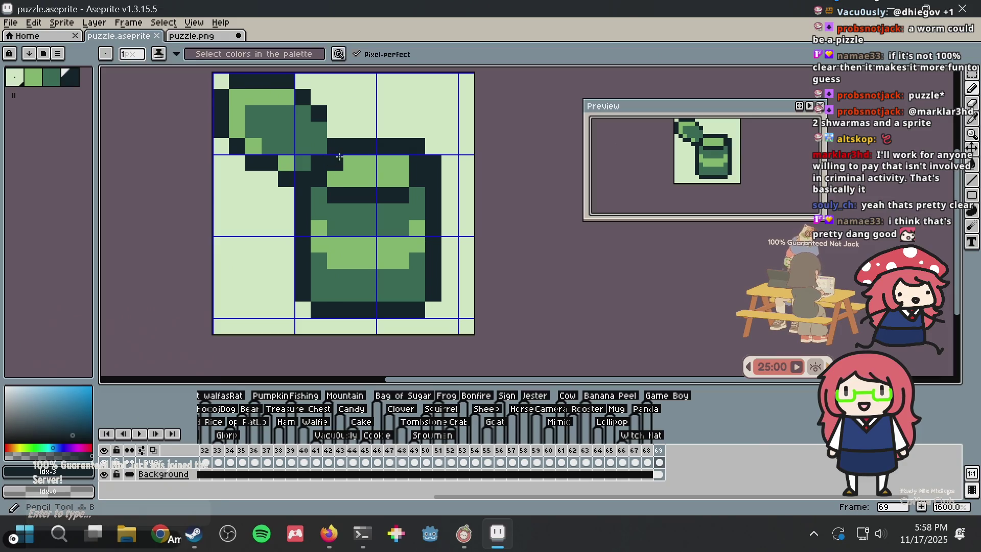
alt+click(336, 162)
click(319, 163)
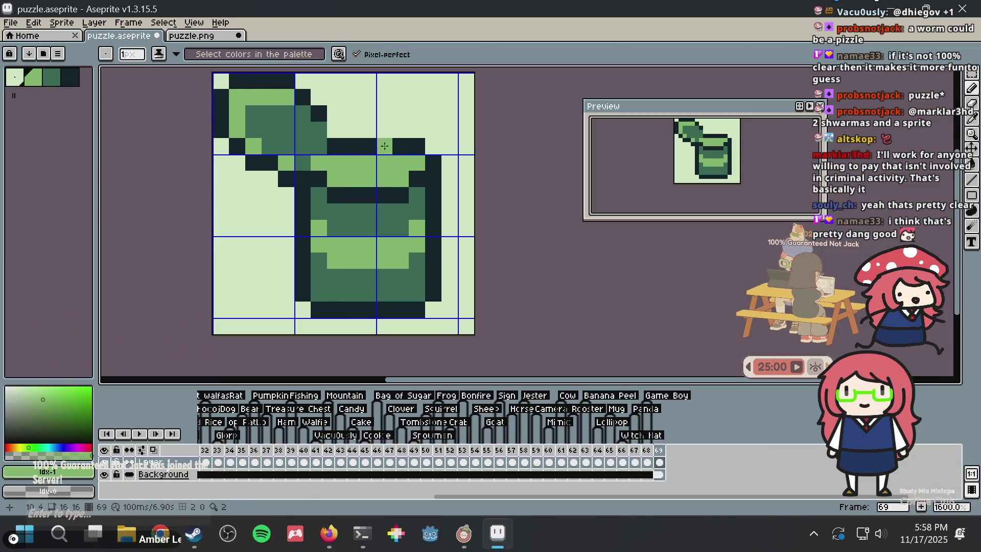
mouse_move(332, 146)
mouse_down()
mouse_move(389, 144)
mouse_move(363, 130)
mouse_move(330, 132)
mouse_up()
alt+click(416, 146)
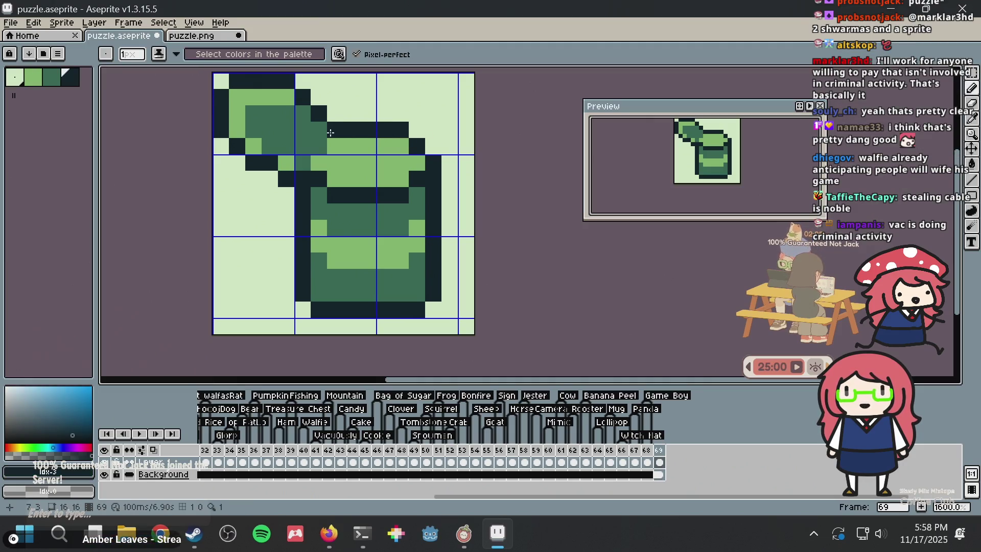
click(305, 162)
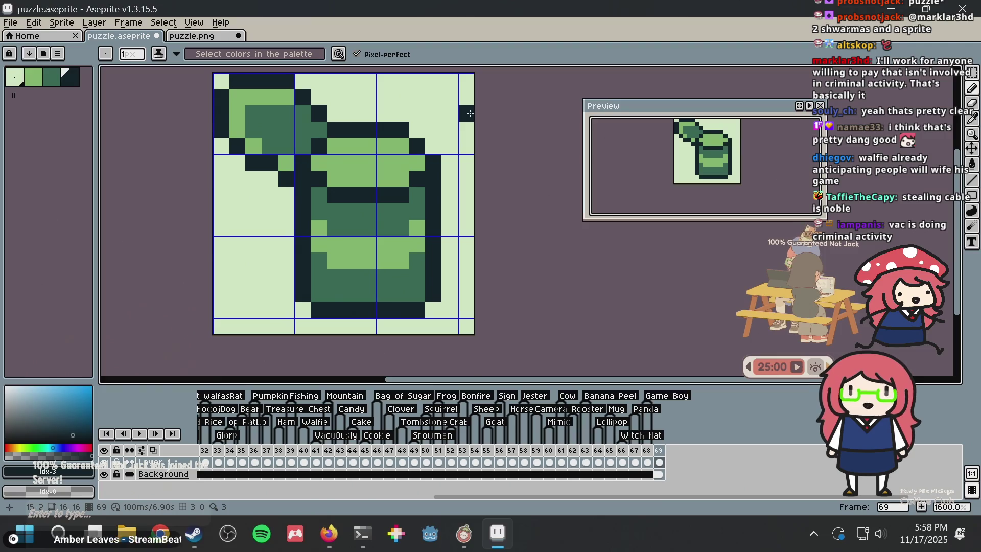
- Paint the row under the rim with the can body's dark green, then save puzzle.aseprite
scroll(398, 150, down, 3)
scroll(399, 151, up, 3)
drag(405, 149, 396, 199)
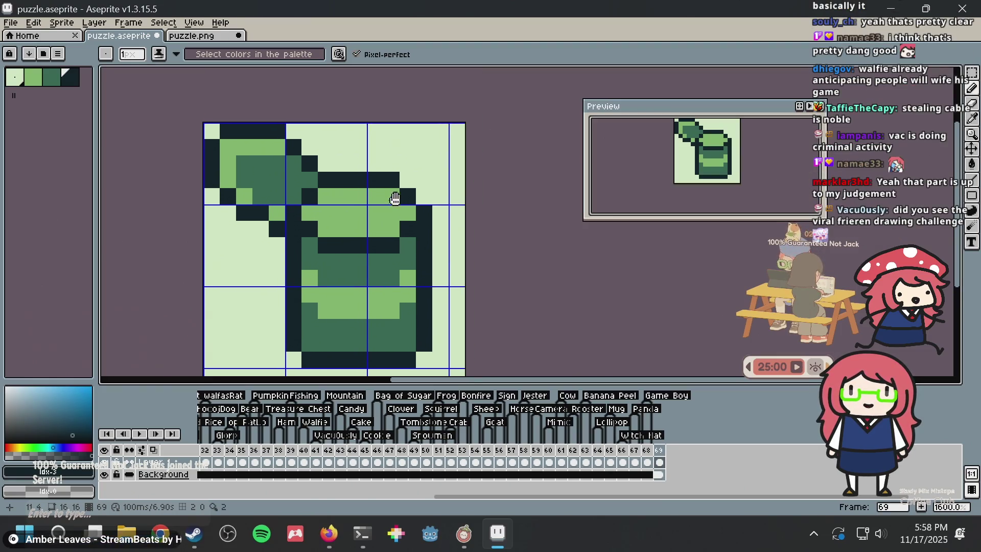
scroll(365, 221, up, 2)
key(i)
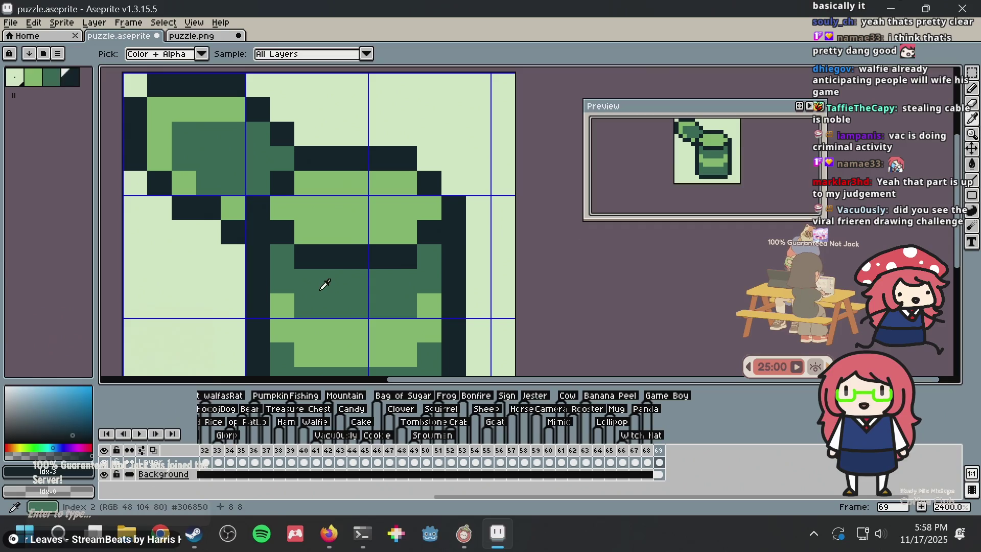
click(325, 285)
key(b)
click(282, 208)
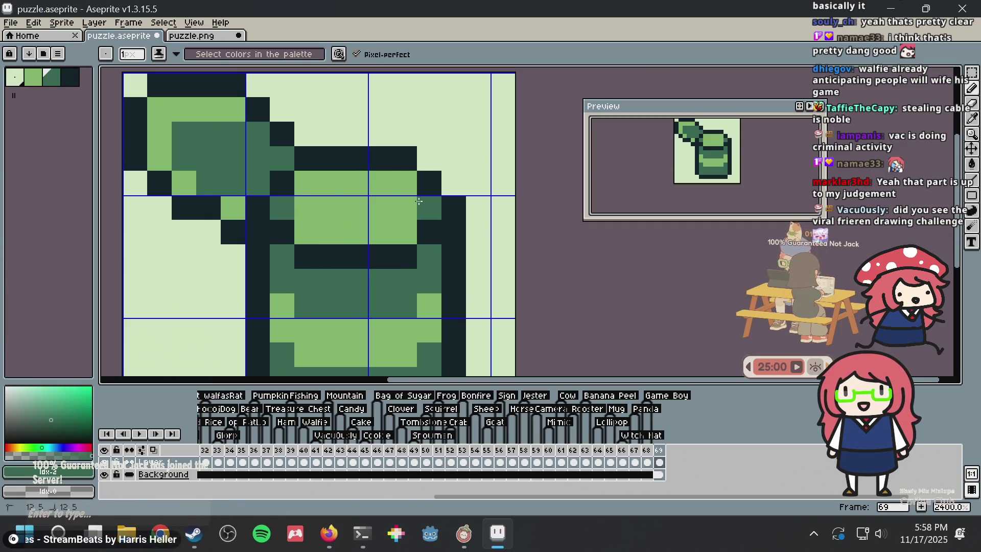
drag(355, 183, 401, 184)
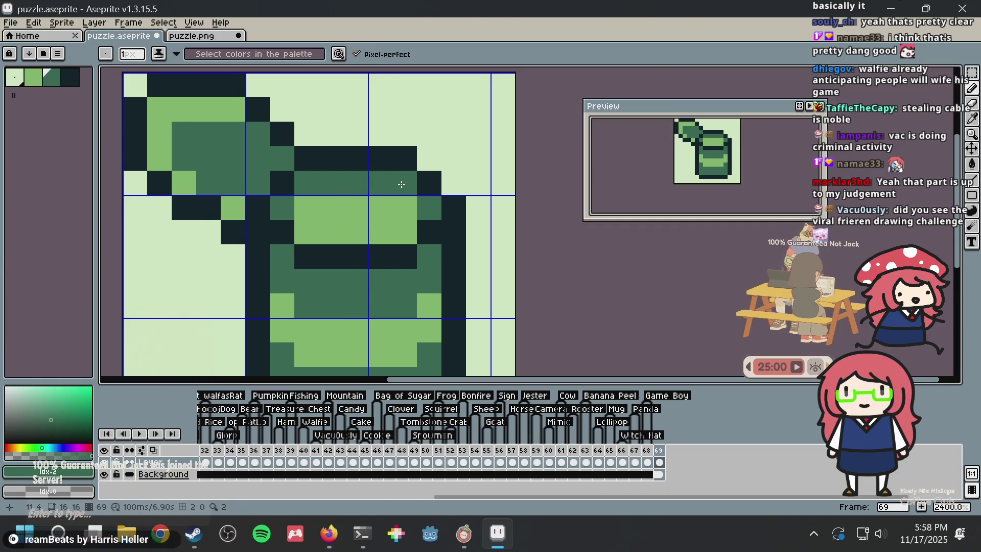
scroll(402, 184, down, 3)
scroll(334, 192, up, 1)
click(334, 192)
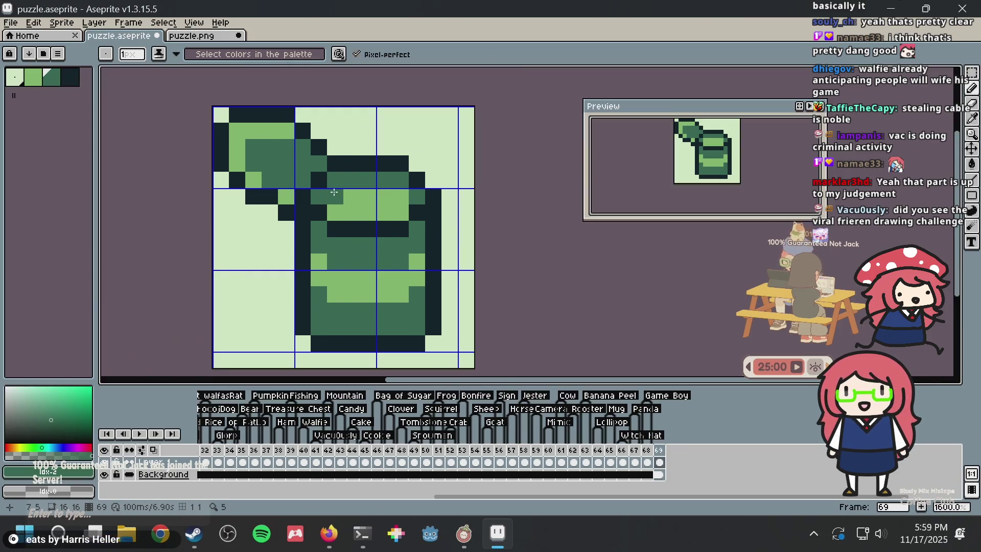
click(393, 191)
key(ctrl+s)
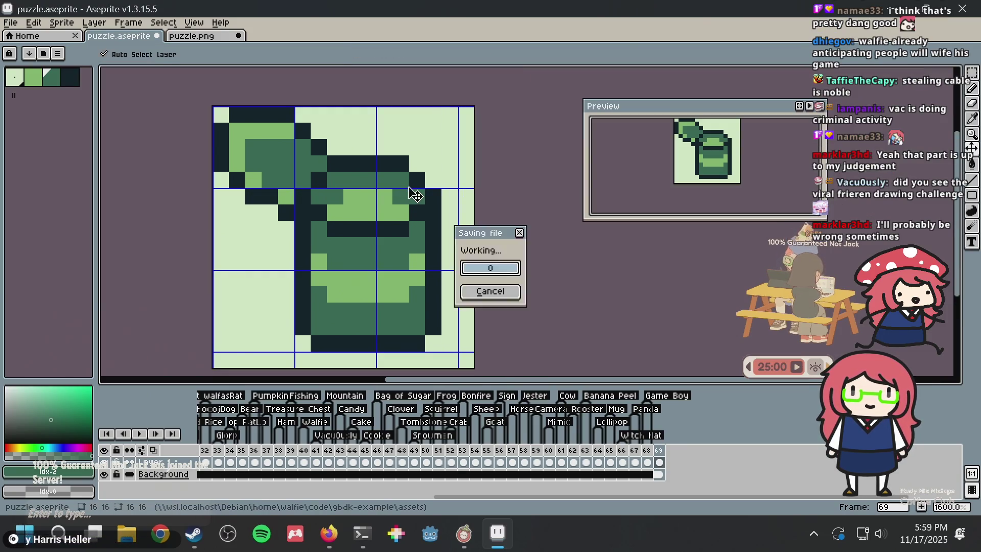
- Touch up the lid row in light green and save
scroll(406, 185, up, 1)
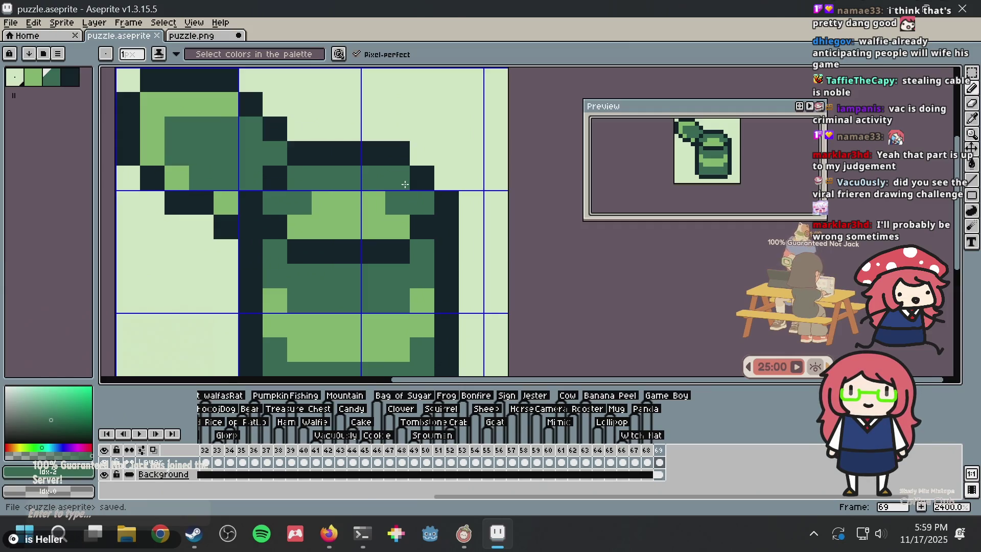
scroll(405, 184, down, 2)
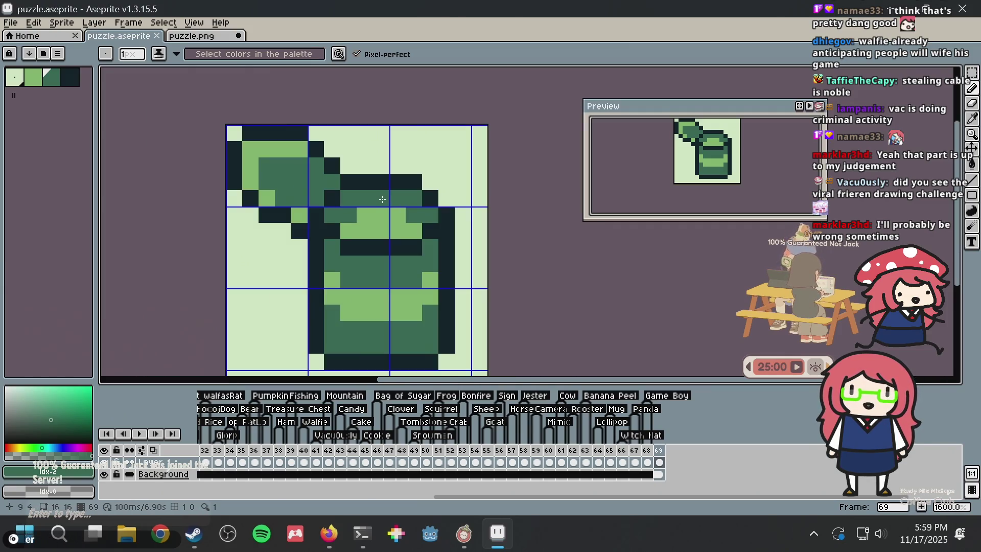
alt+click(357, 215)
drag(341, 211, 391, 209)
key(ctrl+s)
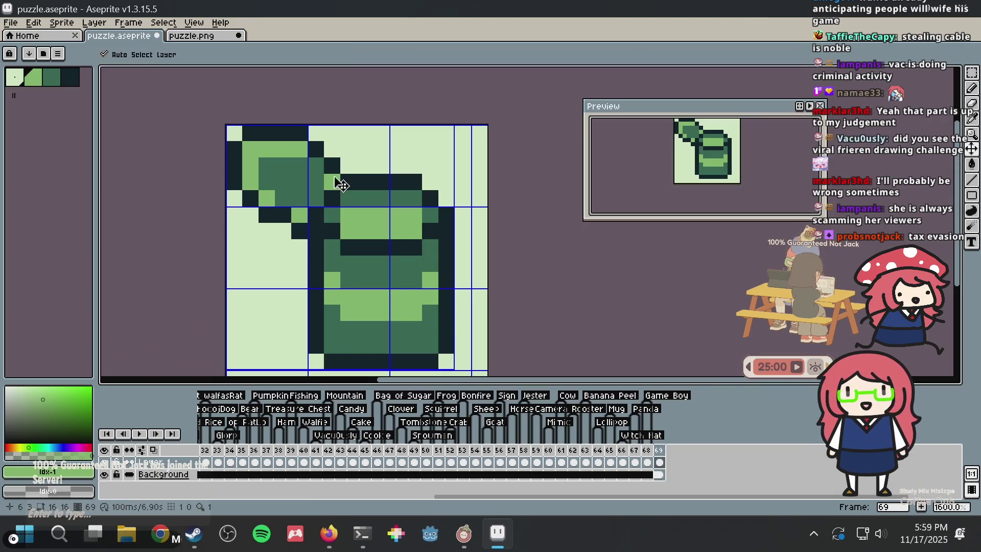
- Alternate light-green and dark-mid-green pixels on the can's left edge
right_click(325, 175)
click(318, 177)
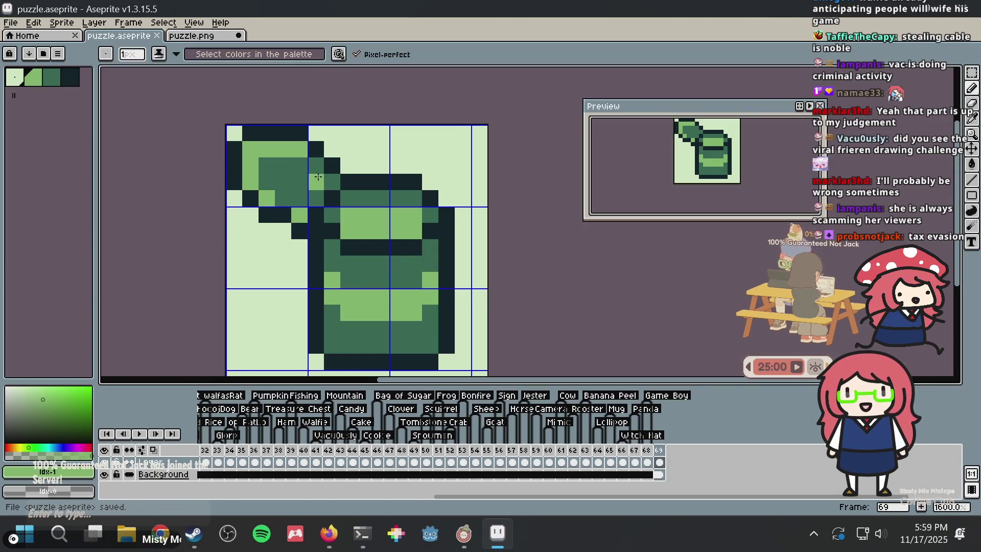
right_click(317, 183)
click(327, 178)
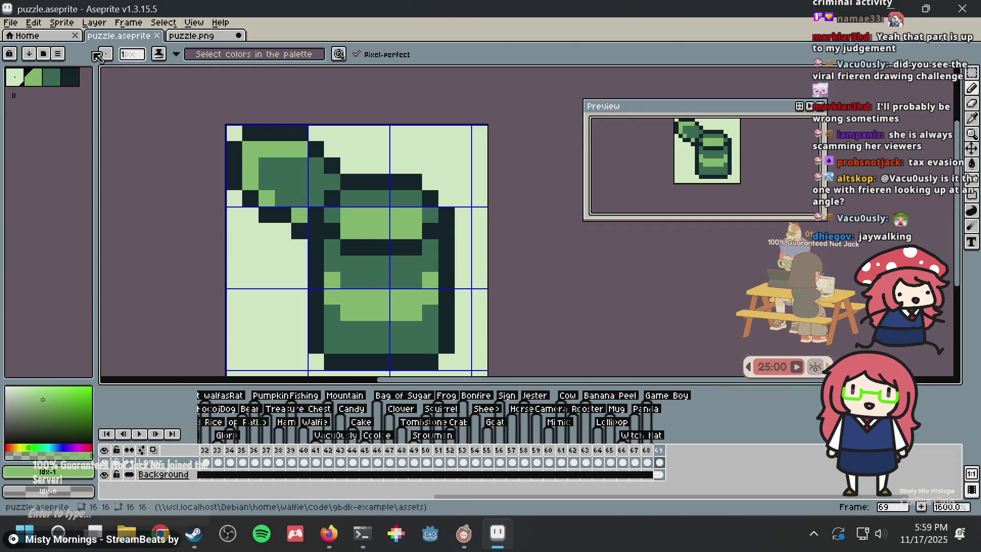
- Add dark outline pixels at the sprite's bottom and make the bottom corner pixel light green
scroll(384, 200, up, 2)
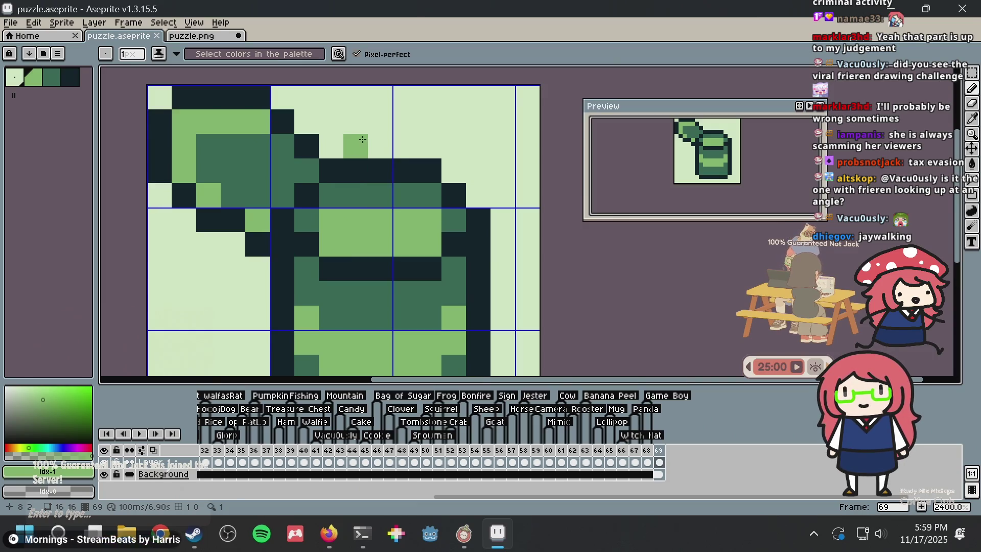
scroll(374, 212, down, 2)
scroll(374, 212, down, 1)
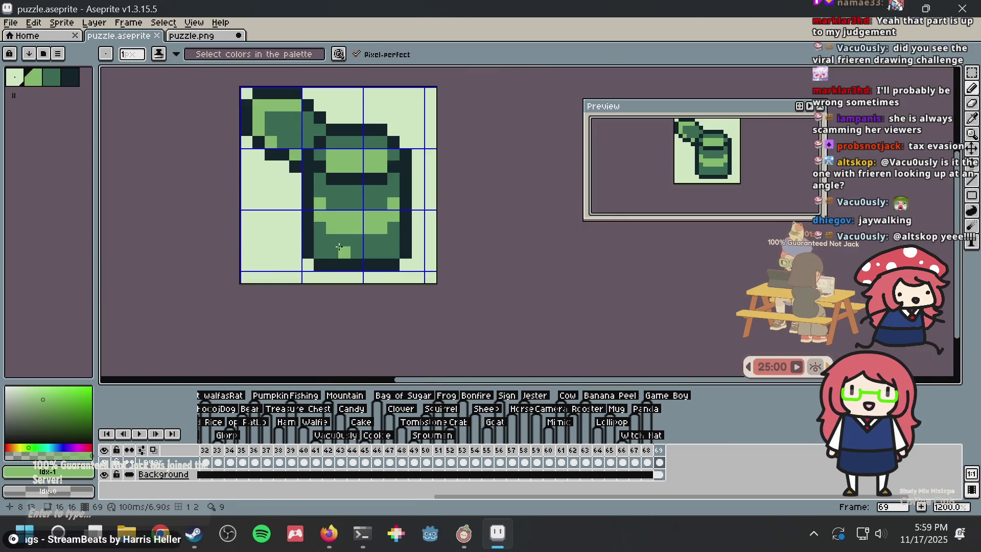
alt+click(314, 244)
click(320, 253)
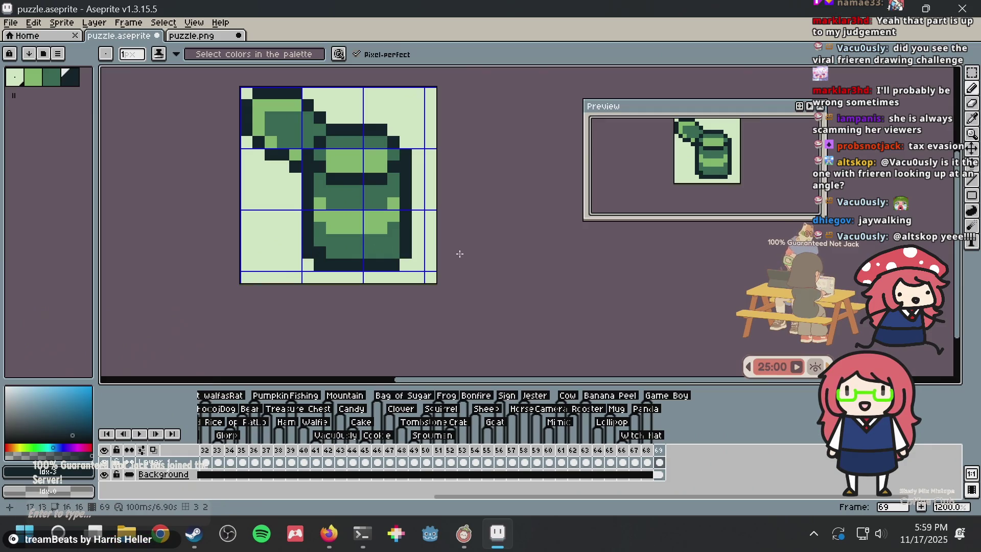
click(393, 253)
alt+click(416, 260)
click(393, 264)
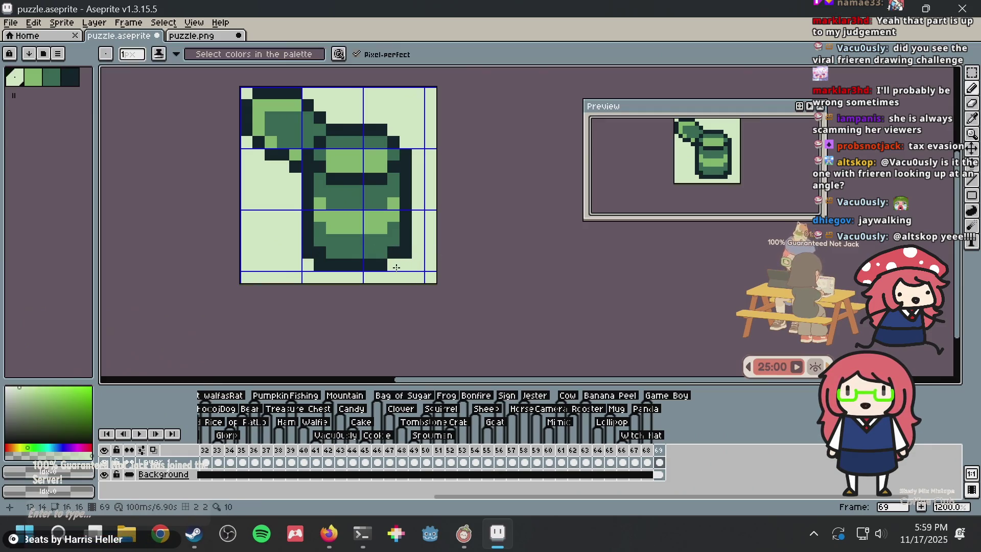
- Repaint one pixel light green, save, and compare against puzzle.png
click(308, 253)
key(ctrl+s)
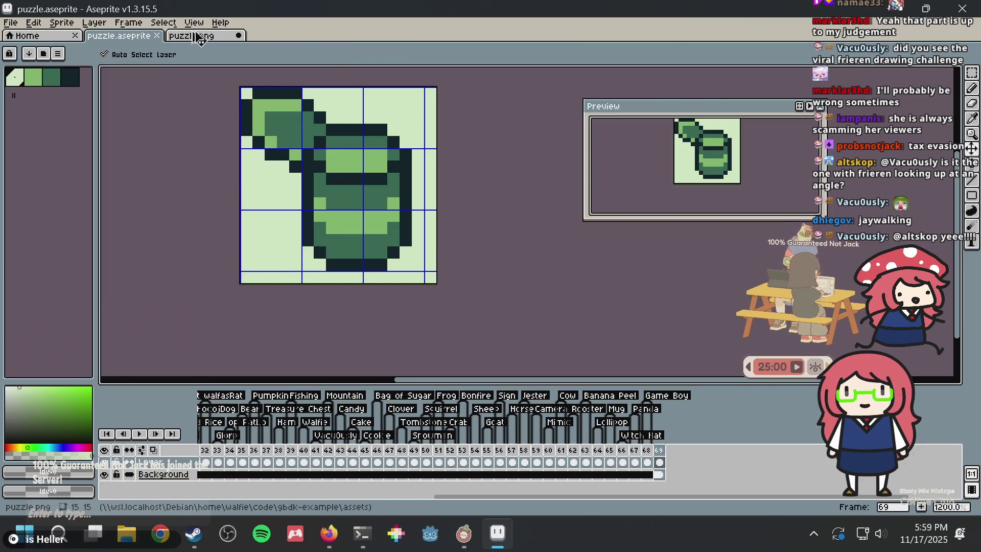
click(197, 40)
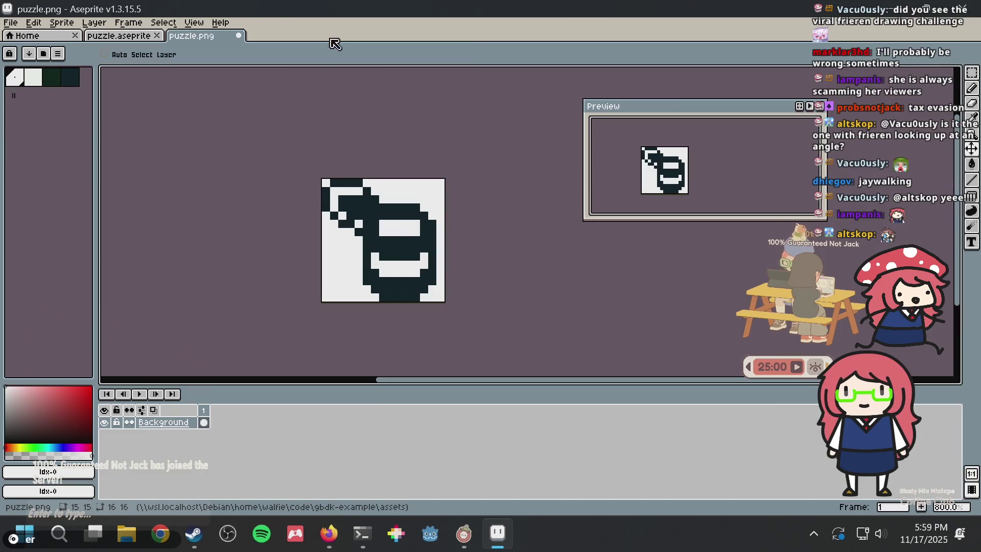
click(123, 38)
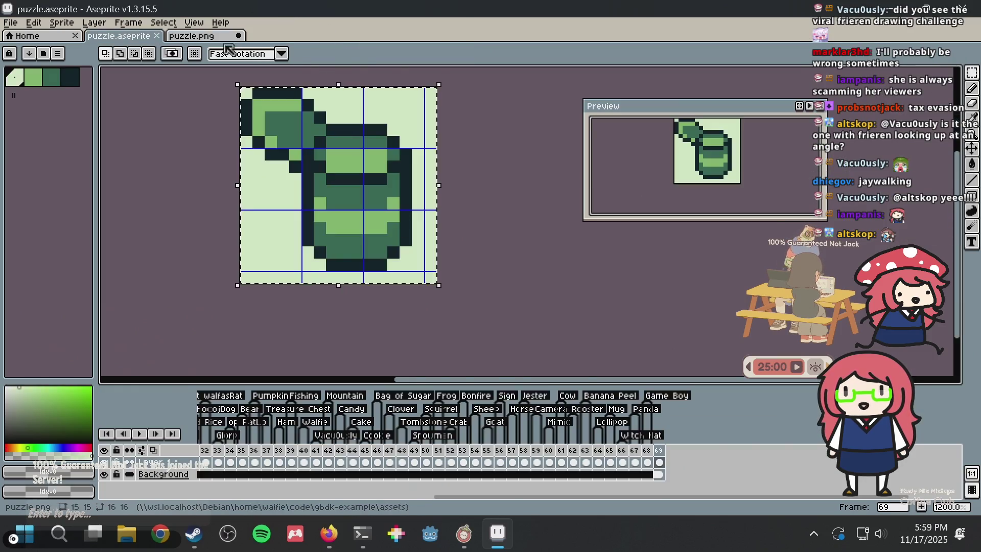
- Paint a row of light-green pixels across the can and save
scroll(432, 138, up, 1)
scroll(358, 153, up, 1)
scroll(298, 175, up, 1)
alt+click(298, 175)
mouse_move(232, 175)
mouse_down()
mouse_move(383, 148)
mouse_move(440, 167)
mouse_up()
scroll(439, 174, down, 3)
key(ctrl+s)
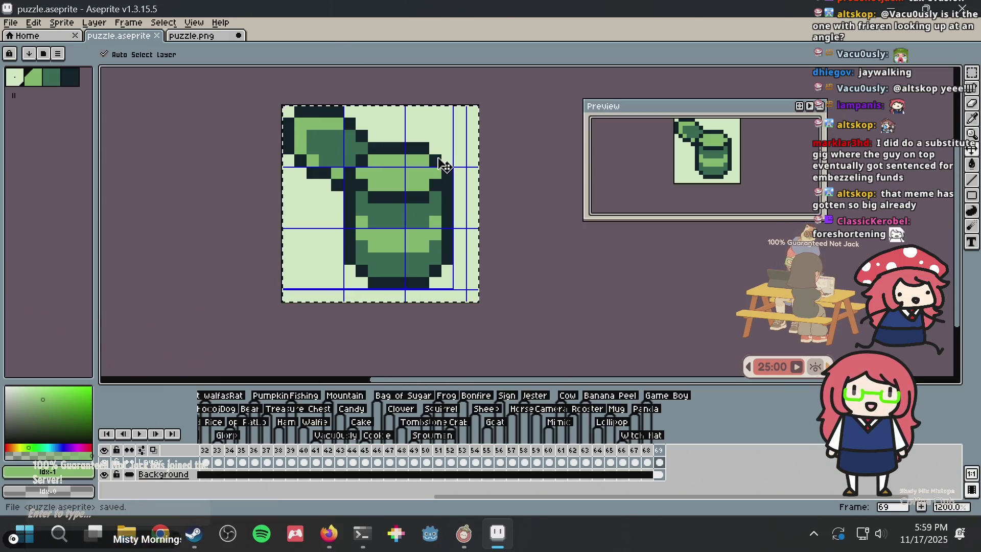
- Check puzzle.png again, then go back and save puzzle.aseprite
key(b)
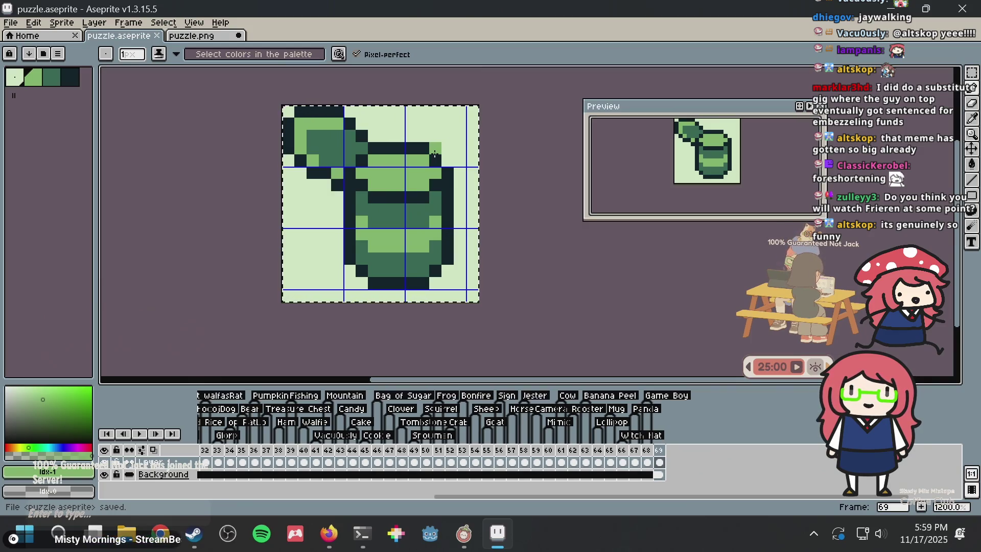
key(v)
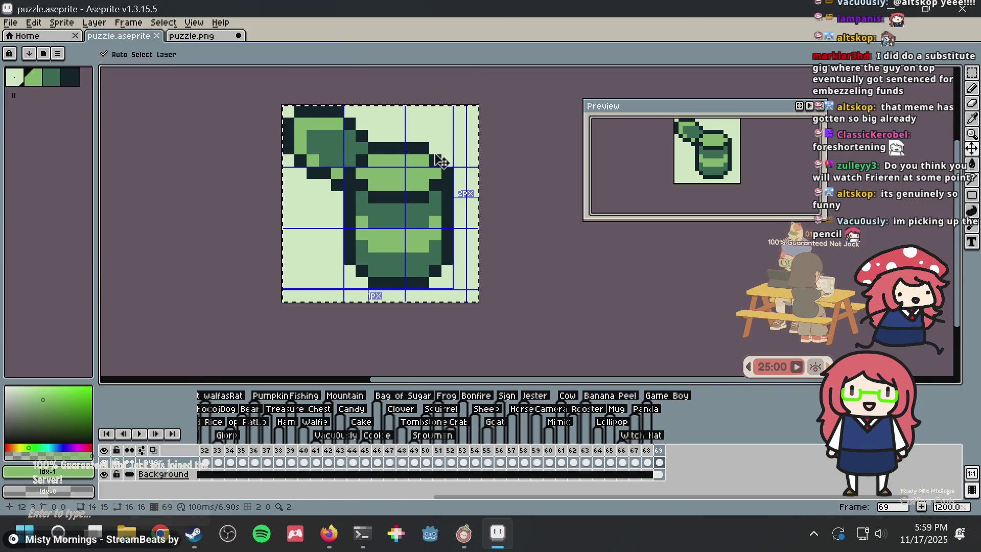
click(193, 36)
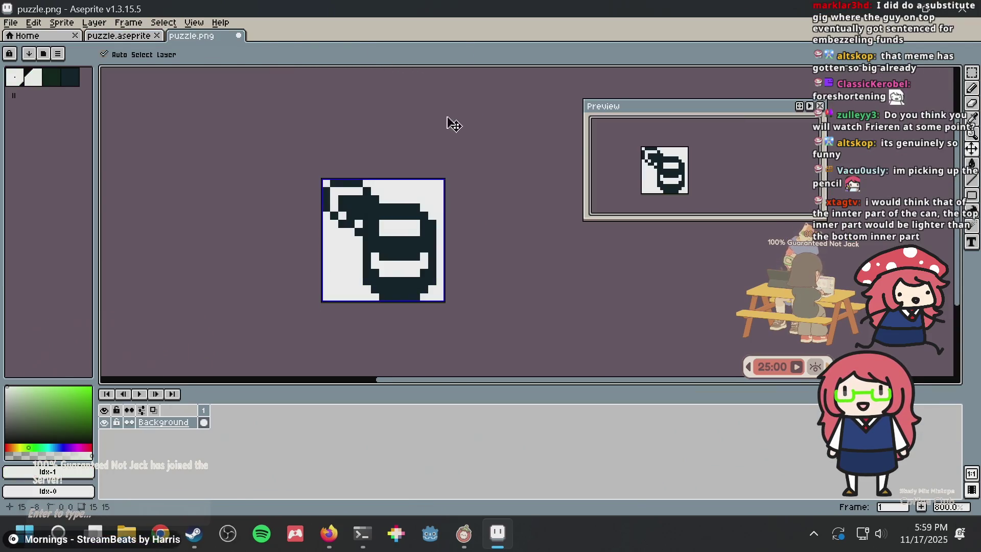
key(m)
scroll(465, 117, up, 2)
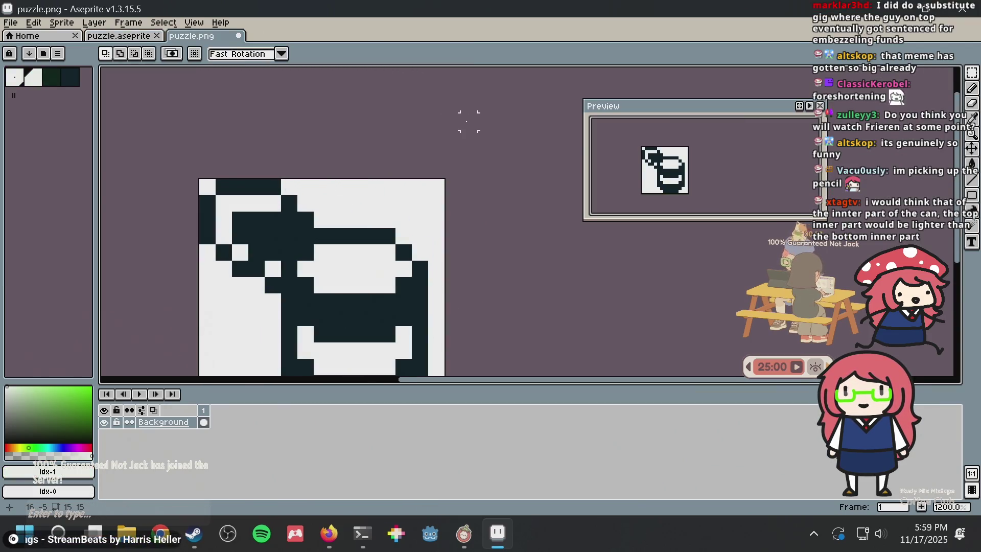
scroll(467, 117, down, 3)
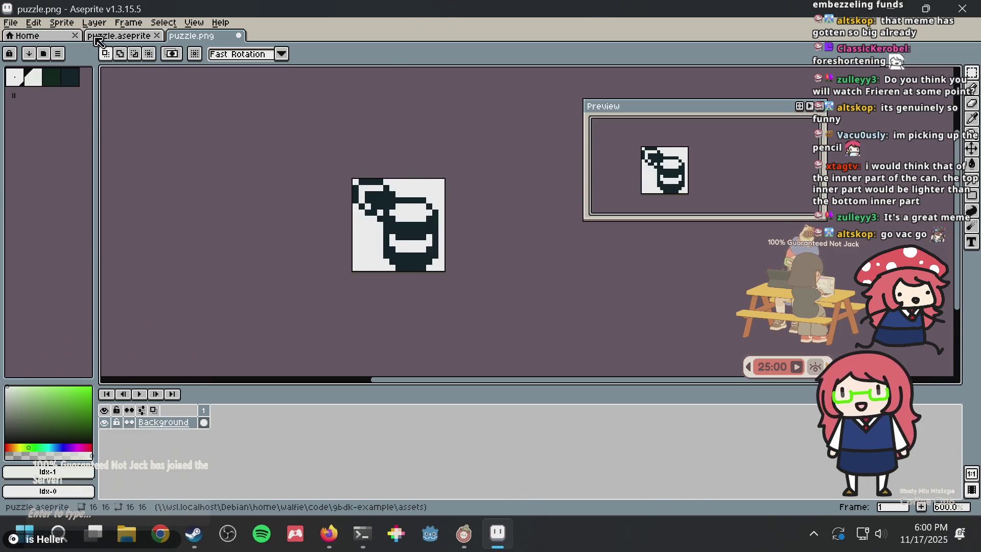
click(118, 35)
key(ctrl+s)
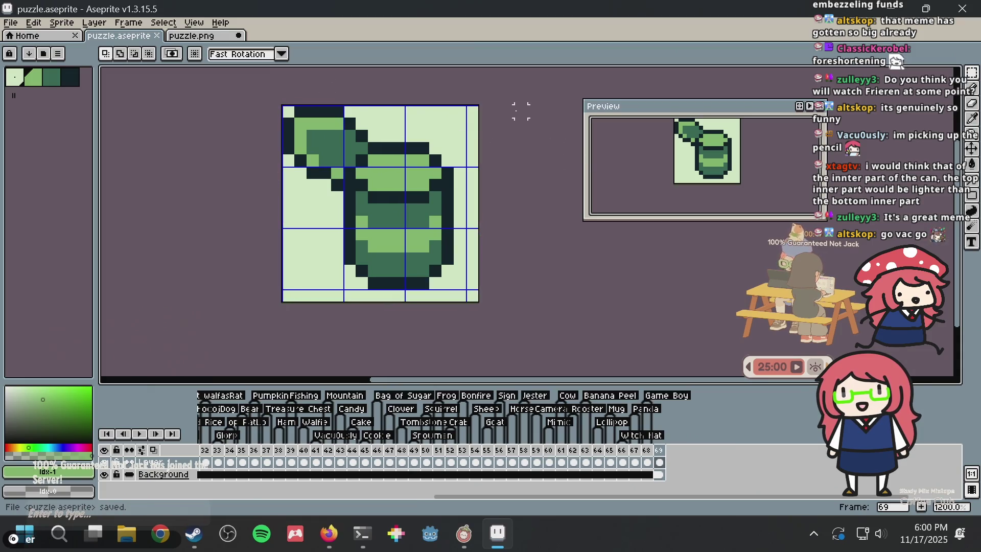
scroll(380, 157, up, 1)
- Paint medium-green pixels on the top rim, undoing one stroke, and save
key(b)
alt+click(374, 218)
mouse_move(356, 194)
mouse_down()
mouse_move(353, 183)
mouse_move(427, 159)
mouse_up()
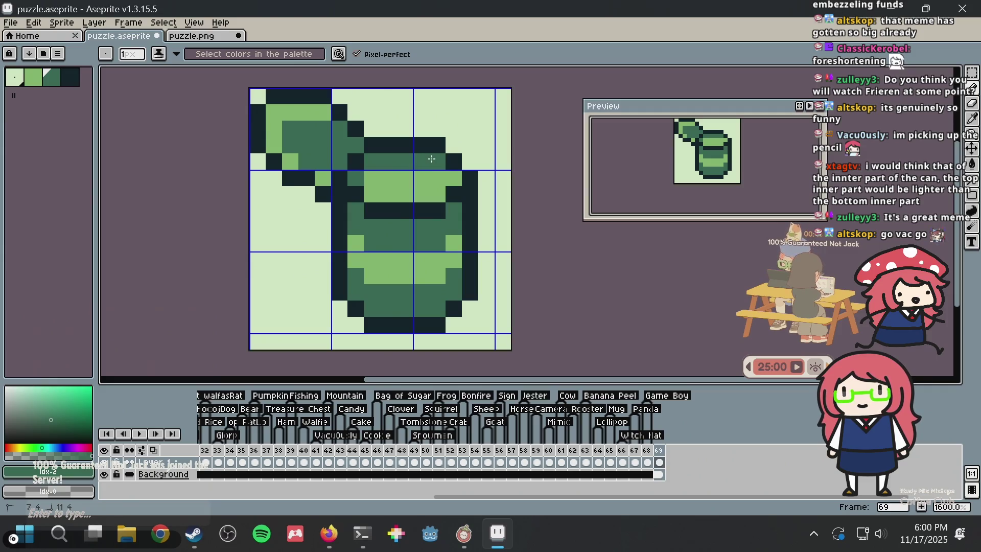
key(ctrl+z)
- Shade the top rim row medium green, then undo that stroke
key(ctrl+z)
click(455, 164)
key(ctrl+s)
key(ctrl+z)
click(355, 178)
click(378, 167)
drag(380, 168, 439, 162)
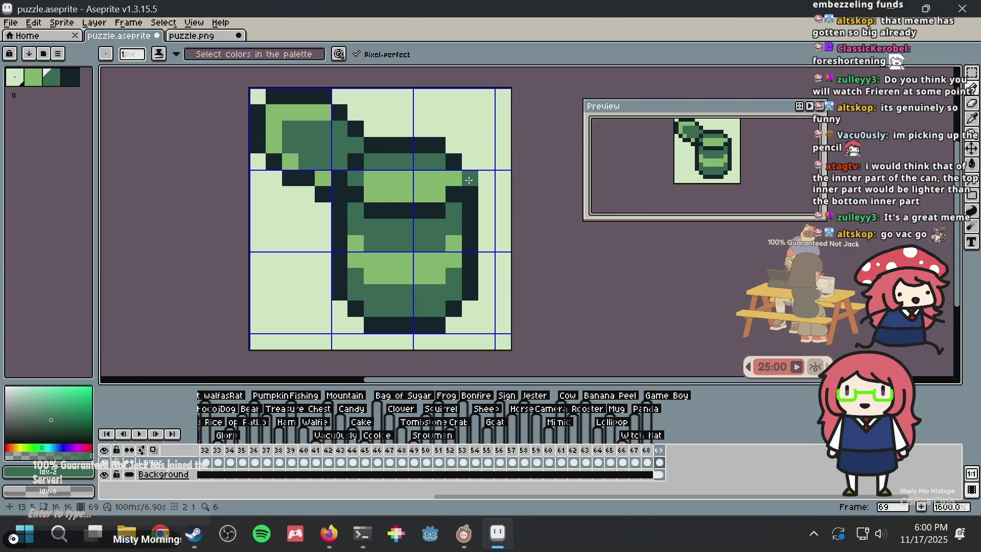
key(ctrl+z)
key(ctrl+z)
key(v)
- Try darker-green shading on the light-green top row, undo it, and save
key(b)
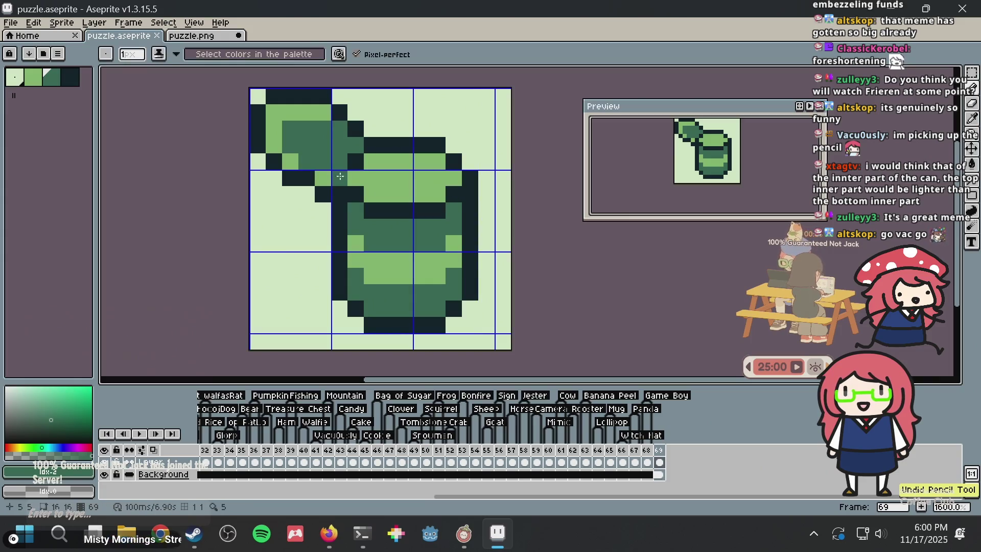
drag(374, 166, 440, 162)
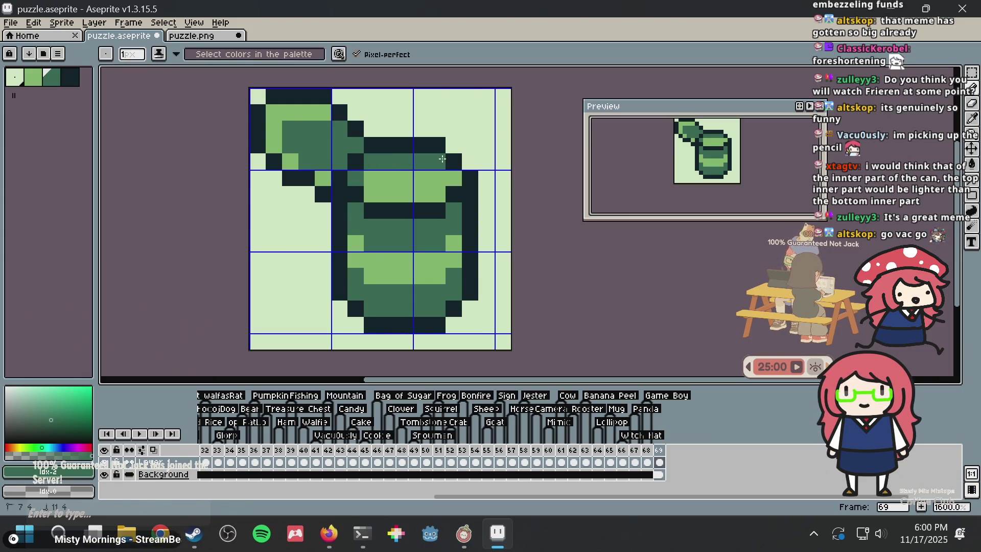
key(v)
key(ctrl+z)
key(ctrl+z)
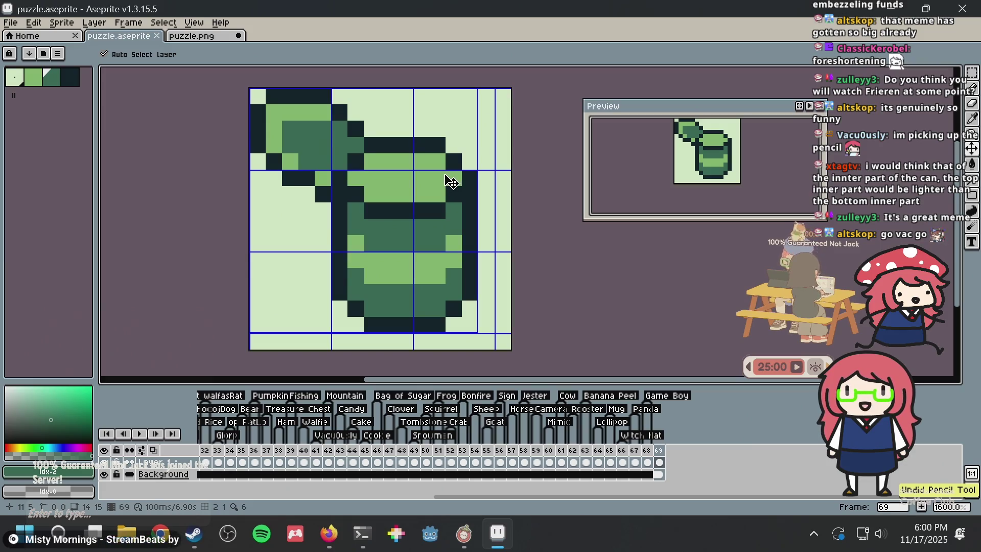
key(b)
click(418, 167)
key(ctrl+s)
- Test dark pixels along the lid's lower edge, undo them, and darken a pixel on the can's side
drag(341, 180, 419, 164)
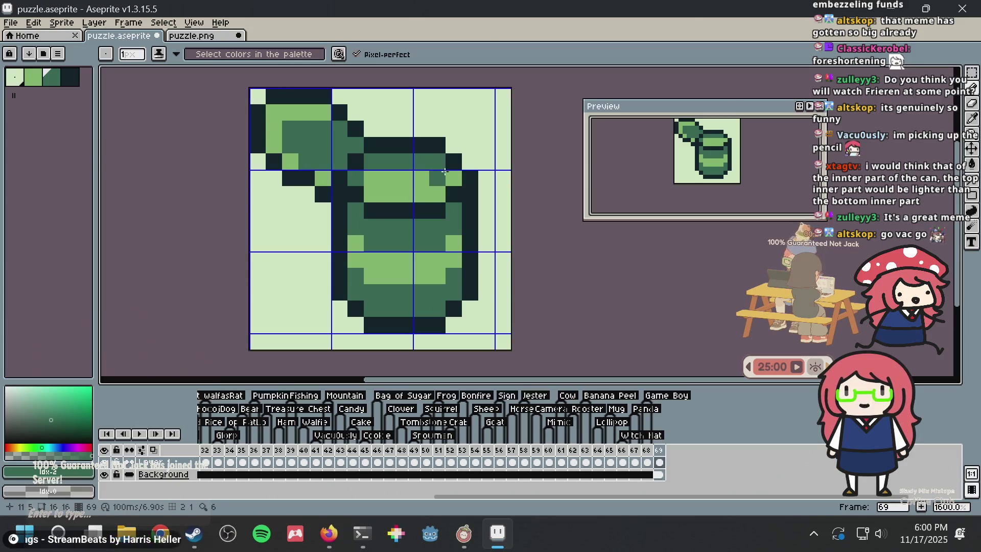
key(ctrl+z)
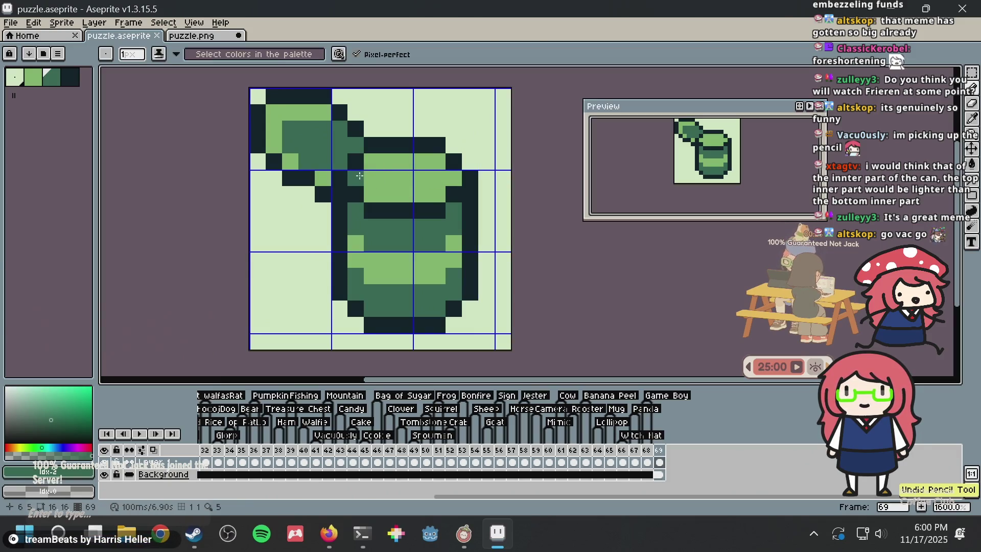
drag(369, 167, 409, 156)
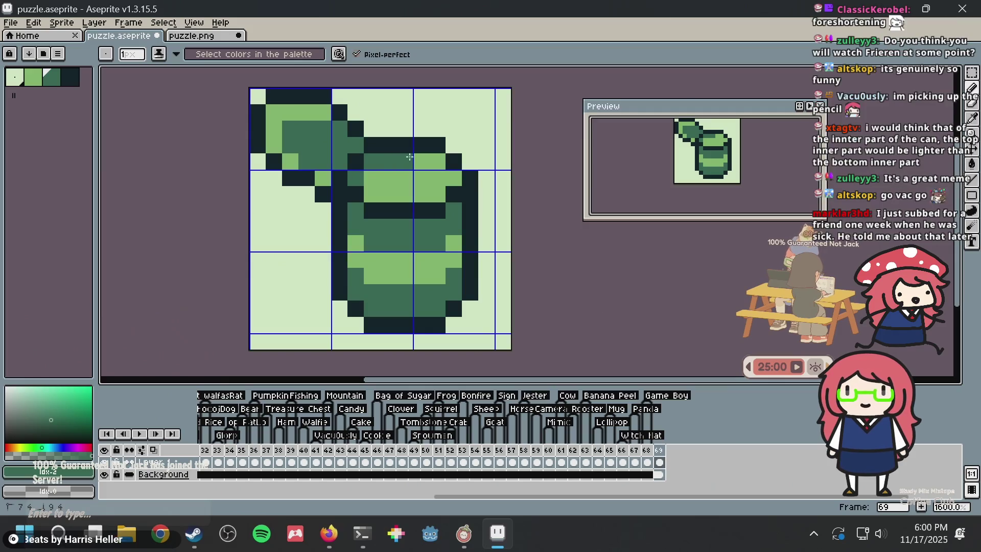
key(ctrl+z)
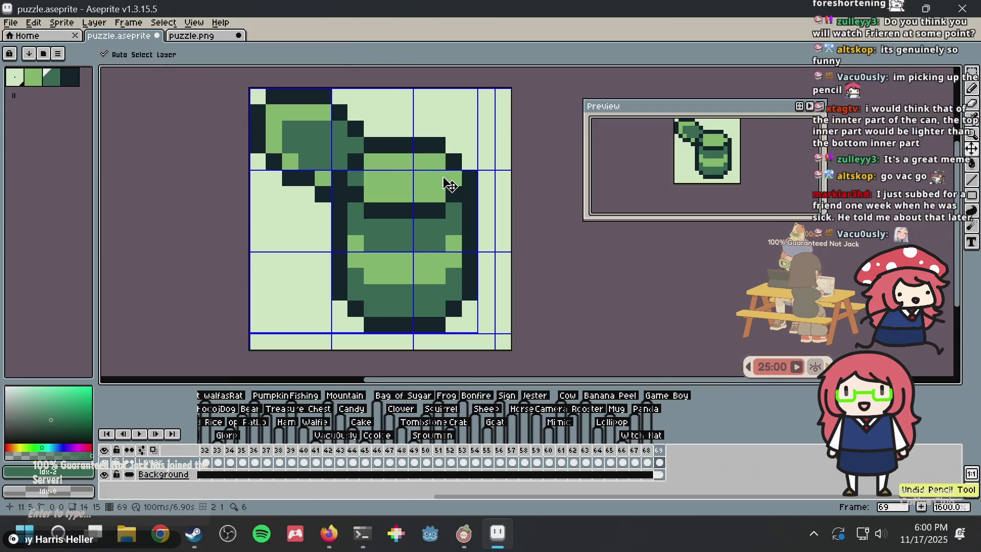
key(ctrl+z)
click(322, 178)
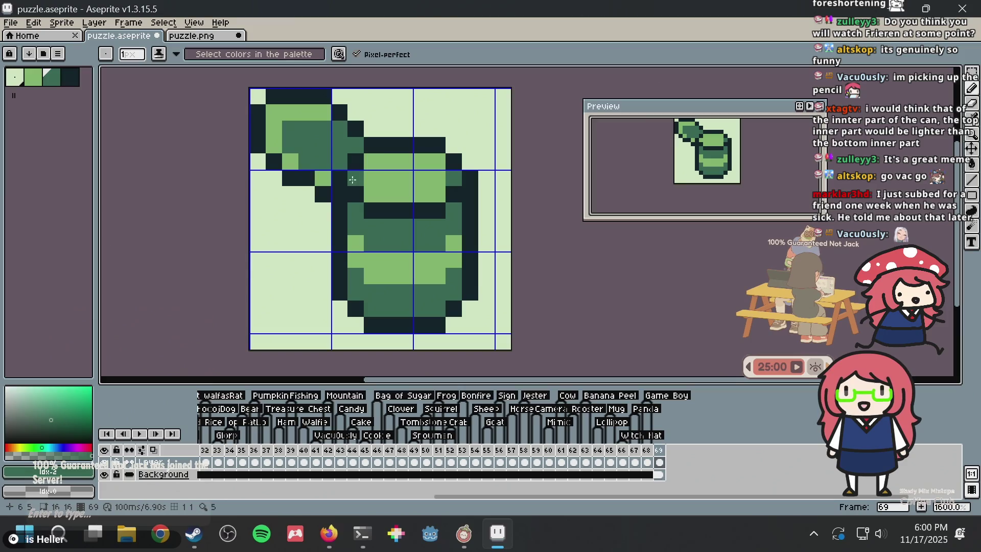
key(ctrl+z)
key(ctrl+s)
click(324, 207)
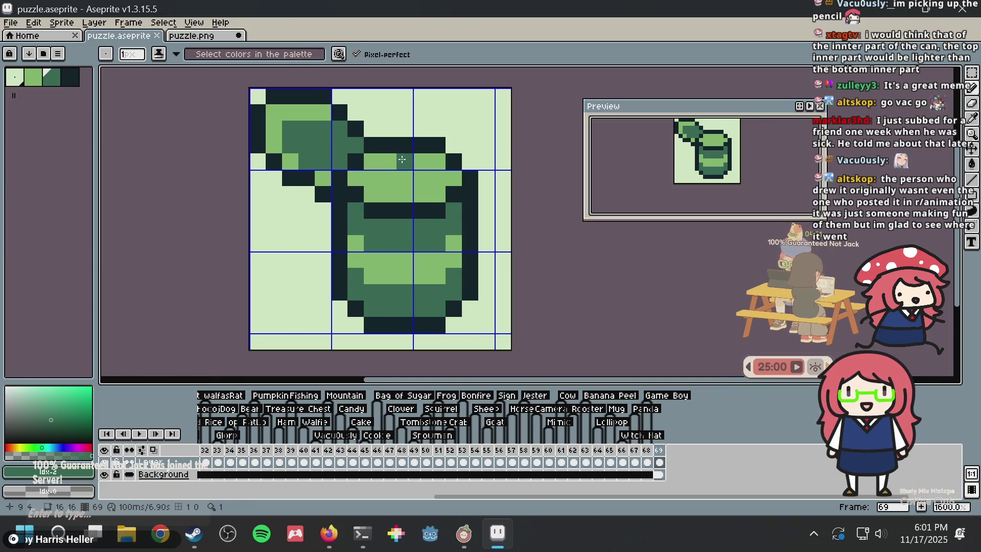
alt+click(388, 261)
- Pick dark green and shade the inner top rim with it
key(alt)
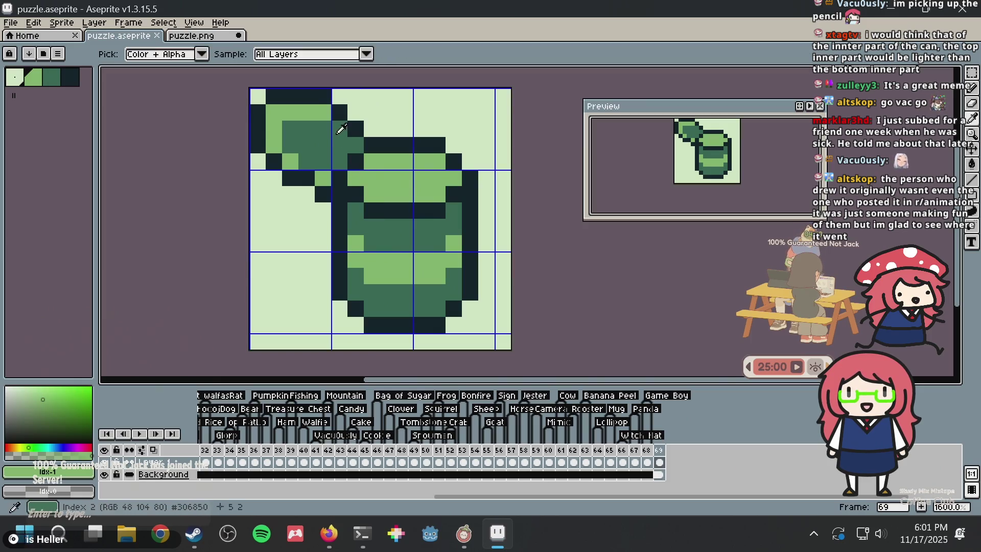
alt+click(340, 129)
click(355, 178)
drag(371, 162, 410, 159)
click(421, 161)
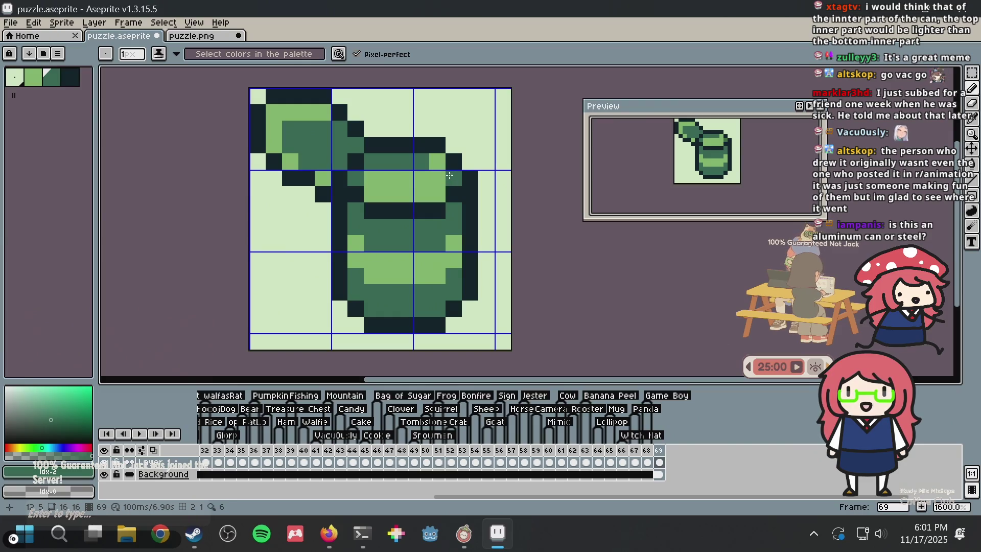
click(438, 161)
- Select all and compare with puzzle.png, dropping the selection there
key(ctrl+a)
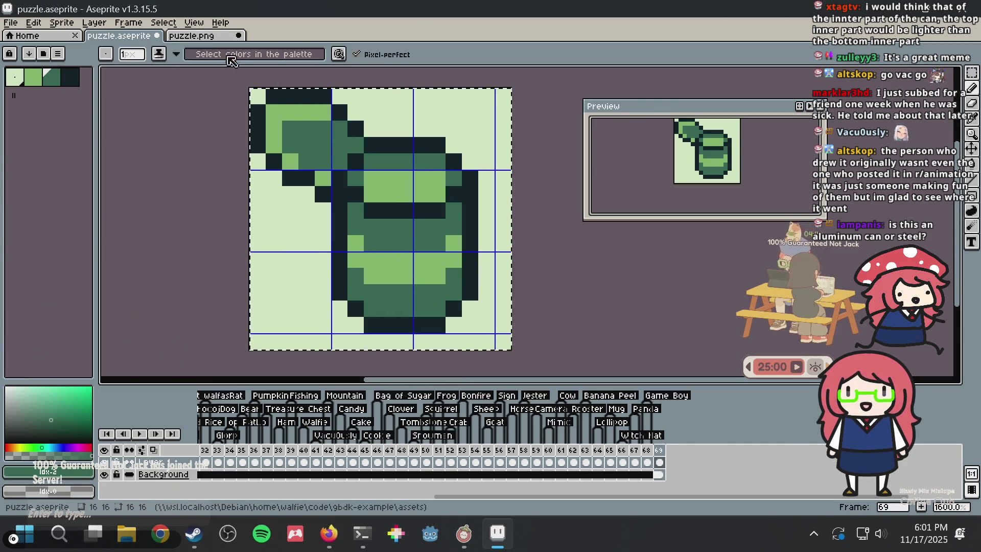
click(212, 38)
click(459, 115)
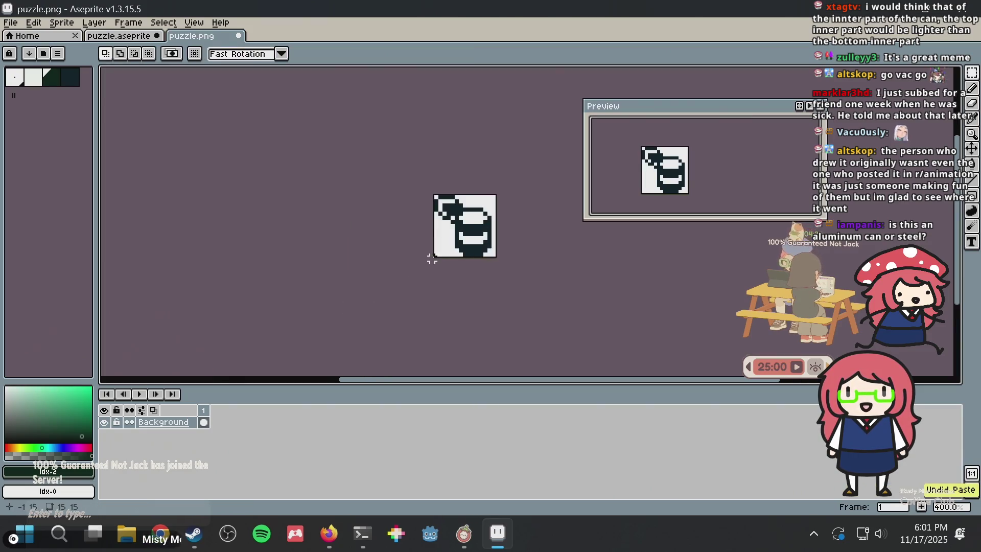
drag(454, 243, 505, 235)
scroll(448, 224, up, 3)
scroll(391, 262, down, 3)
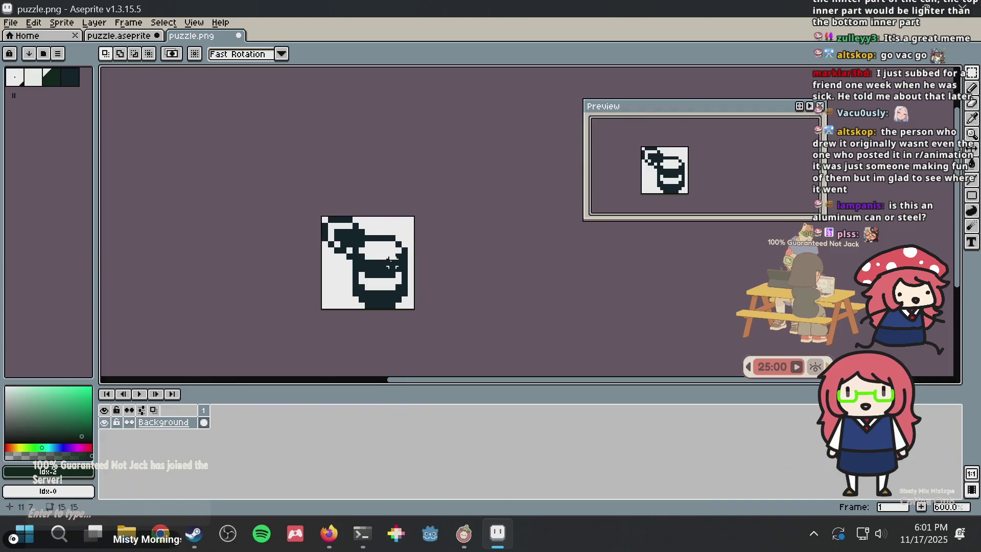
scroll(429, 250, up, 3)
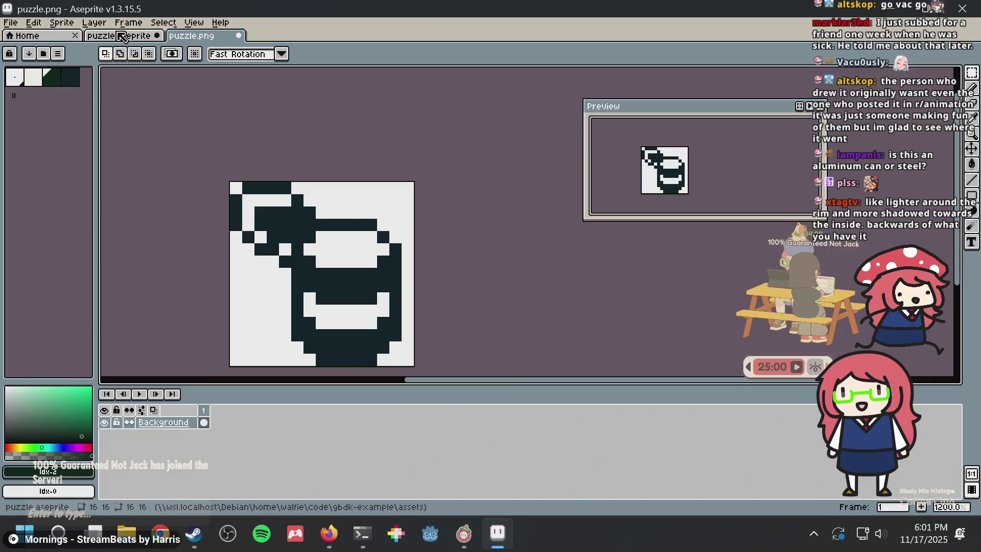
- Back in puzzle.aseprite, undo two edits and shade the rim pixels mid-green
click(128, 37)
key(ctrl+z)
key(ctrl+z)
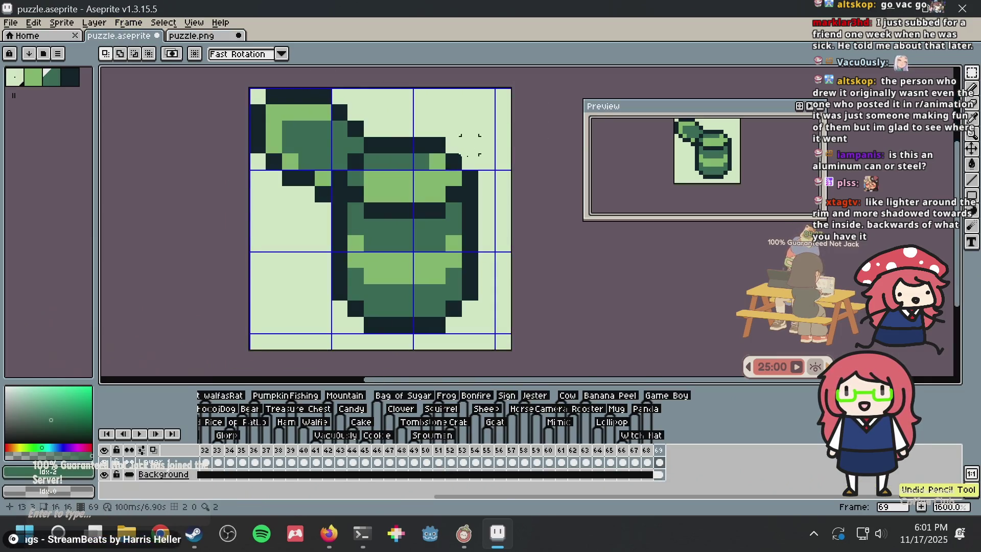
key(ctrl+z)
key(ctrl+z)
key(b)
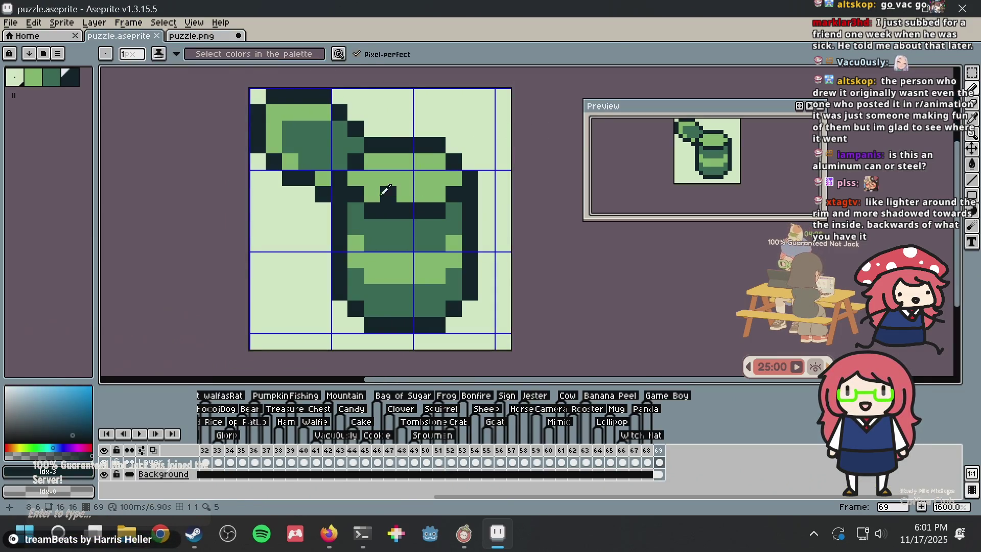
mouse_move(373, 196)
mouse_down()
mouse_move(416, 196)
mouse_move(419, 184)
mouse_up()
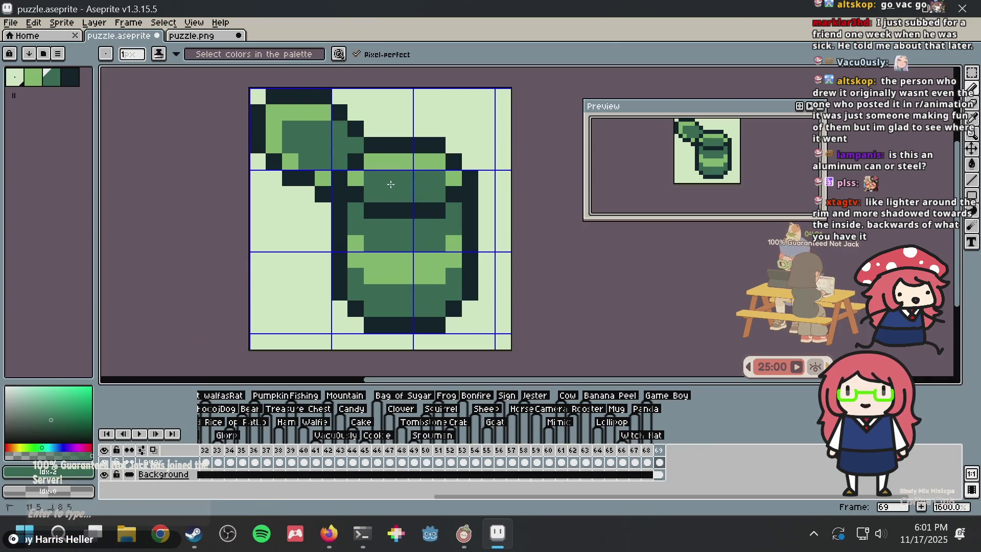
- Switch over to the puzzle.png document with the marquee tool active
key(v)
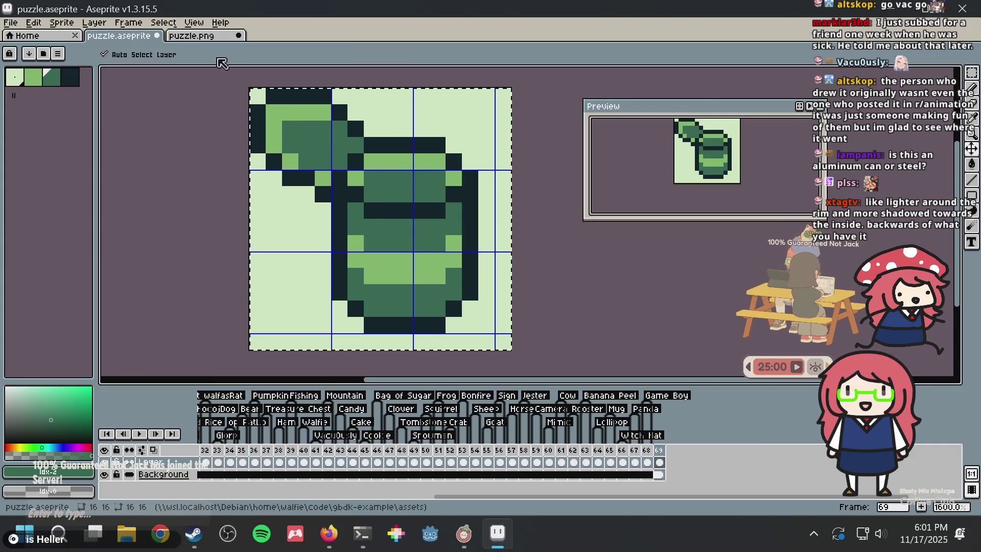
click(215, 37)
key(m)
scroll(457, 153, down, 1)
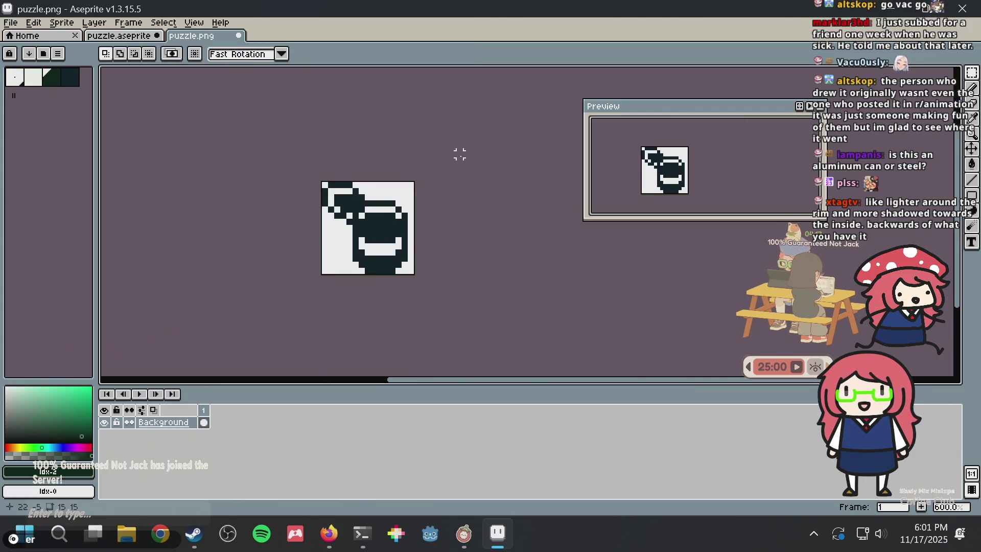
- Retouch a pixel on the black-and-white can in puzzle.png with the Pencil
scroll(460, 155, down, 1)
scroll(414, 182, up, 1)
key(b)
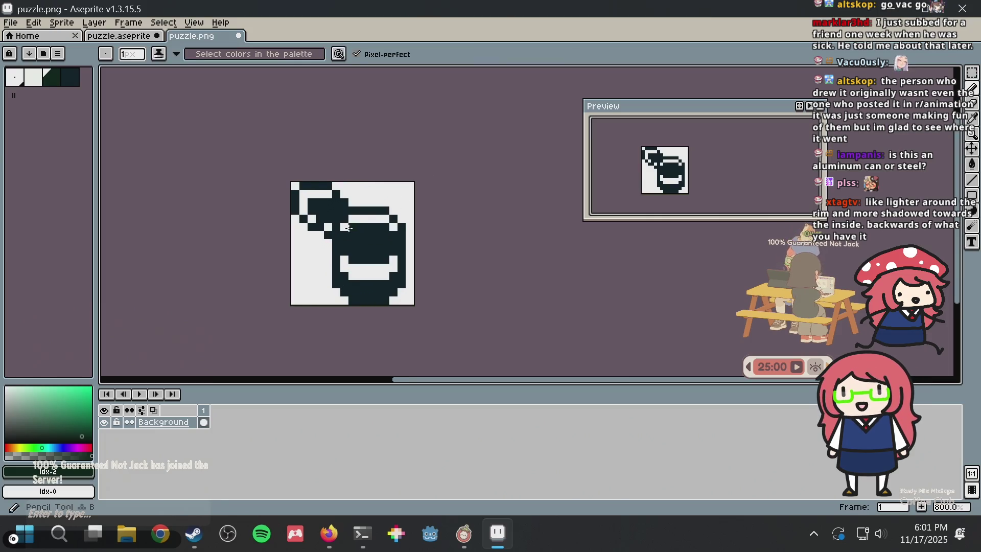
alt+click(352, 234)
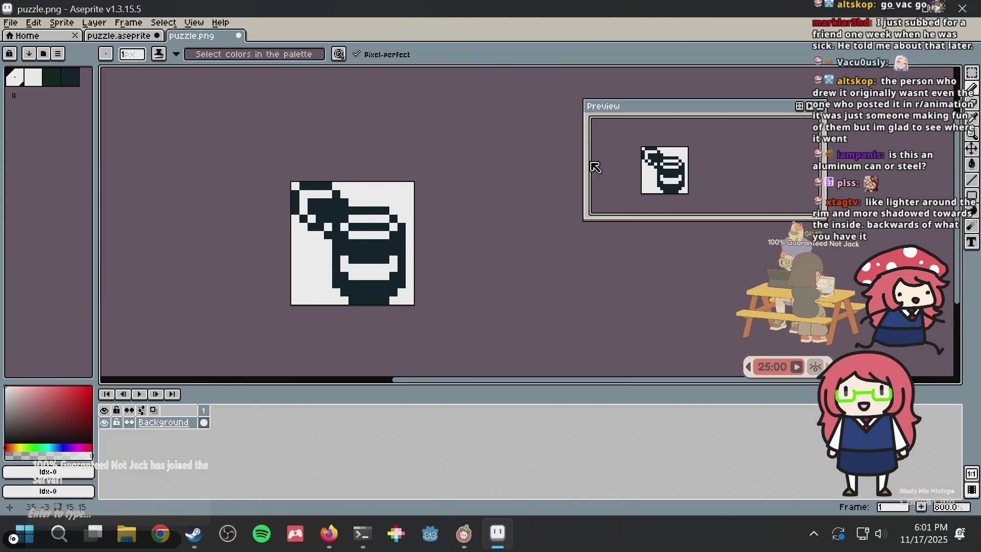
scroll(487, 174, down, 1)
scroll(485, 174, down, 1)
scroll(483, 174, up, 1)
scroll(483, 174, down, 1)
scroll(477, 175, down, 1)
scroll(472, 173, up, 3)
scroll(472, 173, up, 2)
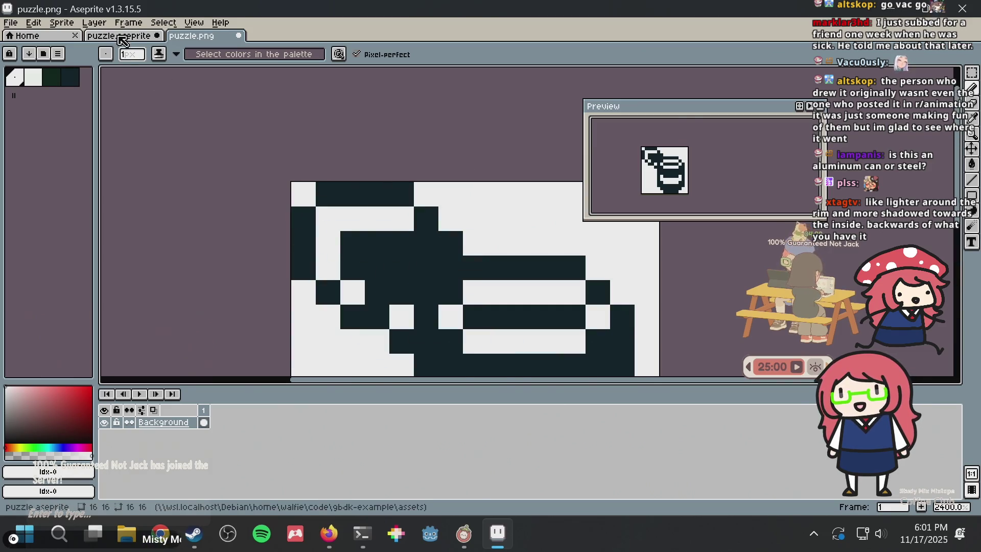
- Repaint a row of the green can light green in puzzle.aseprite
click(119, 36)
click(339, 196)
alt+click(356, 178)
click(375, 190)
drag(375, 191, 439, 191)
scroll(498, 175, down, 3)
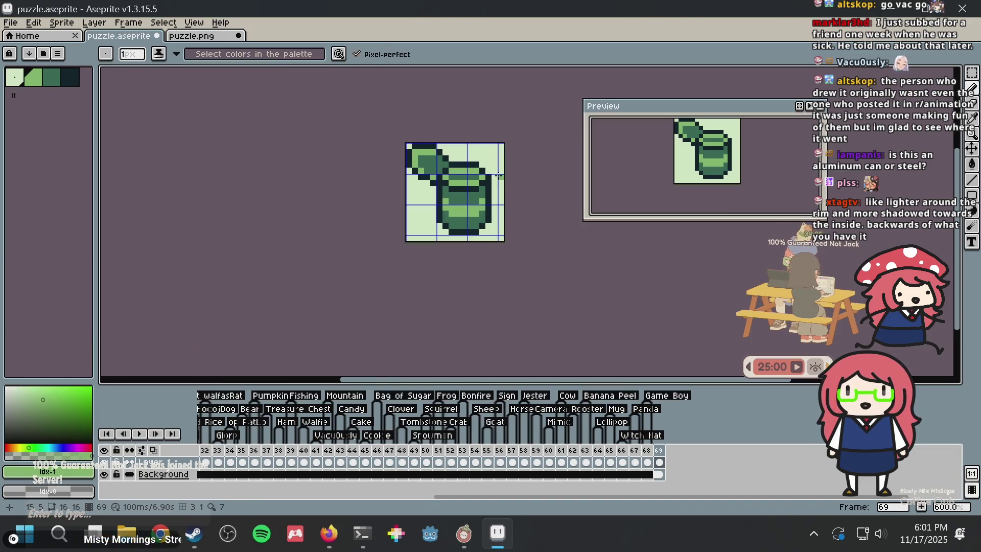
- After comparing with puzzle.png, undo the row and turn the can's dark stripe light green
click(192, 35)
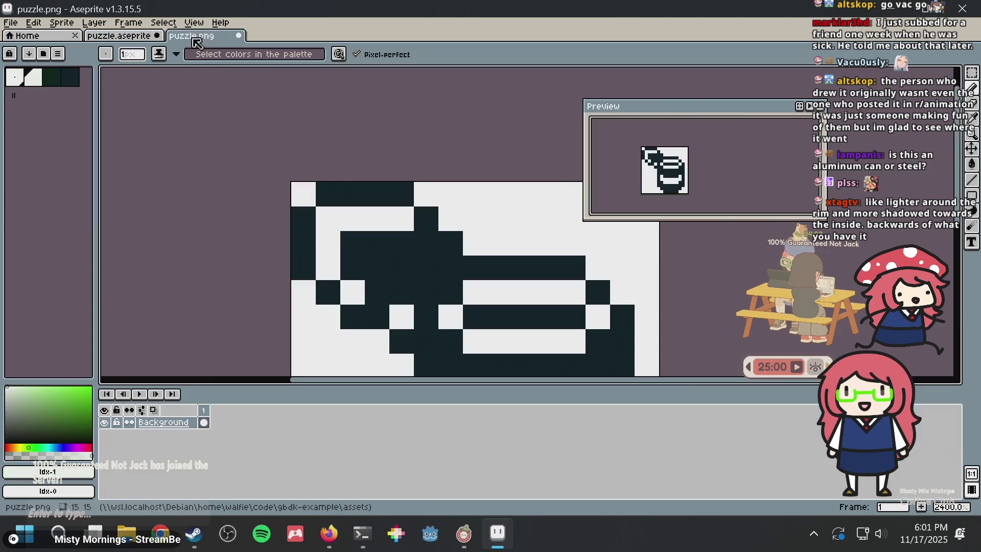
scroll(422, 167, down, 1)
scroll(470, 165, down, 2)
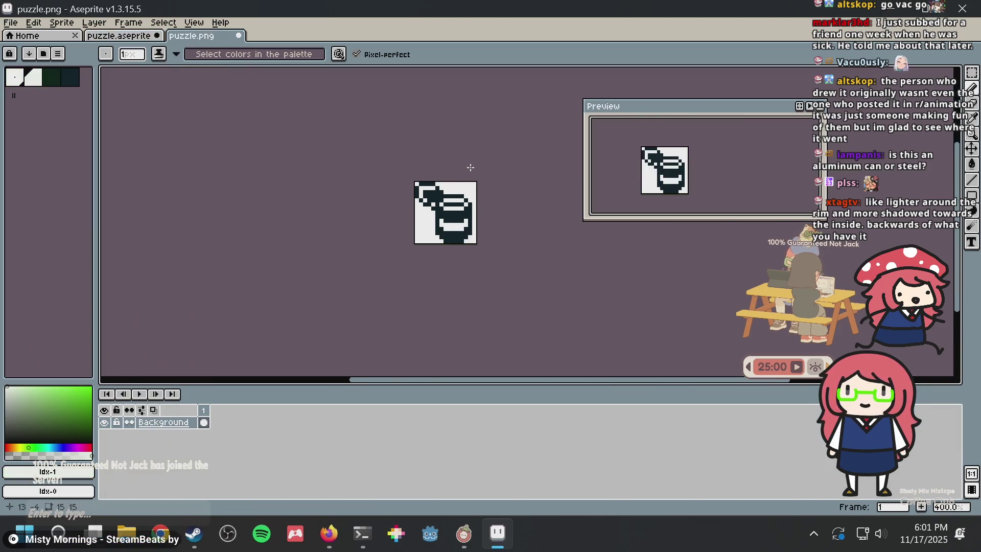
scroll(470, 166, down, 2)
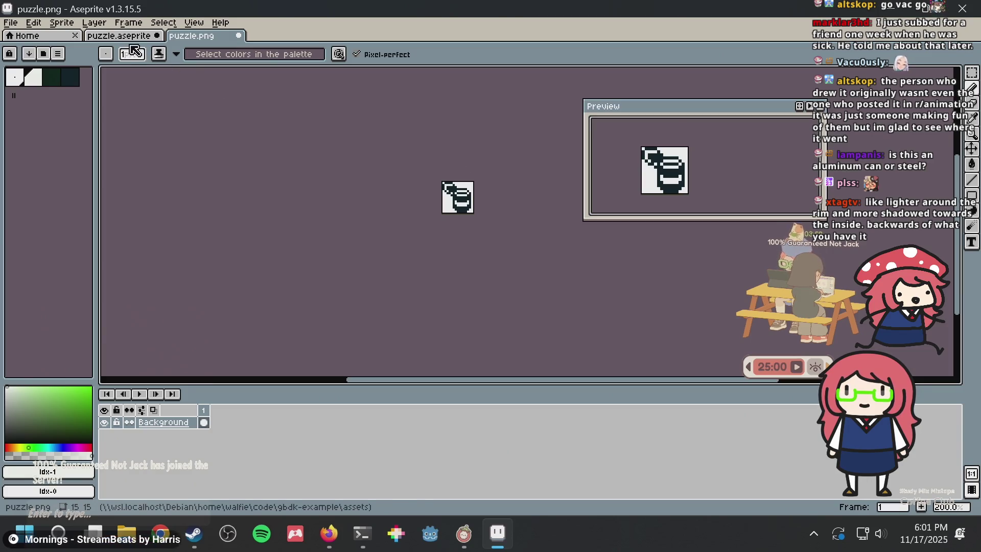
click(123, 35)
scroll(412, 154, up, 2)
scroll(510, 173, up, 1)
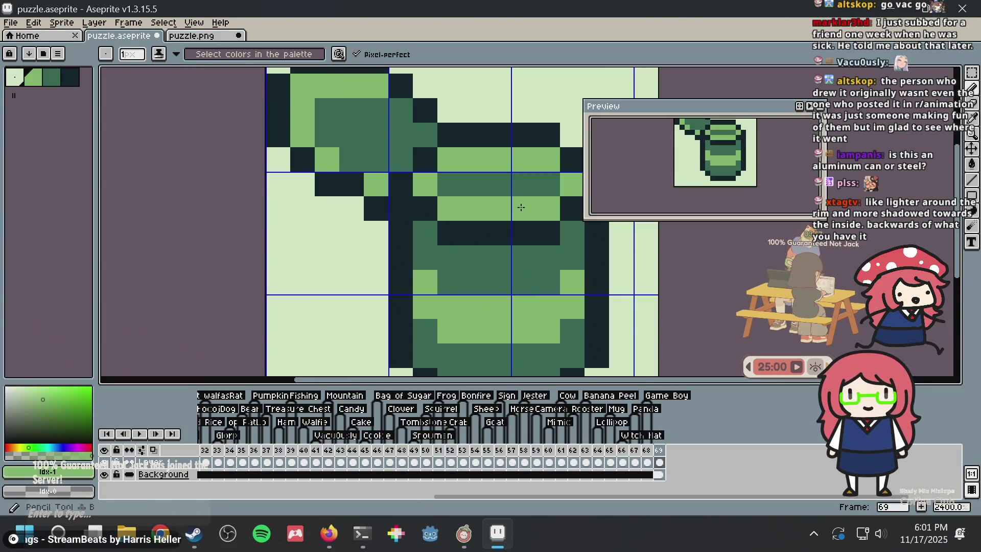
scroll(410, 193, up, 1)
scroll(357, 201, up, 1)
key(ctrl+z)
key(ctrl+z)
click(350, 203)
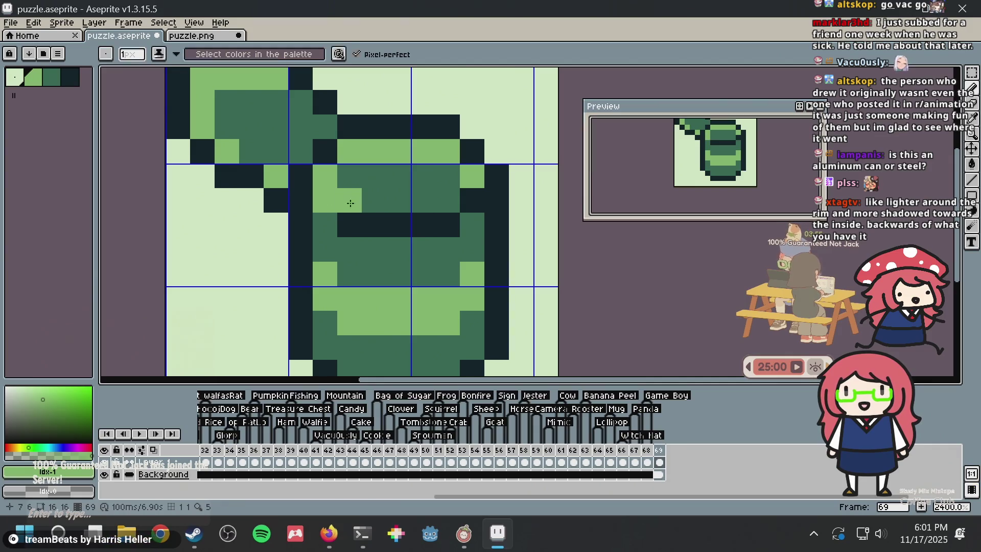
drag(350, 209, 472, 201)
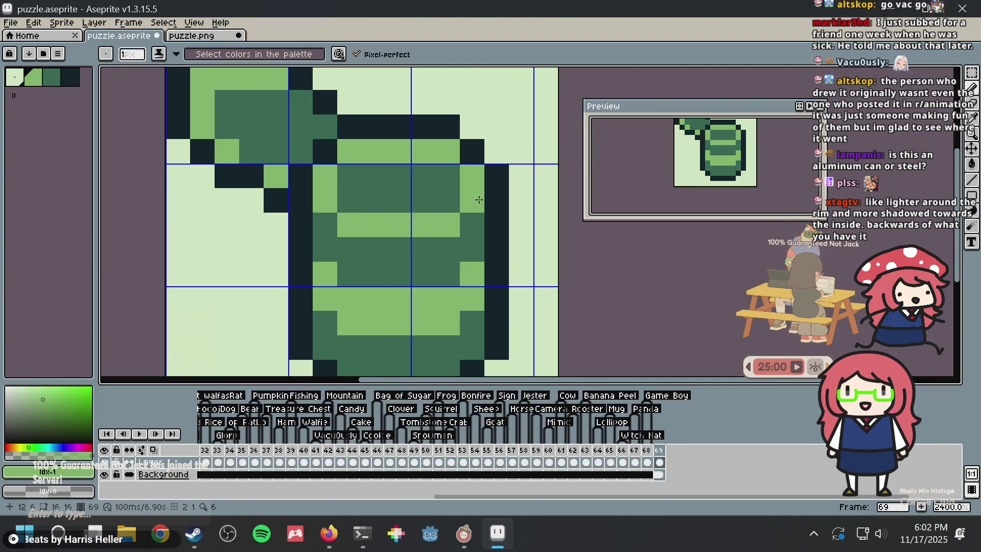
scroll(473, 161, down, 4)
scroll(474, 161, down, 1)
scroll(448, 172, down, 1)
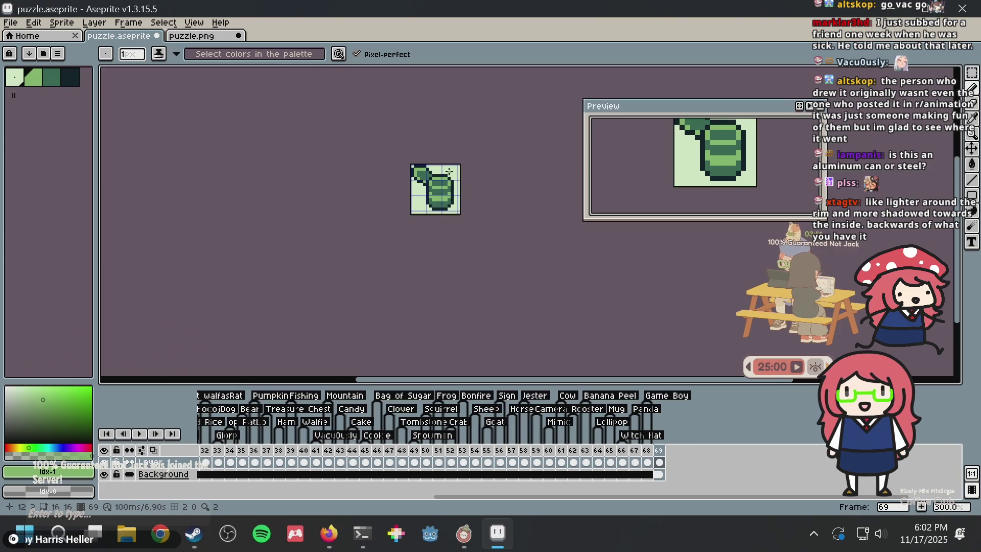
- In puzzle.png, clear the leftover selection and recentre the enlarged sprite
click(197, 36)
click(531, 128)
scroll(485, 163, up, 1)
scroll(479, 171, up, 2)
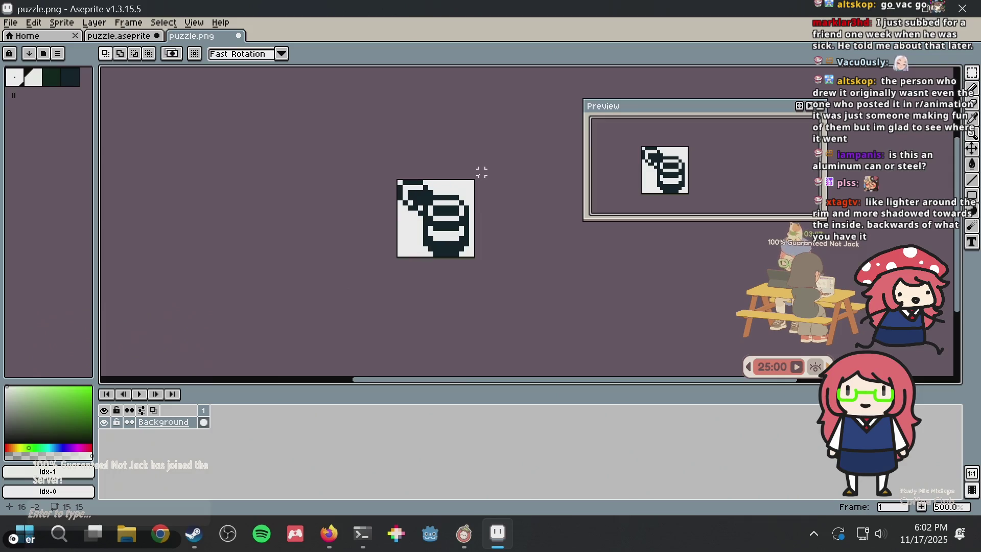
scroll(480, 170, up, 2)
scroll(465, 179, up, 2)
drag(437, 228, 432, 178)
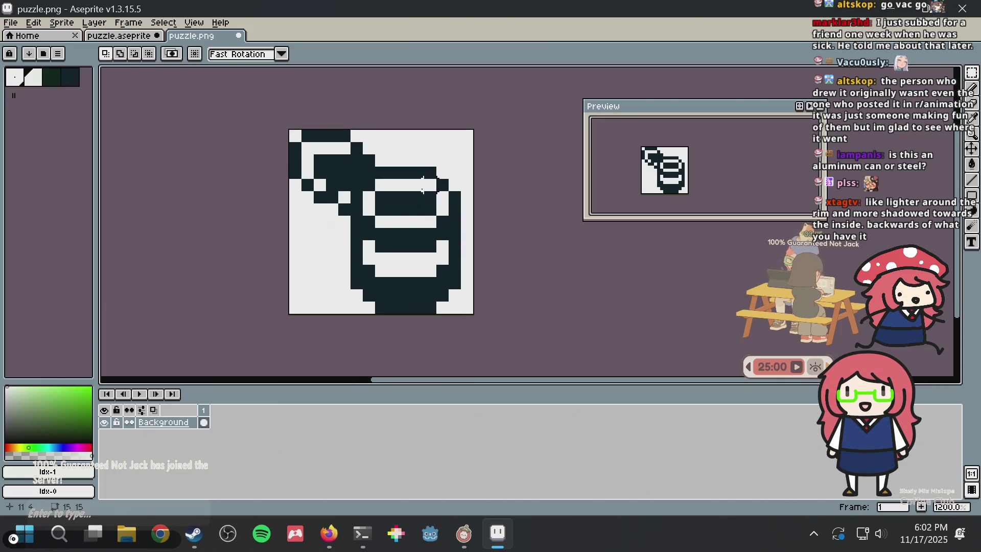
- Lighten one dark mask pixel, extend the dark band, and select the whole black-and-white sprite
key(b)
alt+click(378, 244)
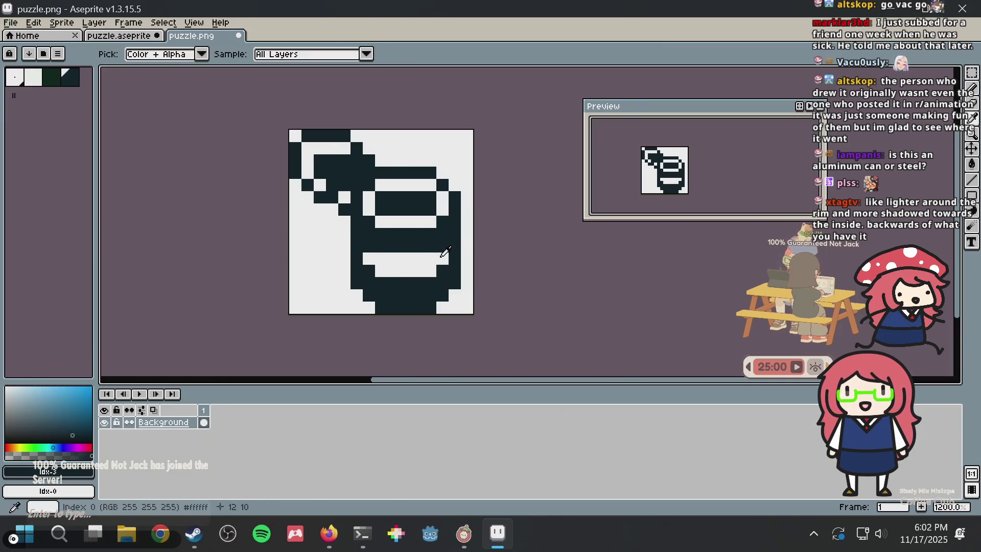
alt+click(442, 257)
click(443, 265)
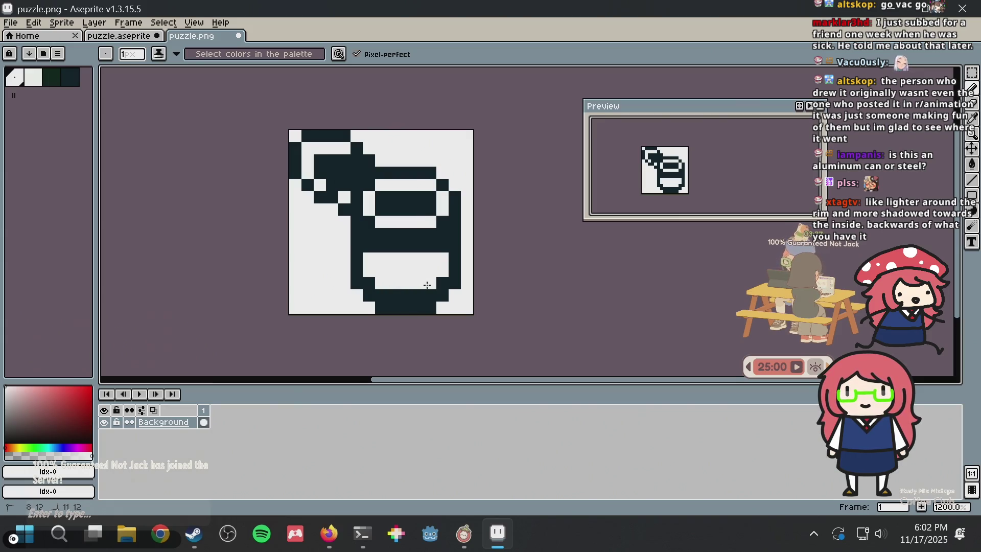
alt+click(390, 245)
drag(381, 254, 411, 259)
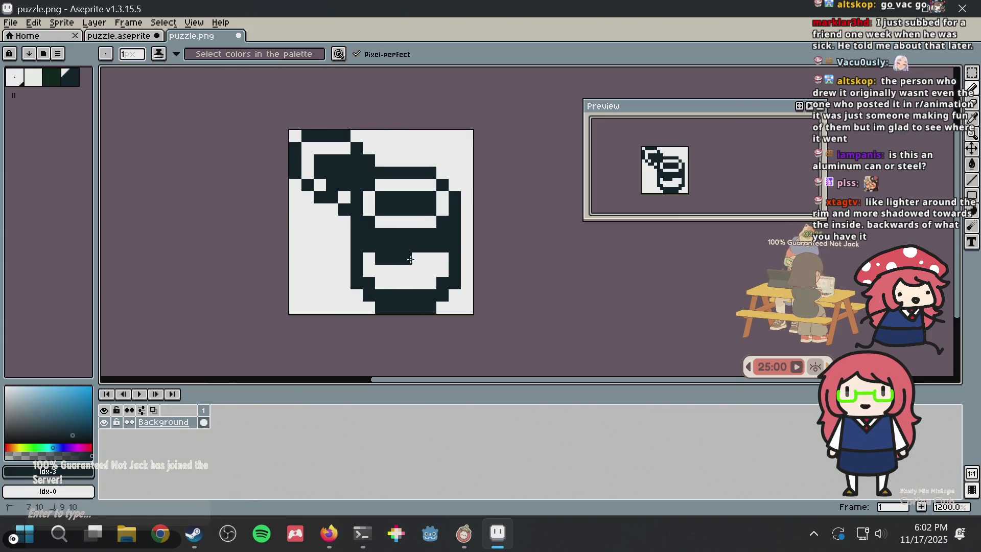
scroll(486, 165, down, 7)
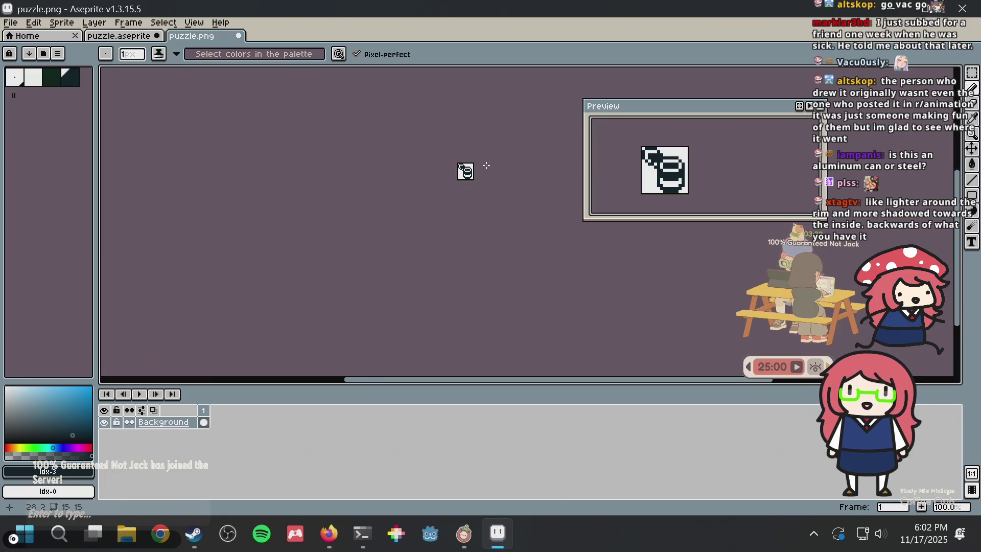
scroll(485, 165, up, 6)
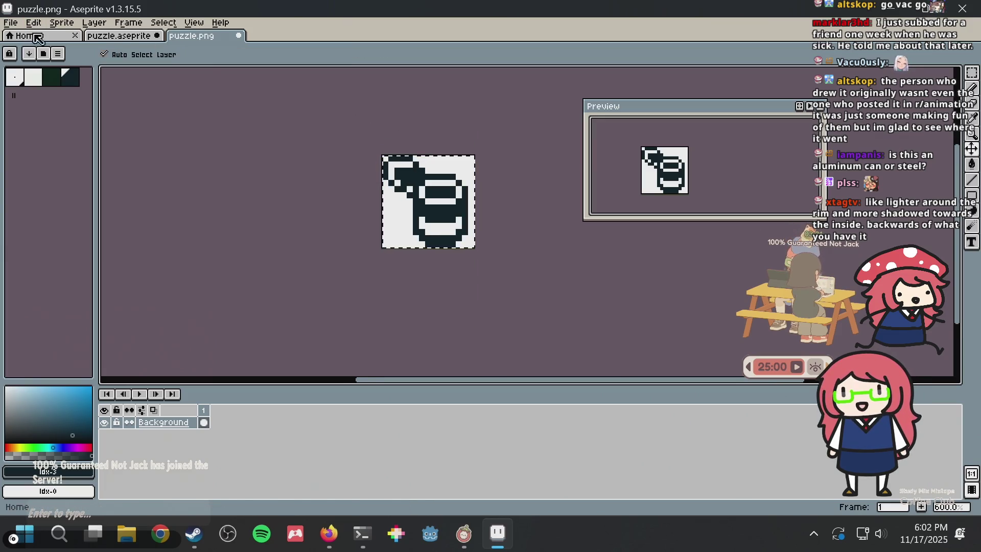
key(ctrl+a)
click(105, 36)
- Clear the pending selection on the green sprite and save puzzle.aseprite
key(ctrl+a)
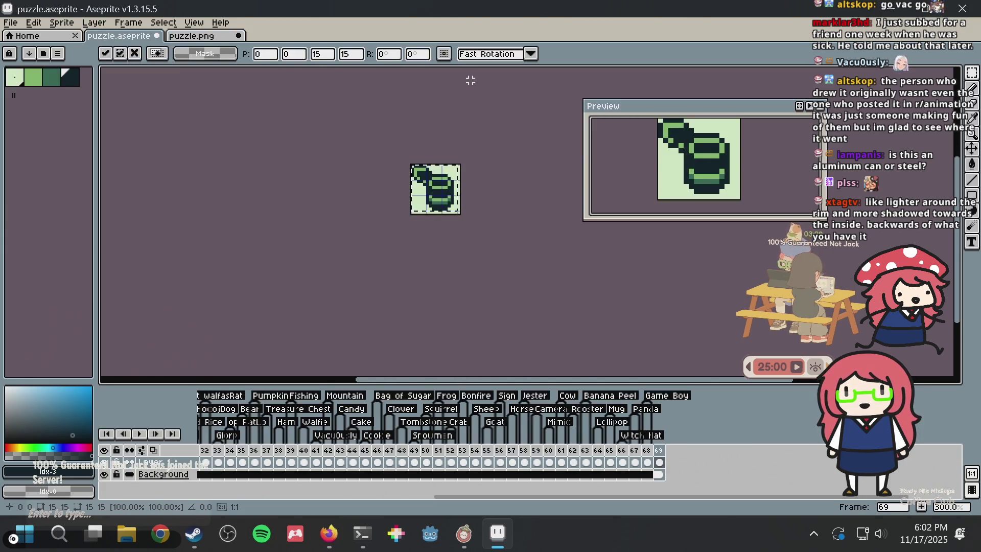
scroll(405, 190, up, 1)
scroll(510, 137, up, 3)
key(Return)
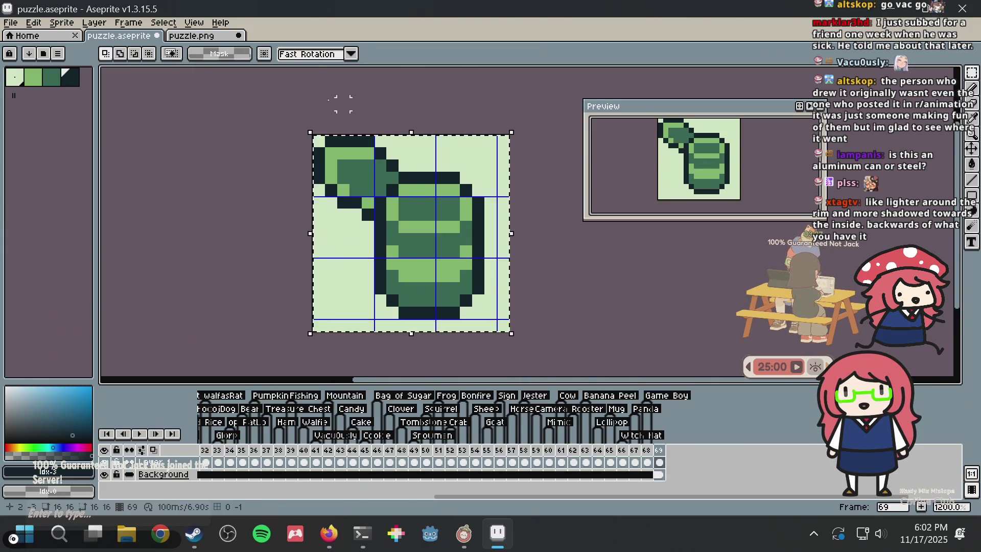
key(ctrl+d)
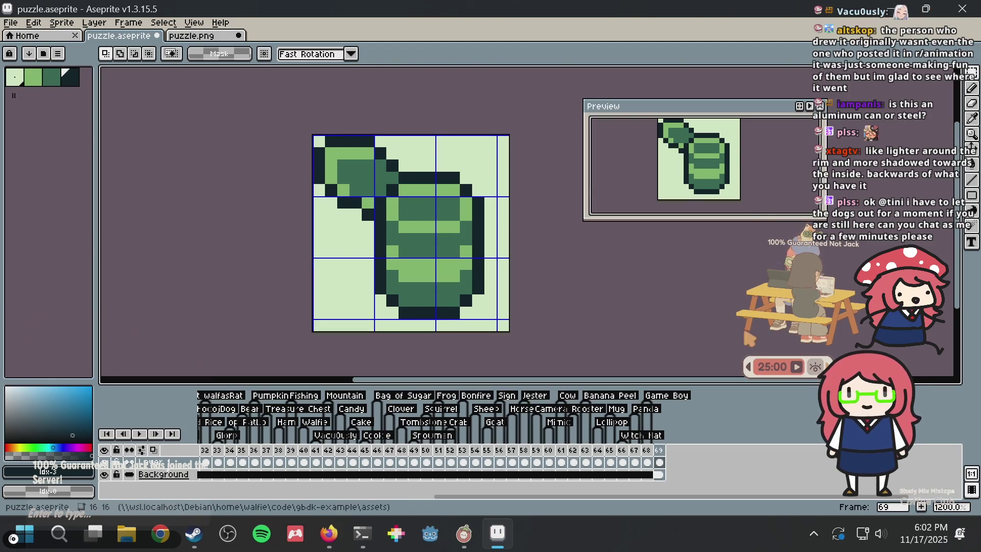
scroll(511, 268, up, 1)
key(ctrl+s)
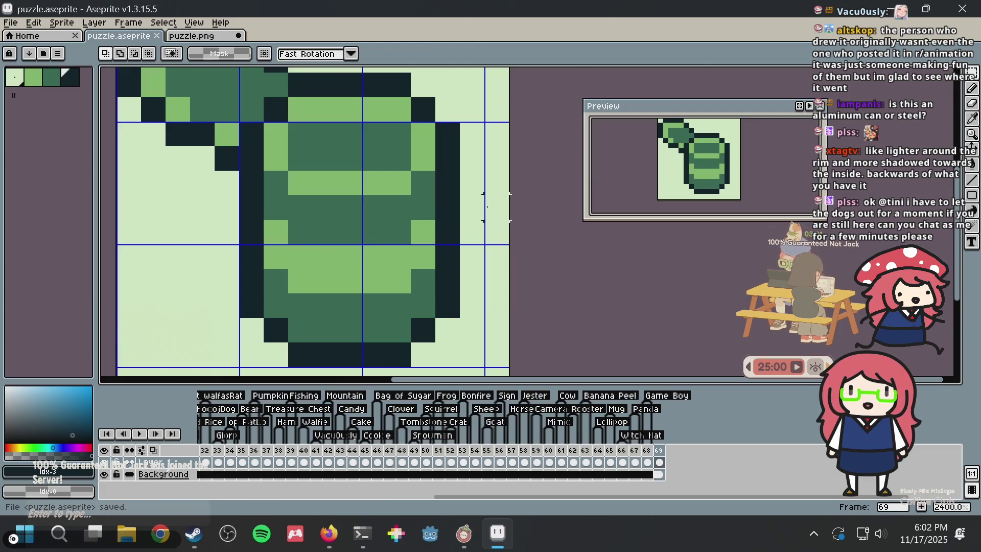
- Marquee-select the can's lower stripes and shift them to a new position
scroll(486, 206, down, 1)
scroll(482, 196, down, 1)
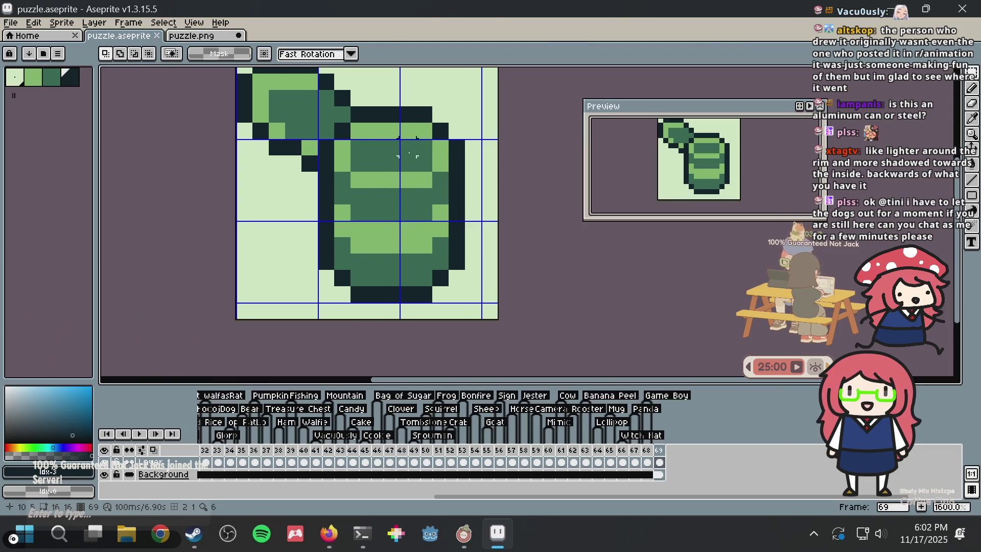
drag(342, 212, 444, 250)
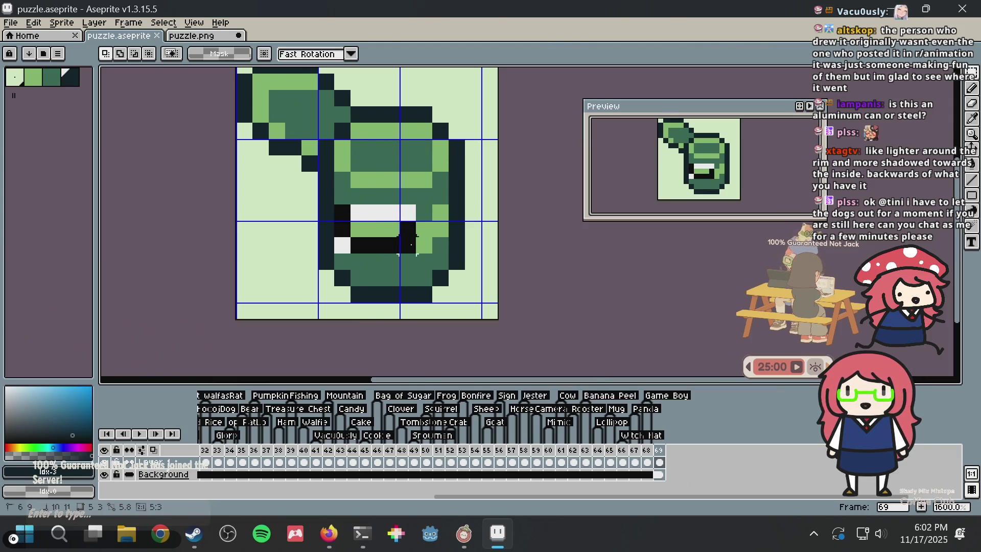
click(421, 234)
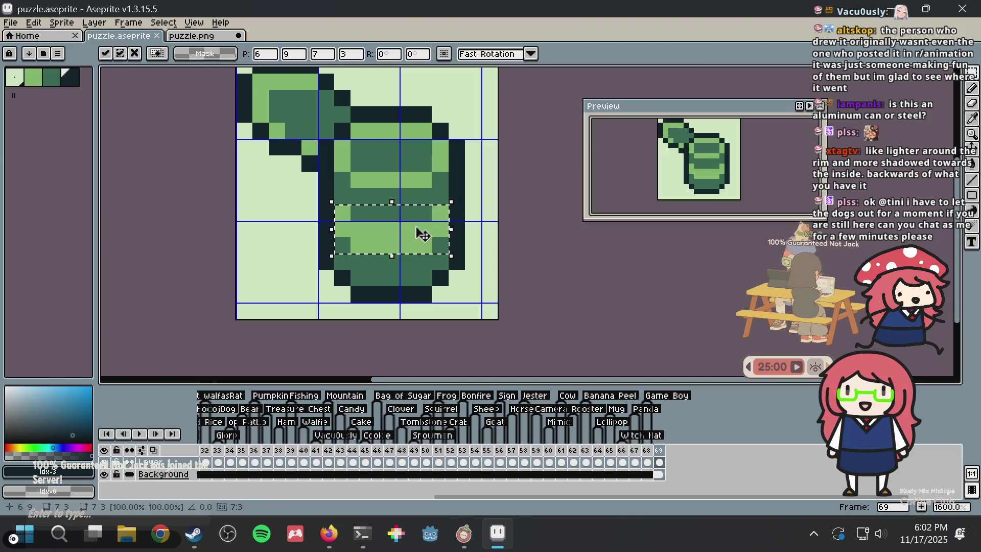
drag(423, 246, 426, 251)
- Touch up the can with dark-green pixels sampled from the sprite, then save
key(b)
click(428, 180)
key(alt)
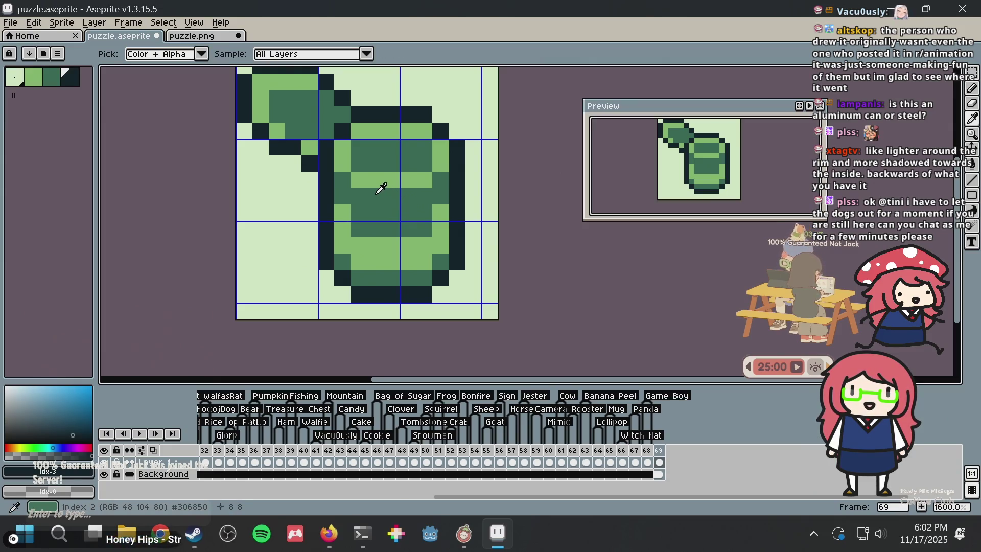
click(360, 201)
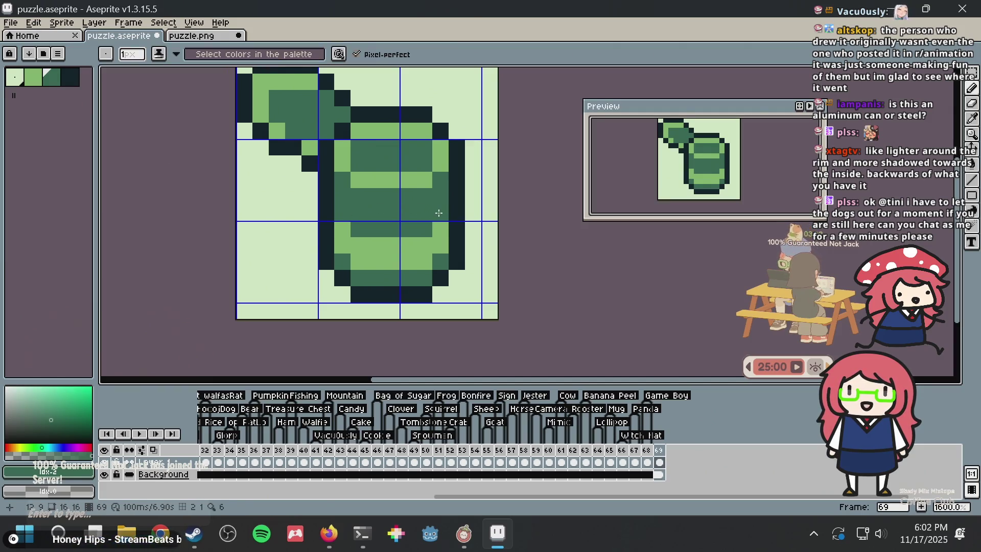
key(ctrl+s)
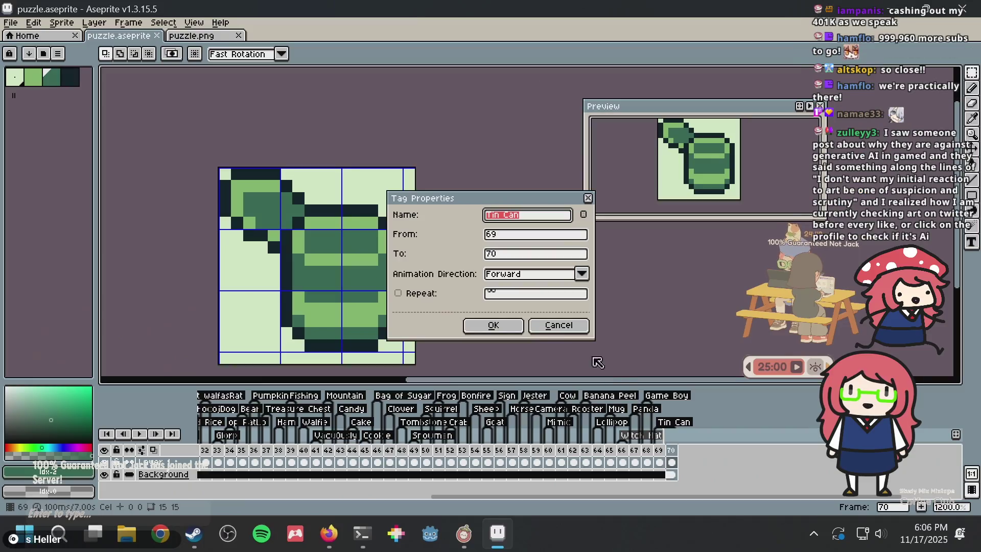
- Dismiss the tag settings, go to empty frame 70, save, and pick the darkest green
click(558, 325)
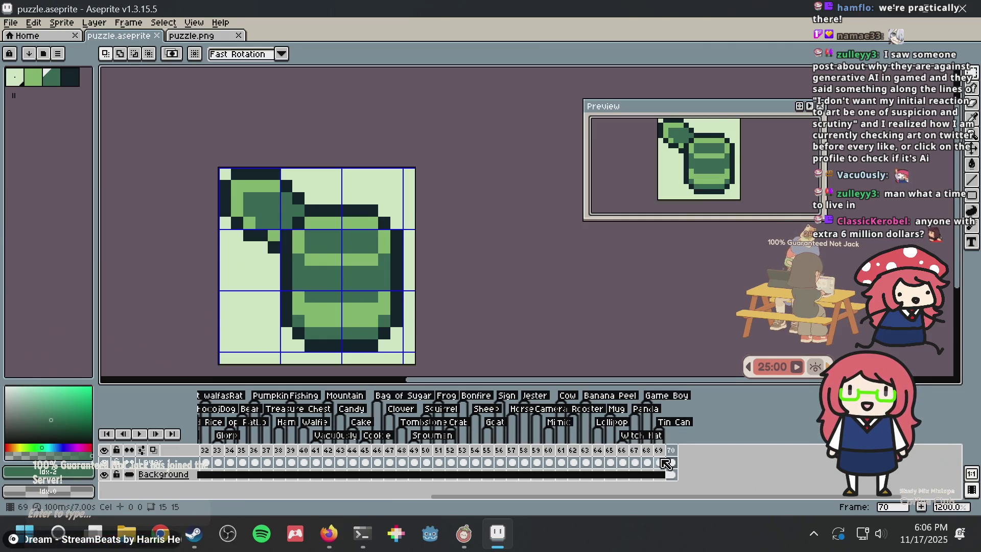
click(674, 464)
key(ctrl+s)
click(71, 78)
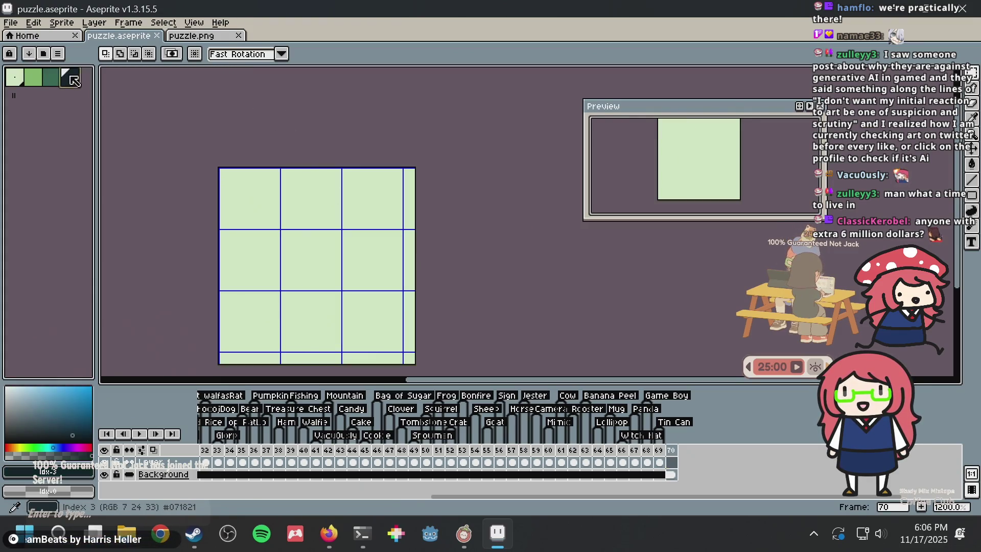
- Pan to the blank canvas and place a test dark pixel, then undo it
scroll(318, 241, up, 3)
drag(317, 241, 380, 193)
scroll(380, 192, down, 3)
key(b)
click(339, 190)
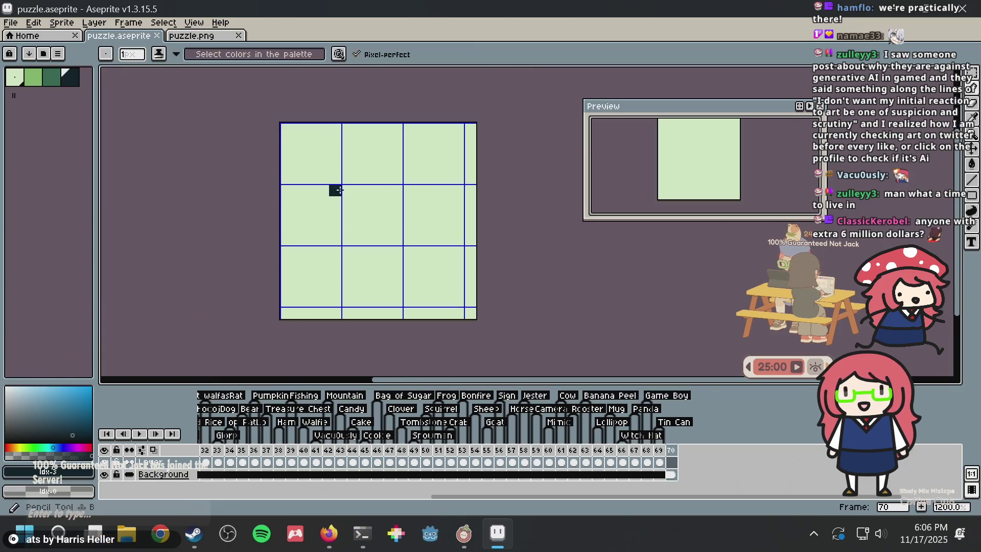
scroll(341, 187, up, 1)
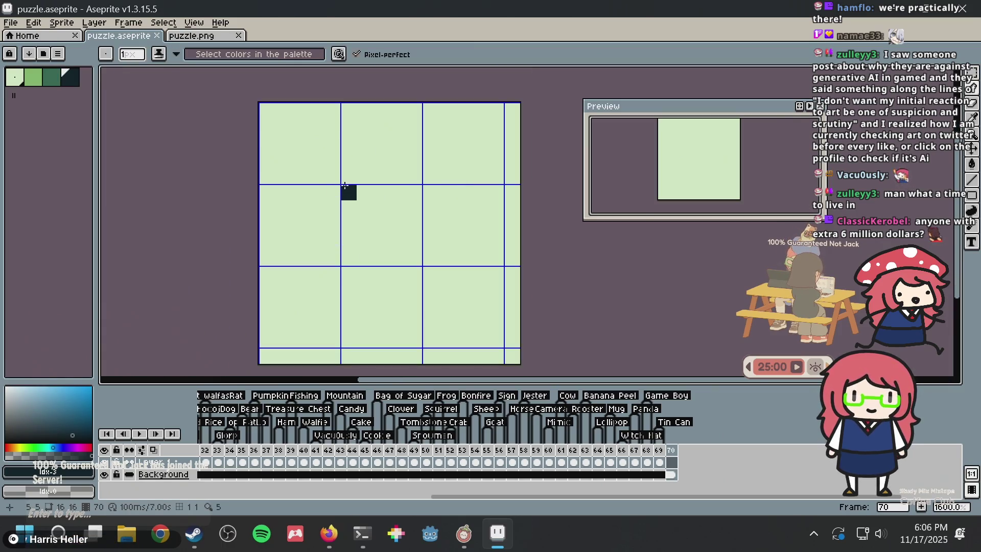
scroll(345, 182, down, 1)
scroll(345, 183, up, 1)
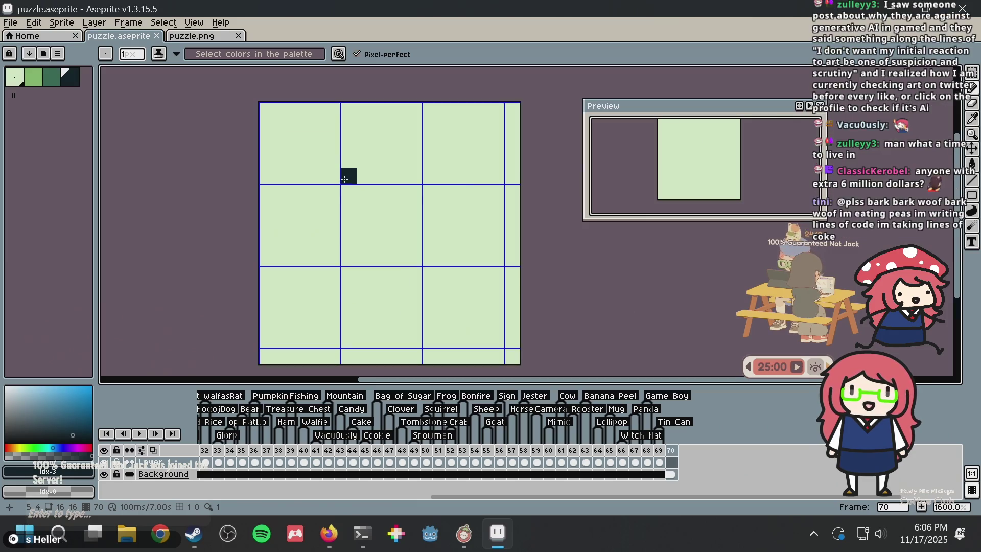
key(ctrl+z)
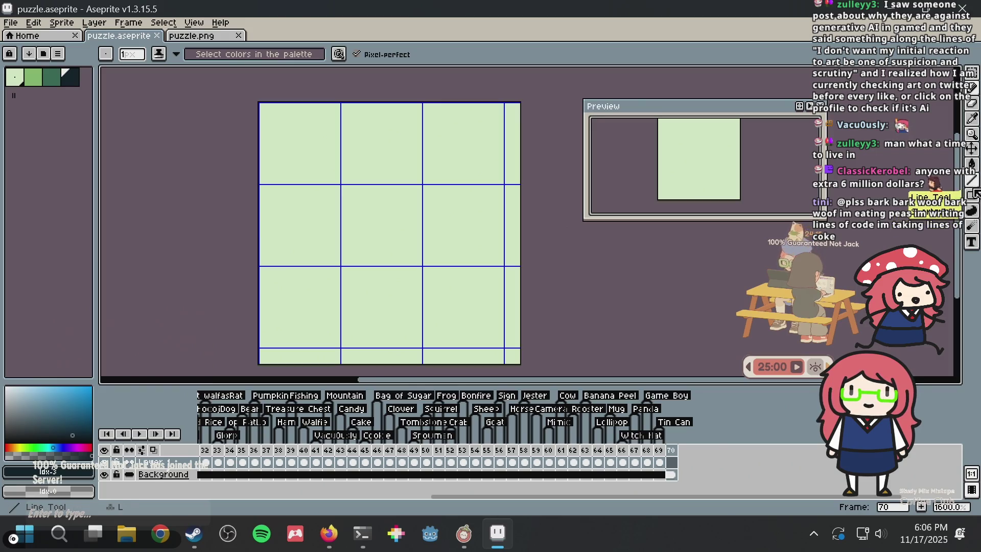
- Try an ellipse outline across the canvas with the Ellipse tool, then undo it
click(972, 195)
drag(972, 195, 935, 189)
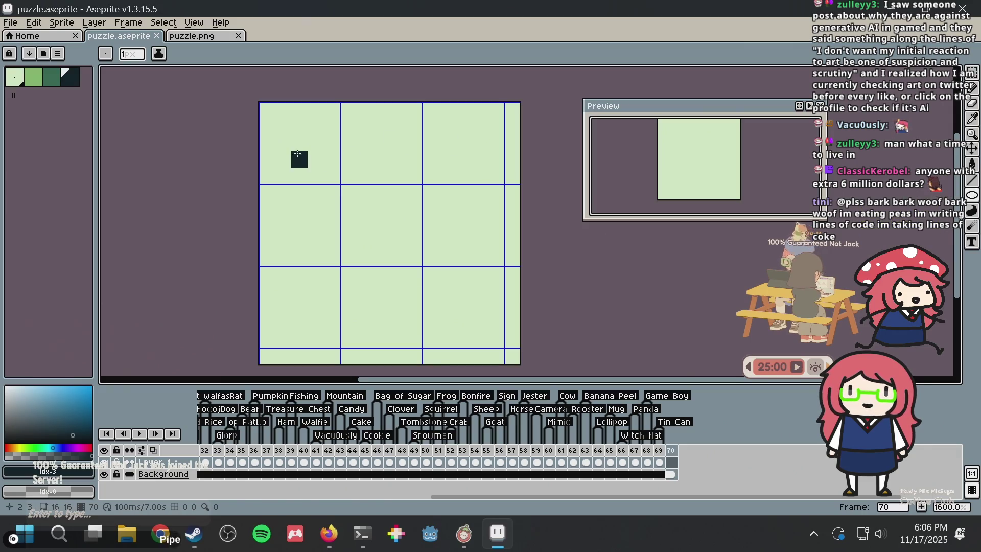
mouse_move(266, 109)
mouse_down()
mouse_move(429, 313)
mouse_move(479, 331)
mouse_up()
key(v)
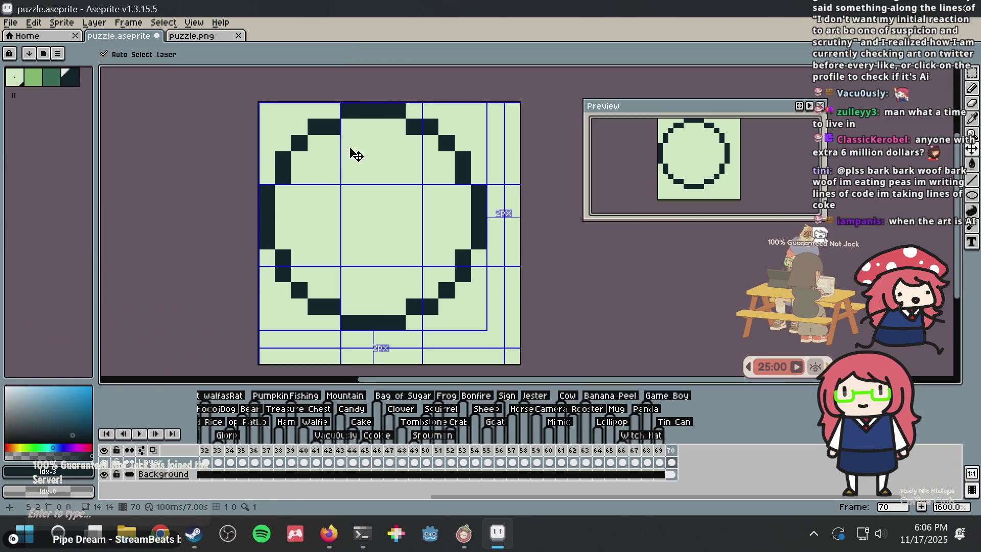
key(ctrl+z)
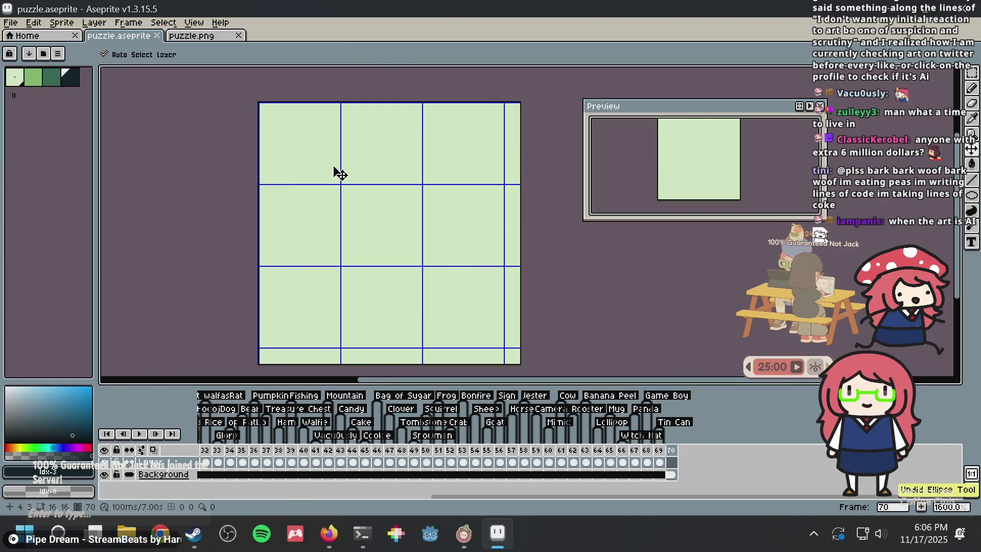
- Draw a dark 14×14 circle outline filling the canvas with the Ellipse tool
key(l)
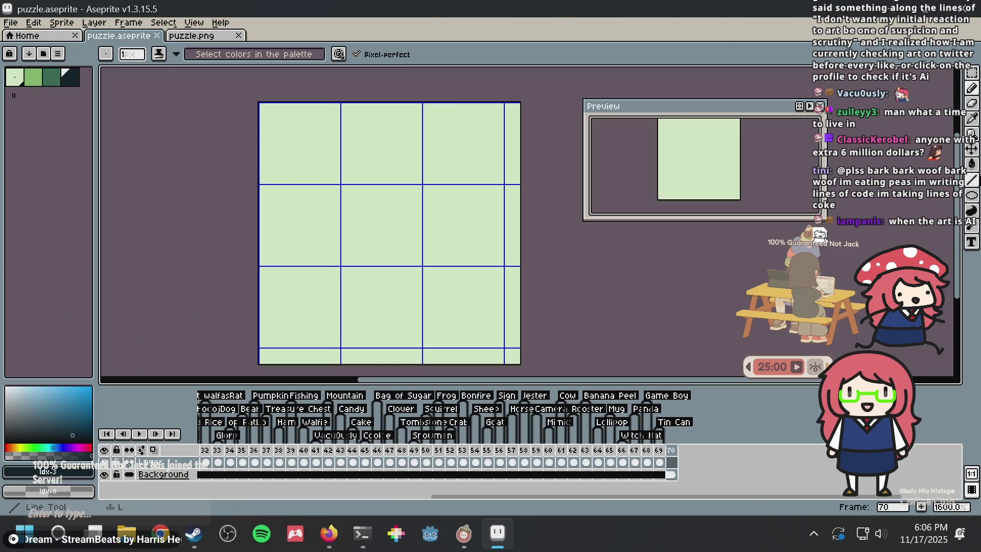
click(971, 195)
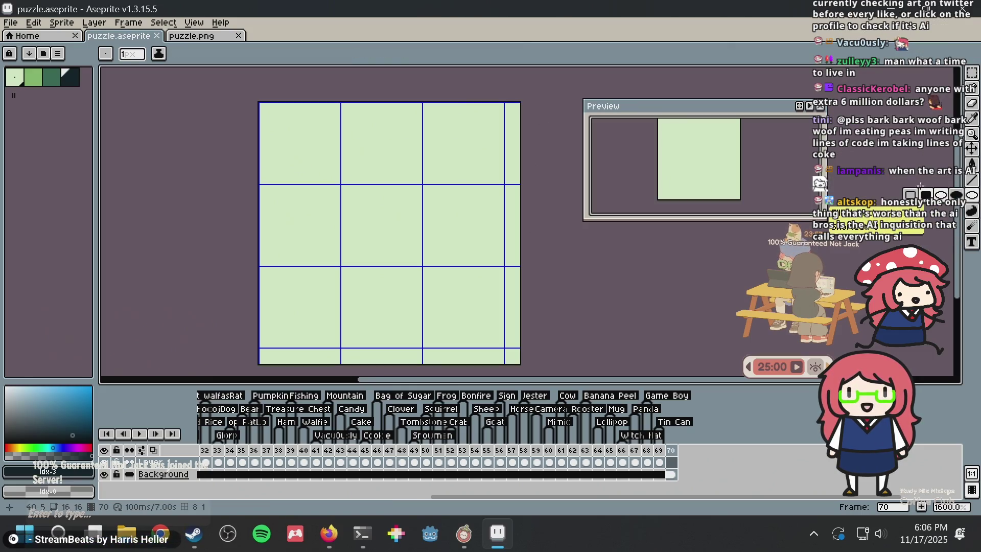
click(925, 194)
drag(486, 152, 471, 166)
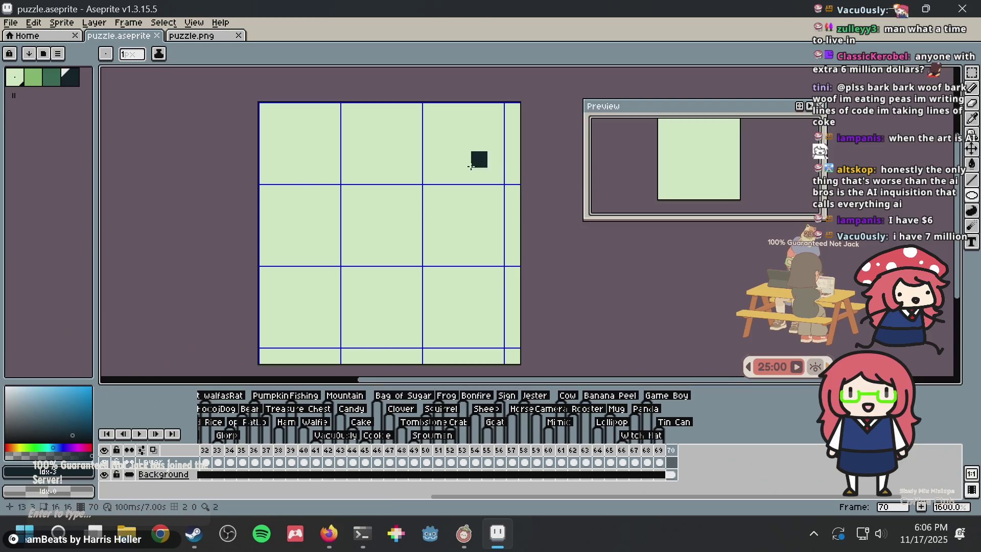
scroll(327, 153, down, 3)
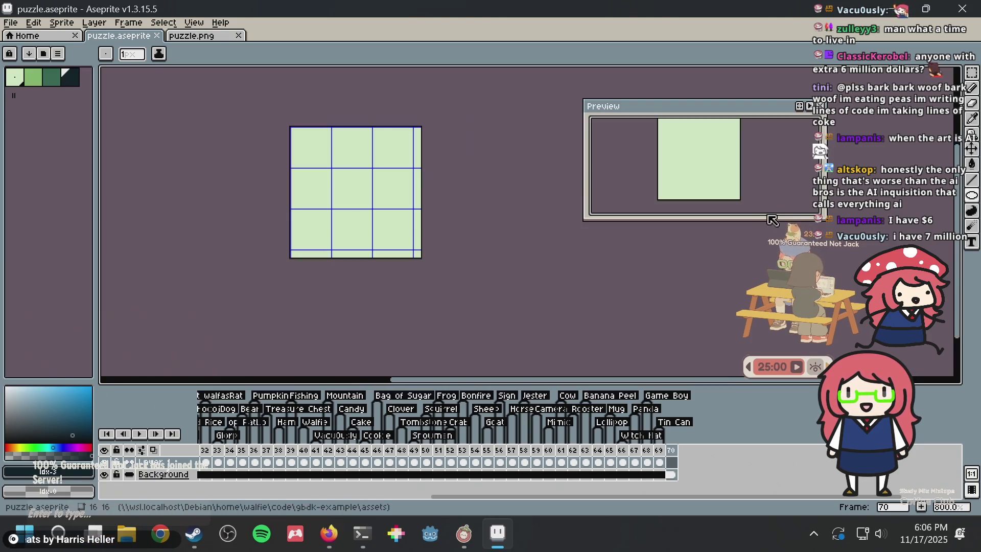
scroll(357, 176, up, 2)
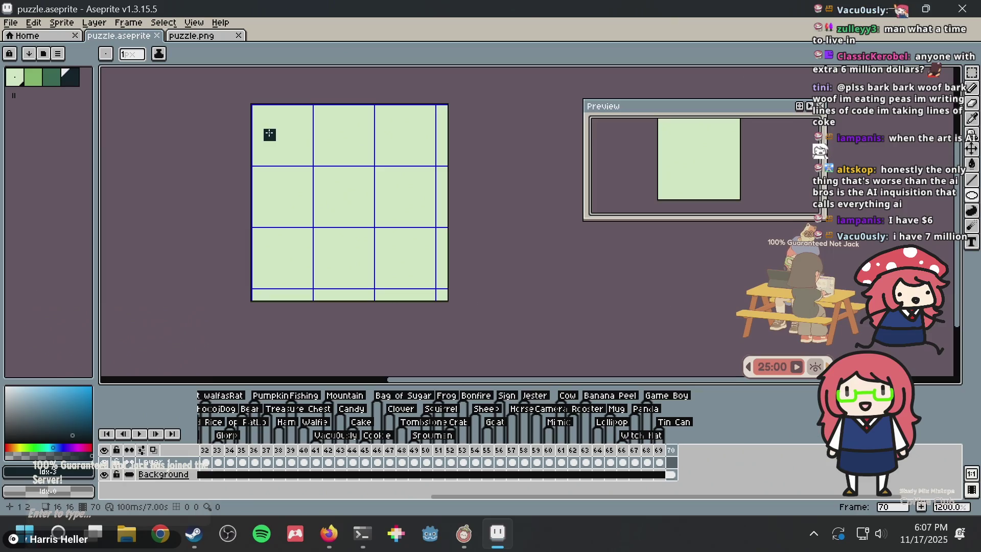
drag(262, 126, 438, 283)
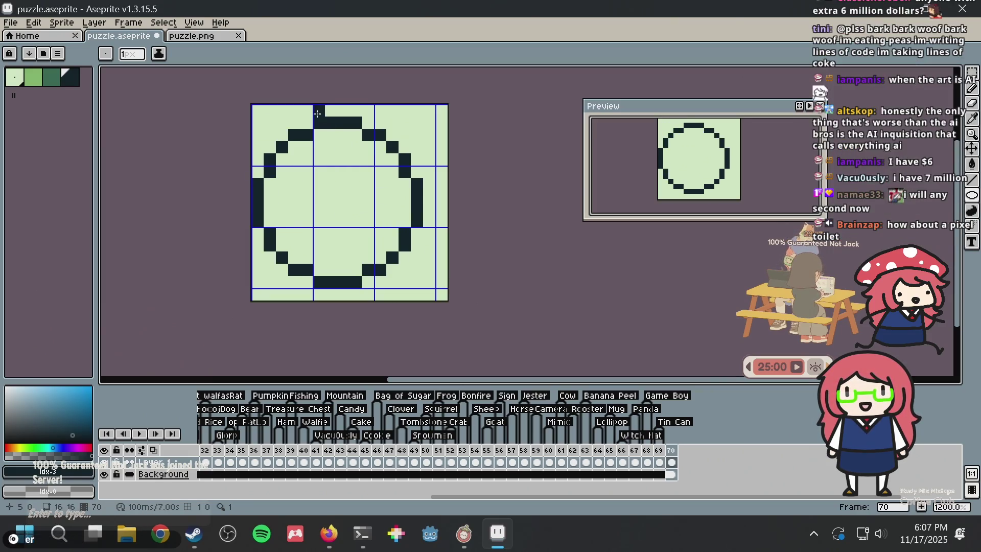
scroll(317, 161, up, 1)
scroll(317, 163, up, 1)
- Place a trial dark pixel beside the circle's right edge and undo it
scroll(316, 165, up, 1)
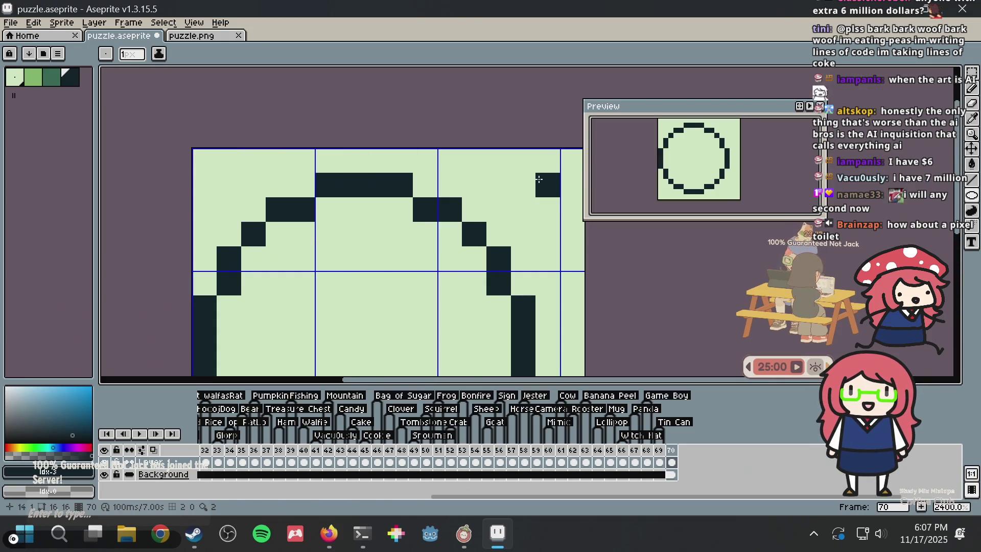
scroll(539, 179, down, 1)
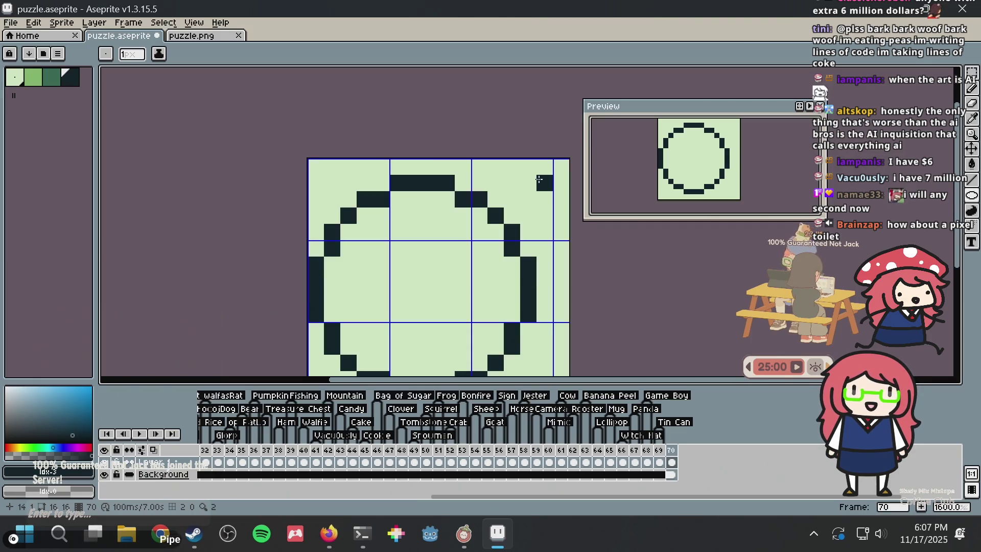
scroll(539, 177, up, 1)
scroll(531, 176, up, 1)
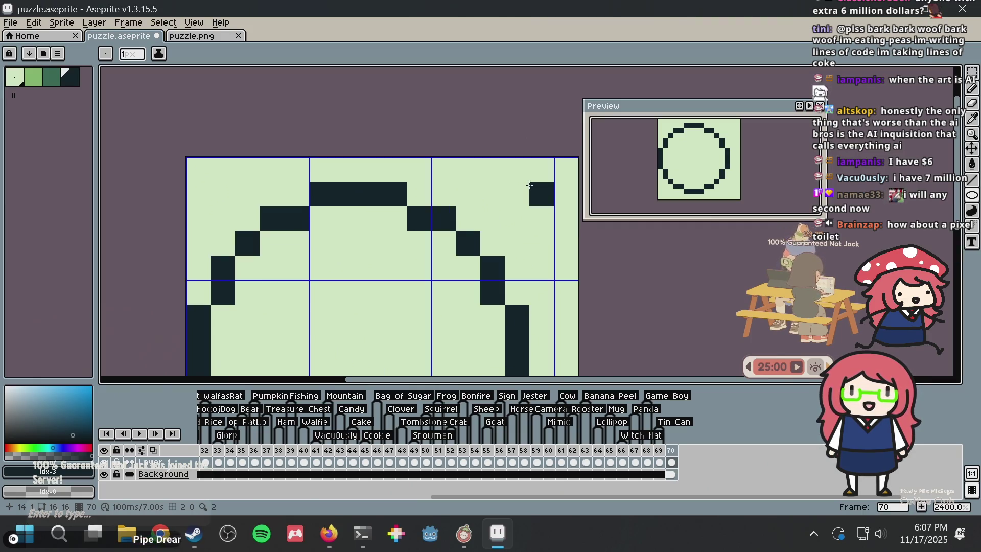
key(b)
scroll(519, 182, down, 1)
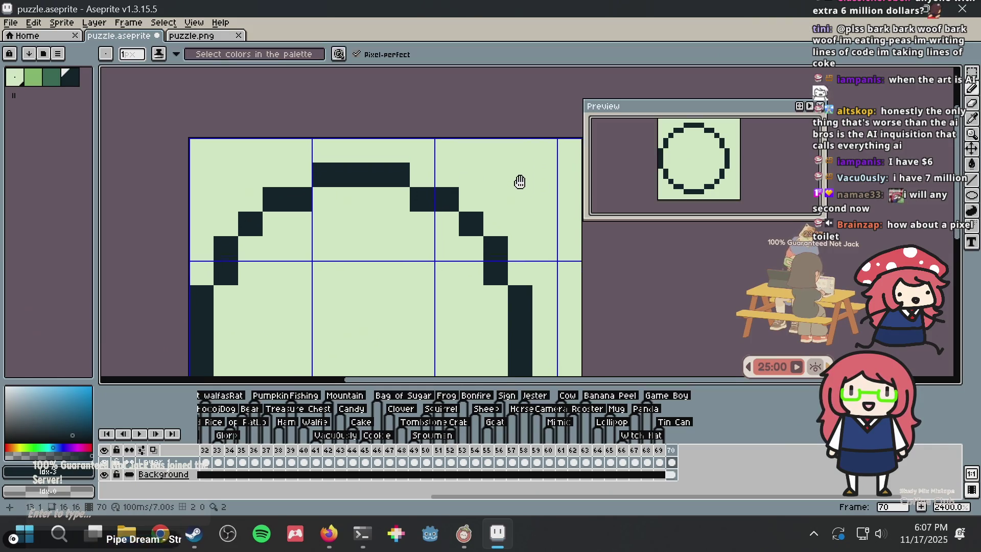
scroll(519, 138, down, 2)
scroll(517, 158, down, 2)
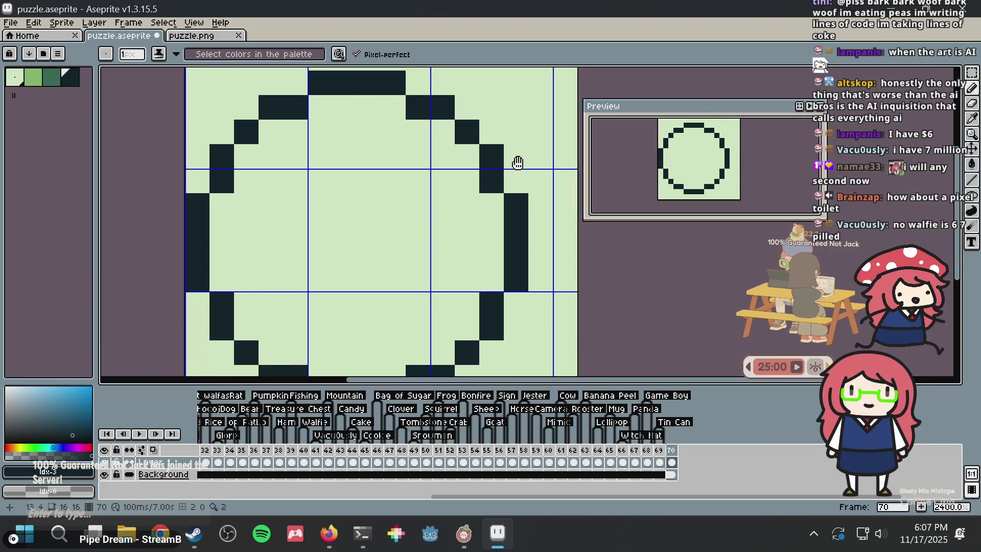
click(516, 161)
key(ctrl+z)
scroll(486, 256, down, 1)
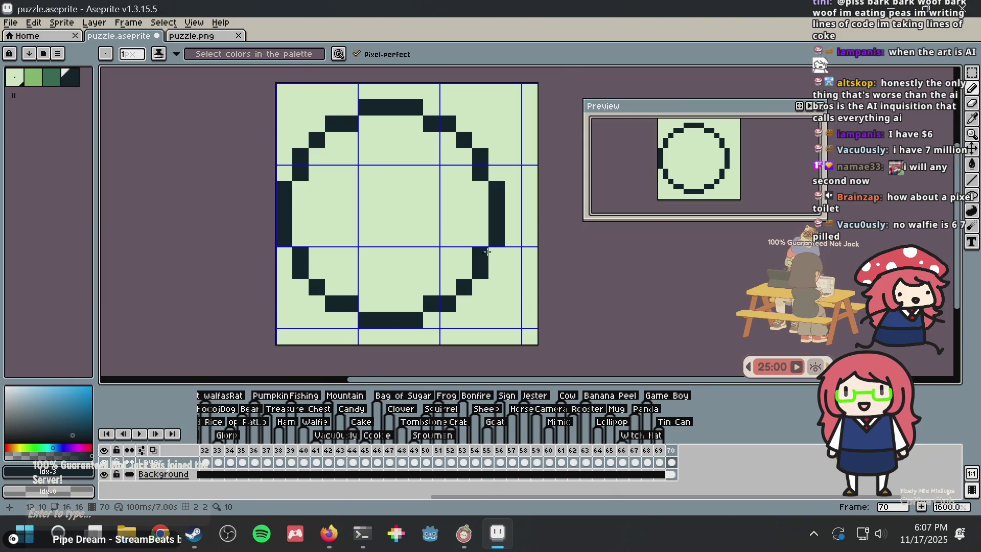
- Add dark-green shading pixels along the lower-right edge, undoing strokes that fall outside the outline
click(52, 76)
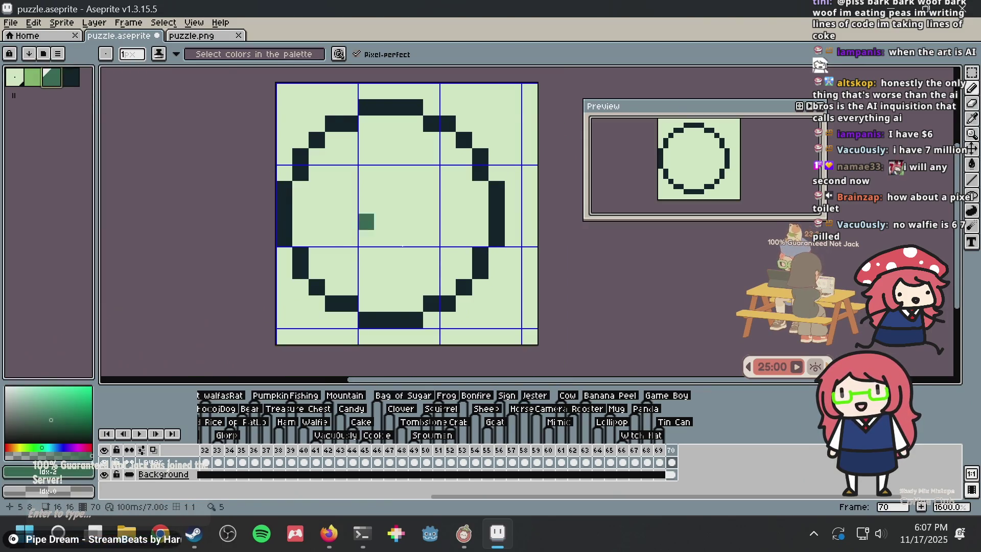
click(463, 303)
click(481, 287)
click(491, 269)
drag(508, 235, 507, 189)
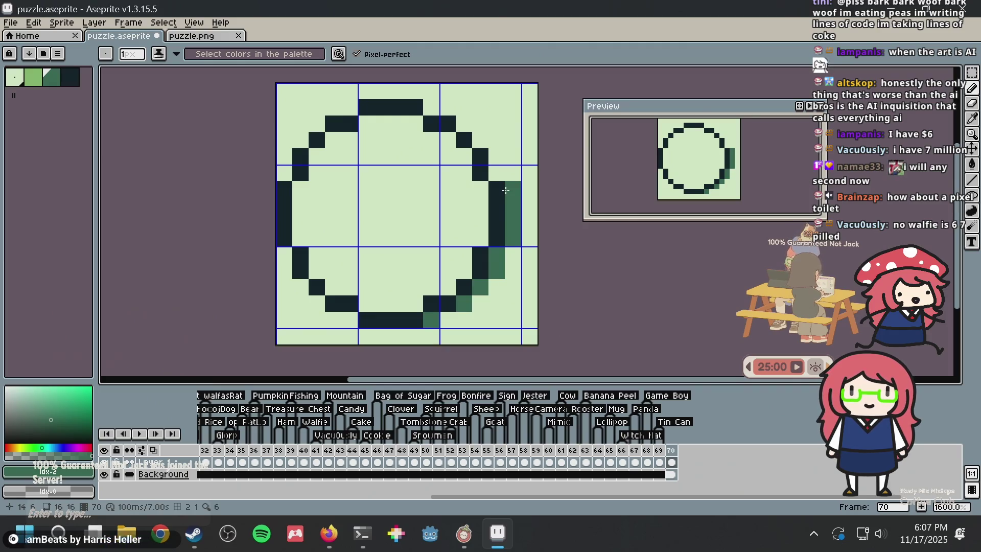
key(ctrl+z)
key(ctrl+z)
key(ctrl+z)
key(ctrl+z)
key(ctrl+z)
- Paint a dark-green shading column just inside the circle's lower-right and right edges
click(448, 287)
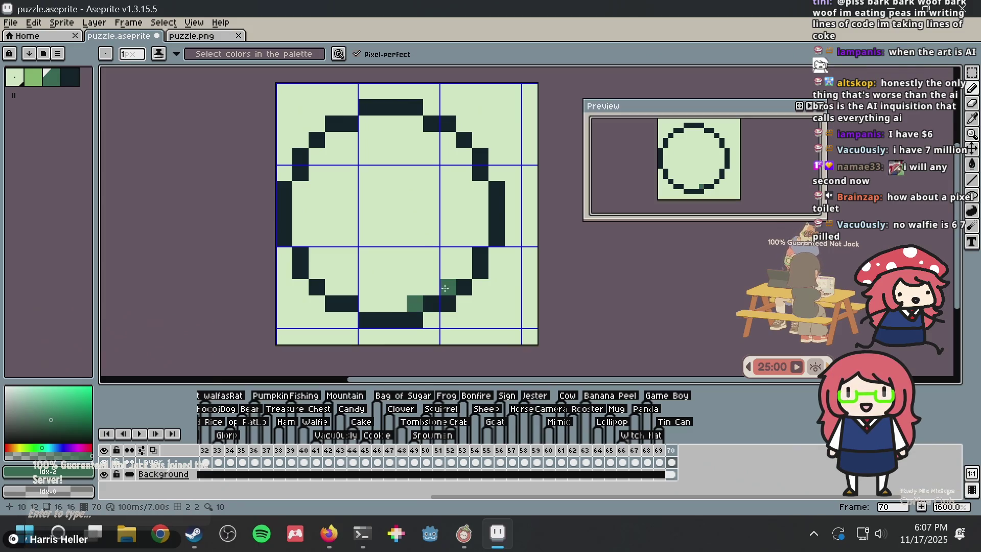
click(460, 271)
mouse_move(480, 238)
mouse_down()
mouse_move(451, 140)
mouse_move(454, 149)
mouse_up()
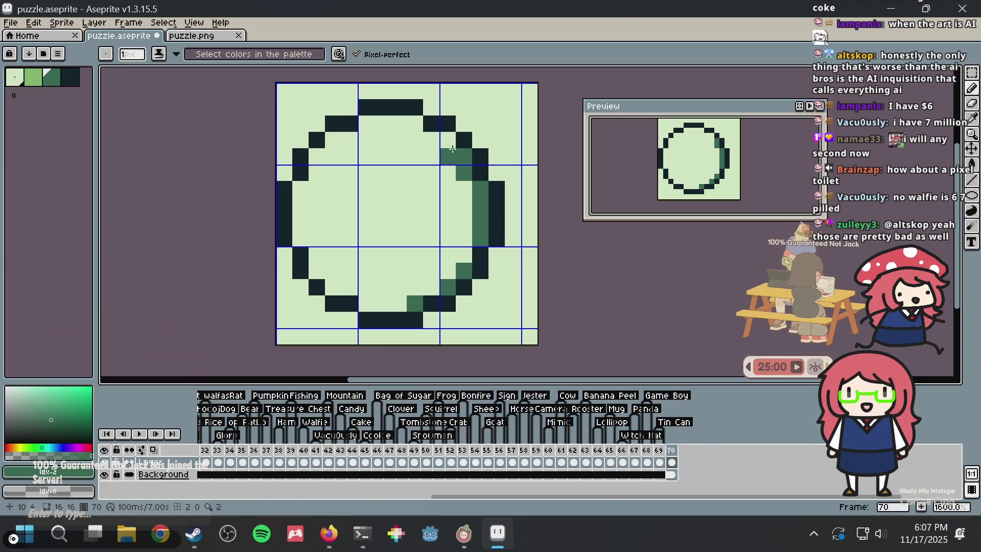
key(ctrl+z)
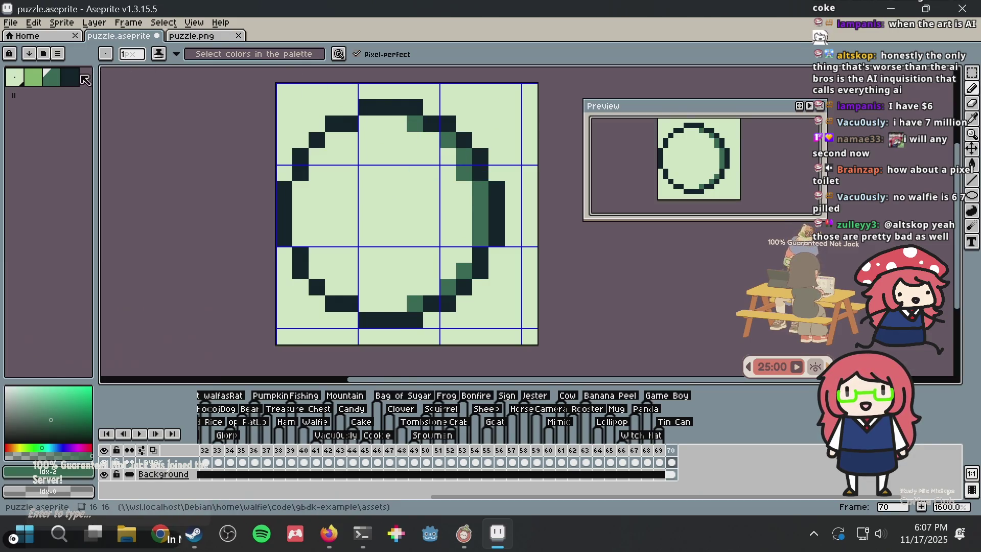
click(43, 79)
- Fill the circle's interior mid green and paint light-green highlights across the upper and left face
key(g)
click(365, 176)
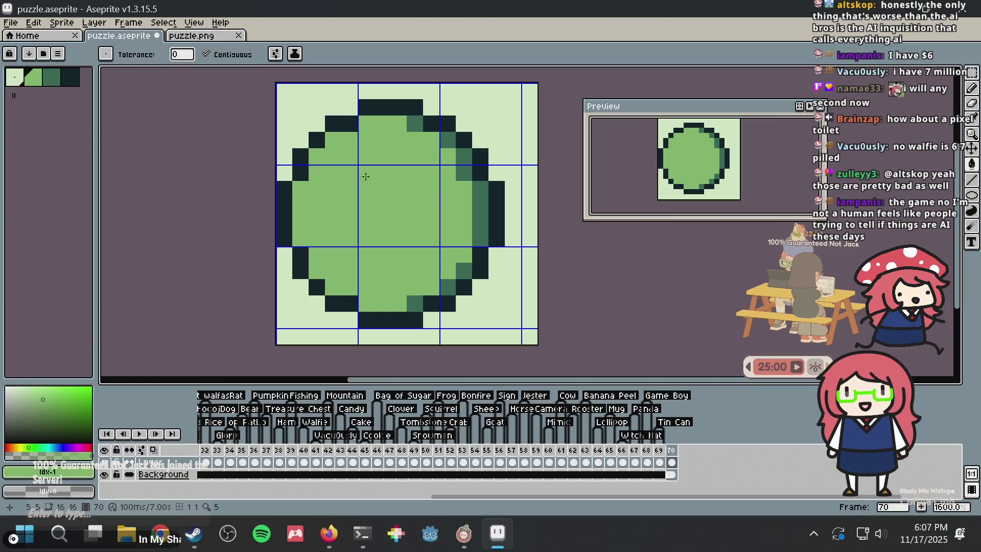
key(x)
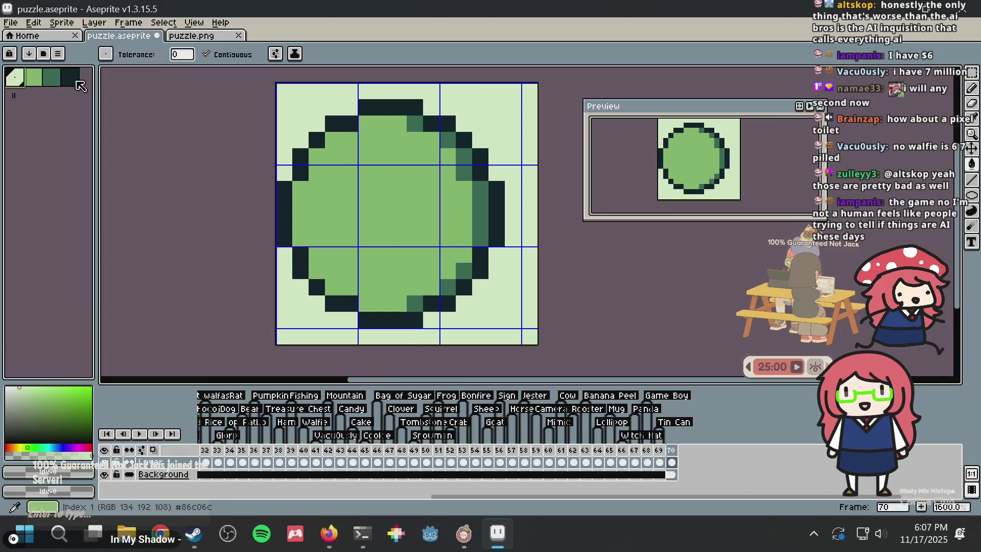
key(b)
click(382, 189)
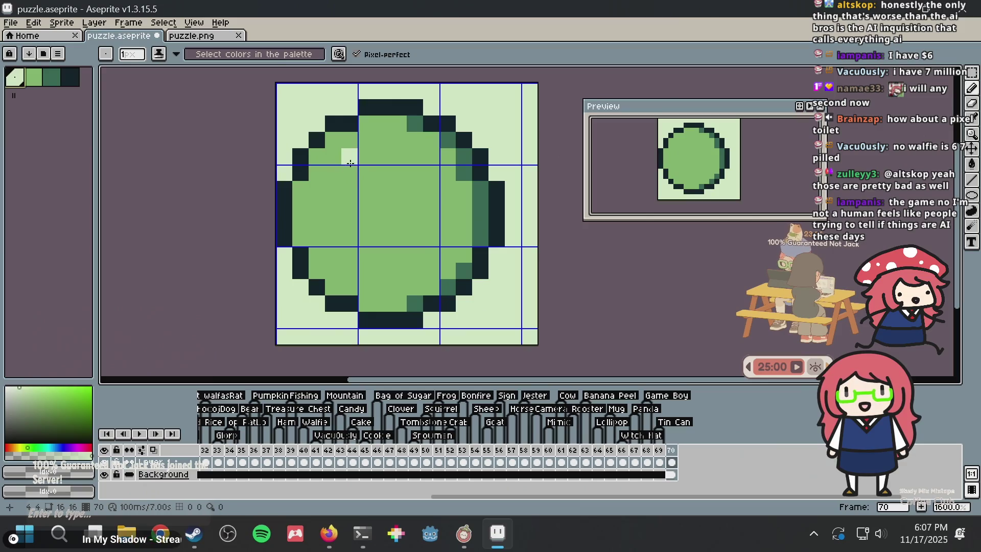
drag(366, 155, 398, 168)
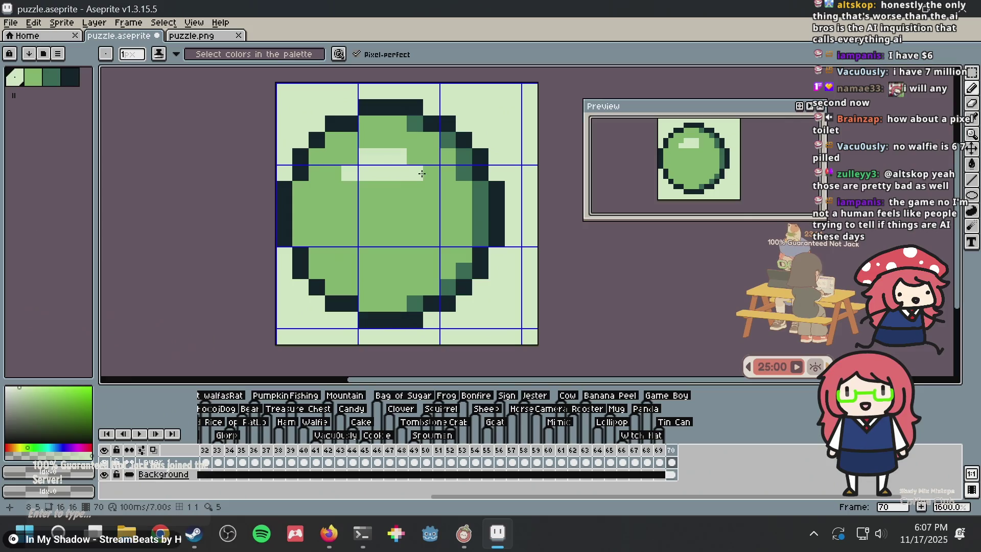
drag(332, 189, 401, 189)
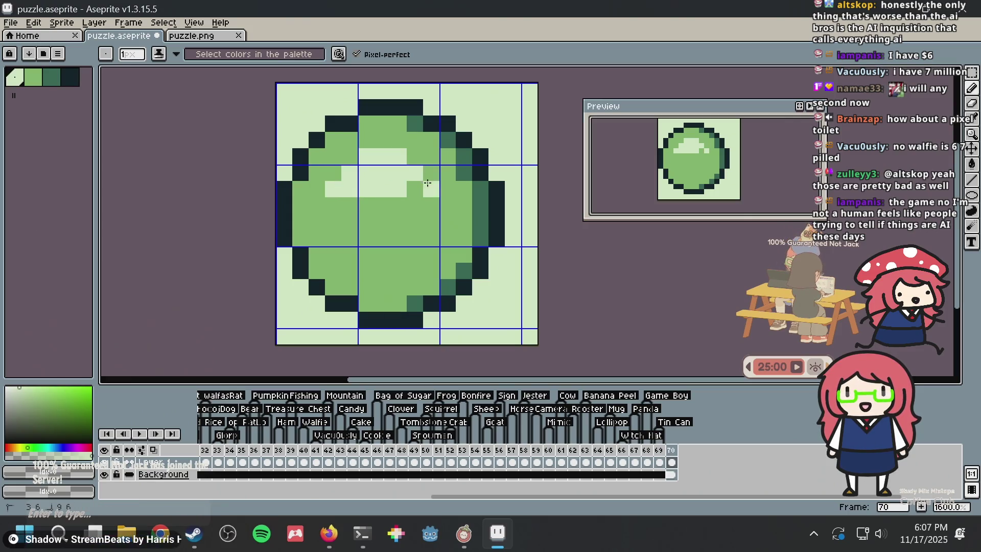
mouse_move(333, 204)
mouse_down()
mouse_move(326, 226)
mouse_move(434, 199)
mouse_up()
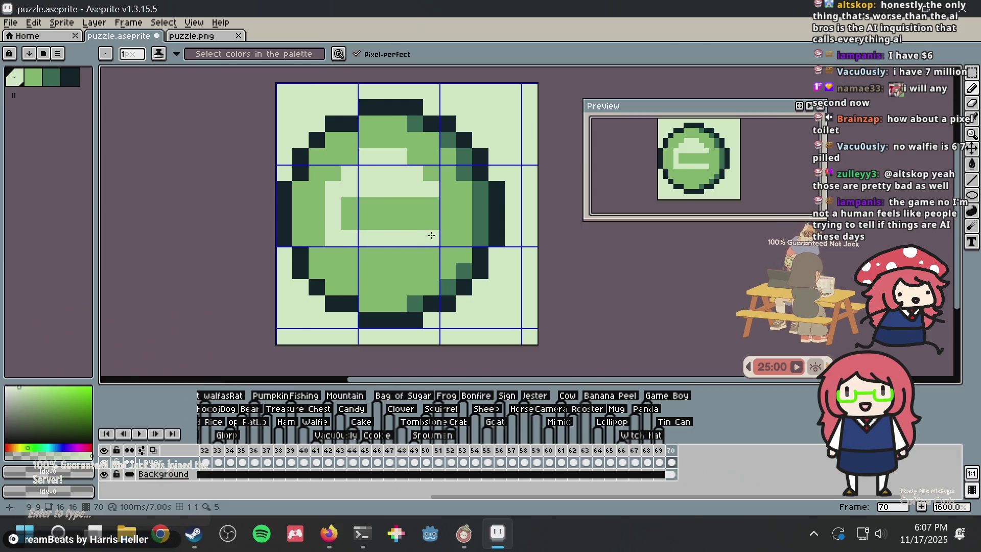
- Sample the pale background green and paint the inner rectangle with it
key(g)
click(381, 210)
key(b)
mouse_move(347, 253)
mouse_down()
mouse_move(388, 249)
mouse_move(400, 257)
mouse_move(386, 276)
mouse_move(434, 217)
mouse_up()
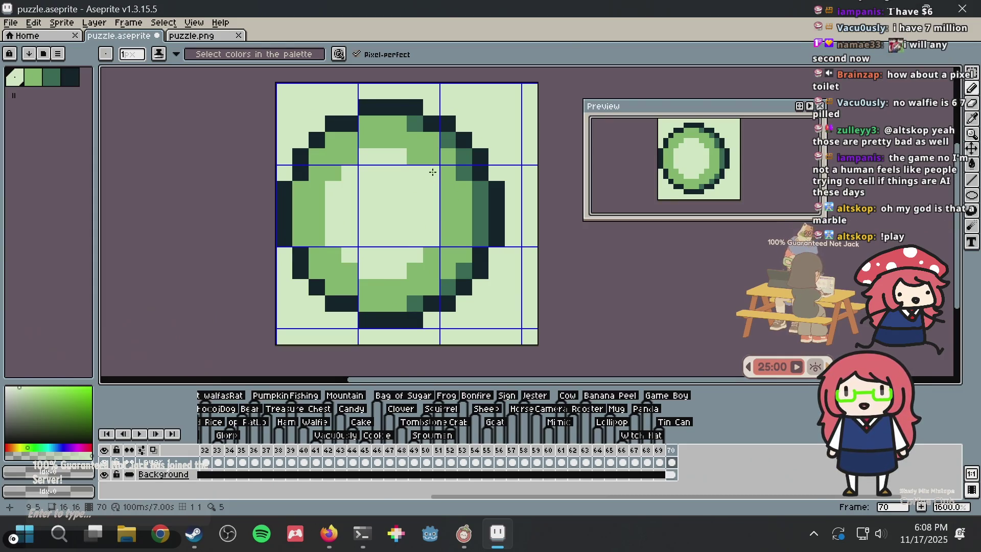
- Start a dark-green clock hand with a vertical stroke up from the face's centre
alt+click(449, 139)
click(378, 200)
drag(382, 205, 382, 169)
click(399, 221)
- Extend the hand toward the lower right and try two dark handle pixels on top, then undo them
click(415, 237)
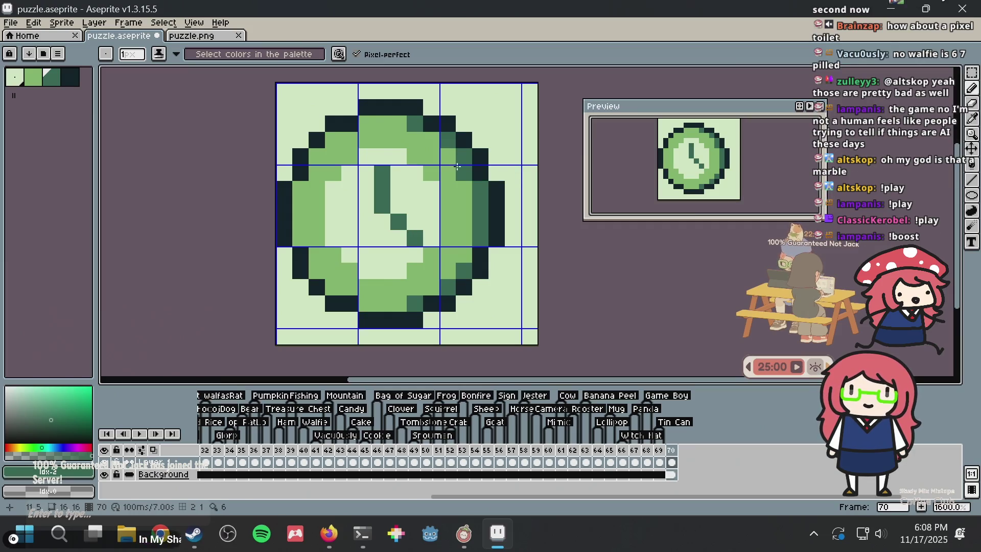
key(alt)
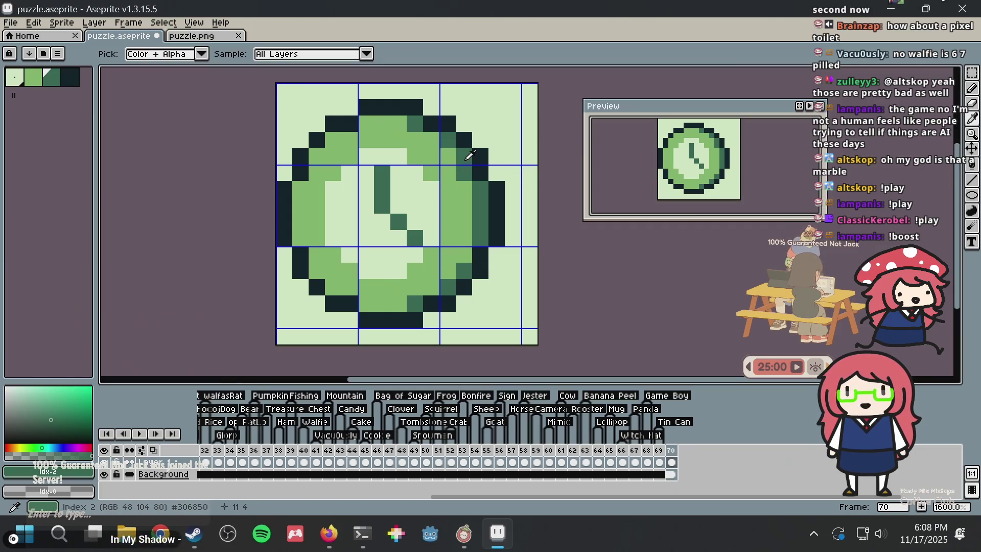
alt+click(469, 155)
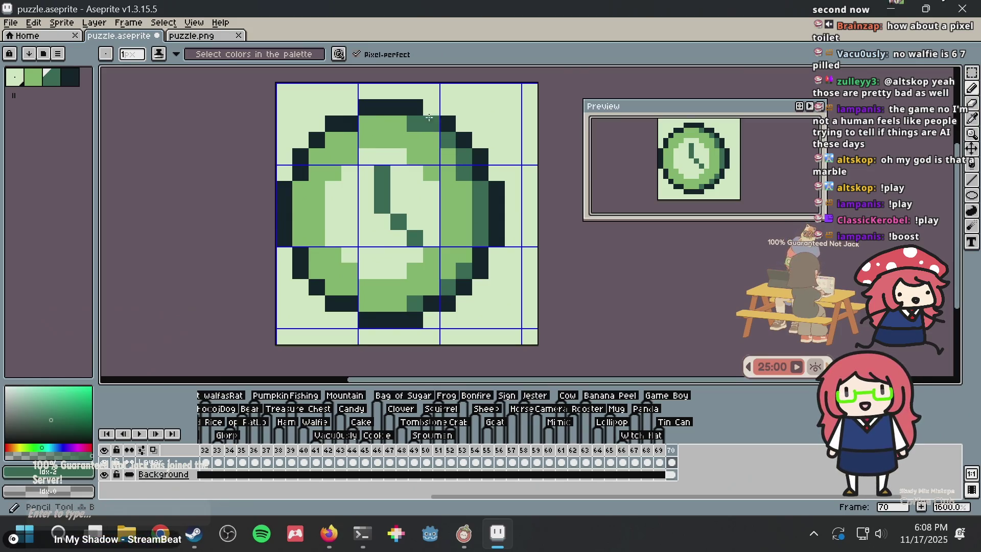
key(alt)
alt+click(384, 101)
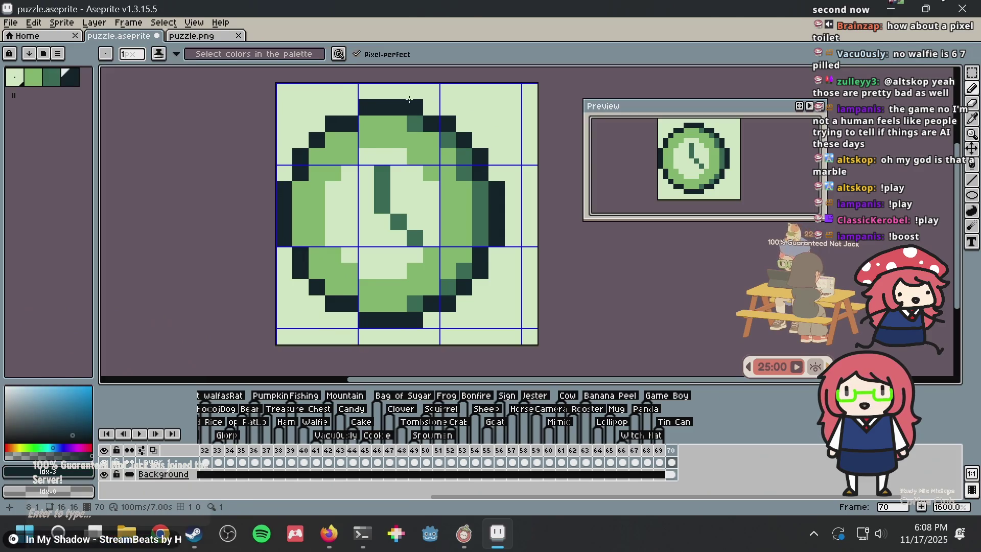
click(366, 91)
click(414, 92)
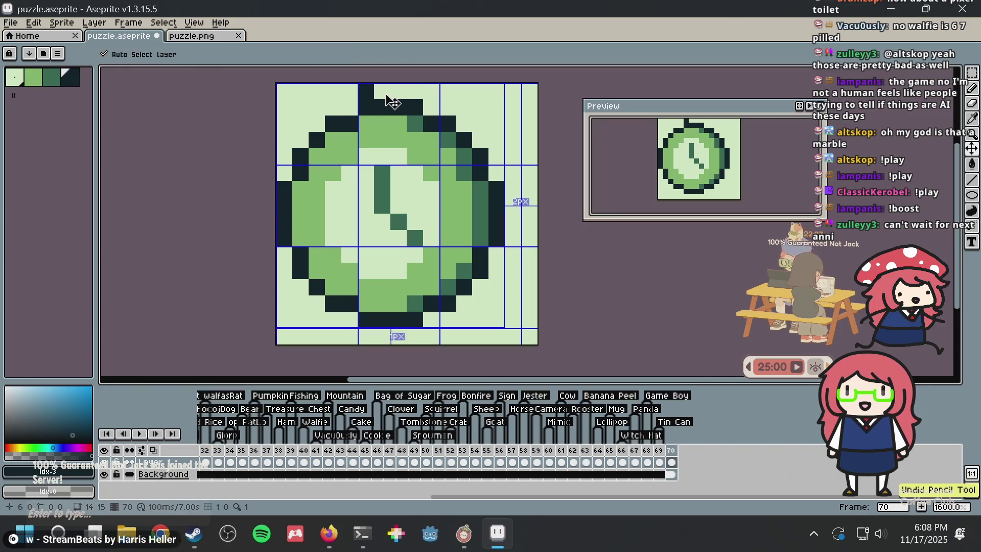
key(ctrl+z)
key(ctrl+z)
- Try a row of dark crown pixels along the watch's top-right, then undo them
click(452, 110)
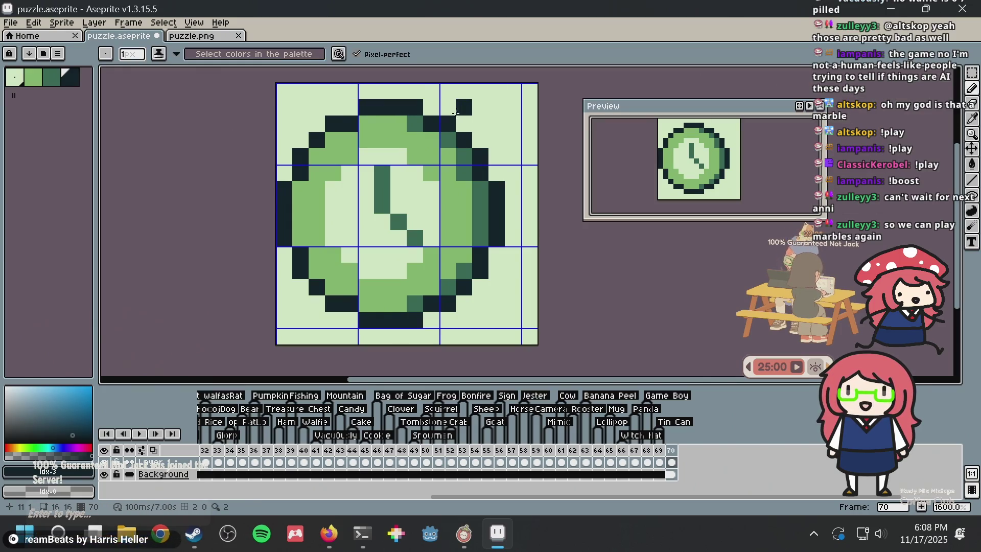
click(484, 96)
click(496, 106)
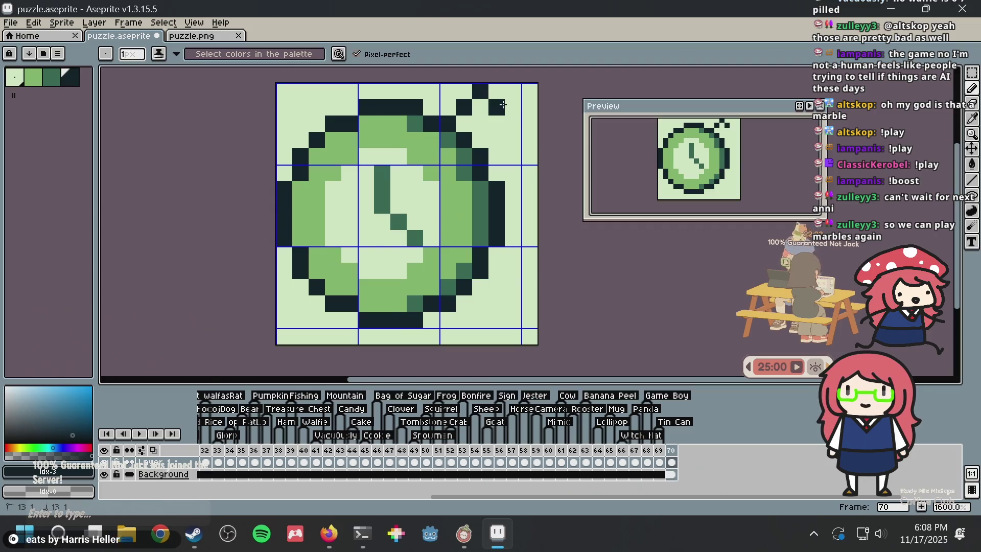
click(512, 124)
click(507, 137)
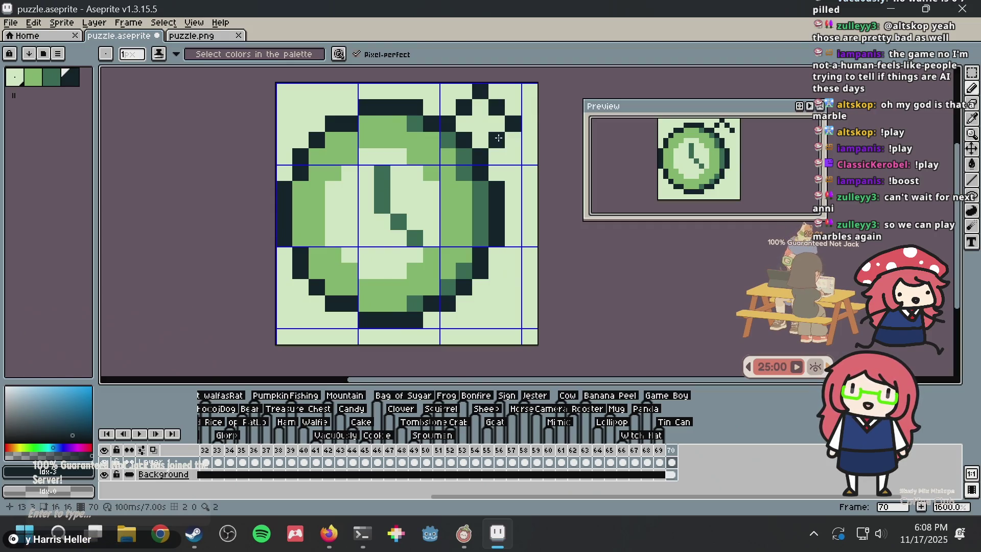
key(ctrl+z)
key(ctrl+z)
key(ctrl+z)
key(ctrl+z)
key(ctrl+z)
click(457, 114)
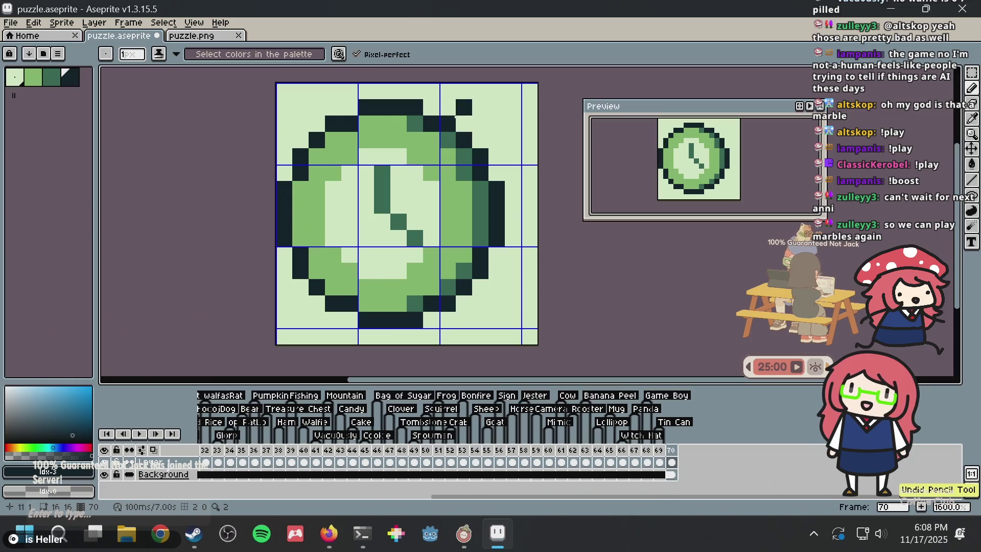
key(ctrl+z)
- Paint over the hooked hand with the face's lightest green, leaving a blank pale face
key(i)
click(389, 200)
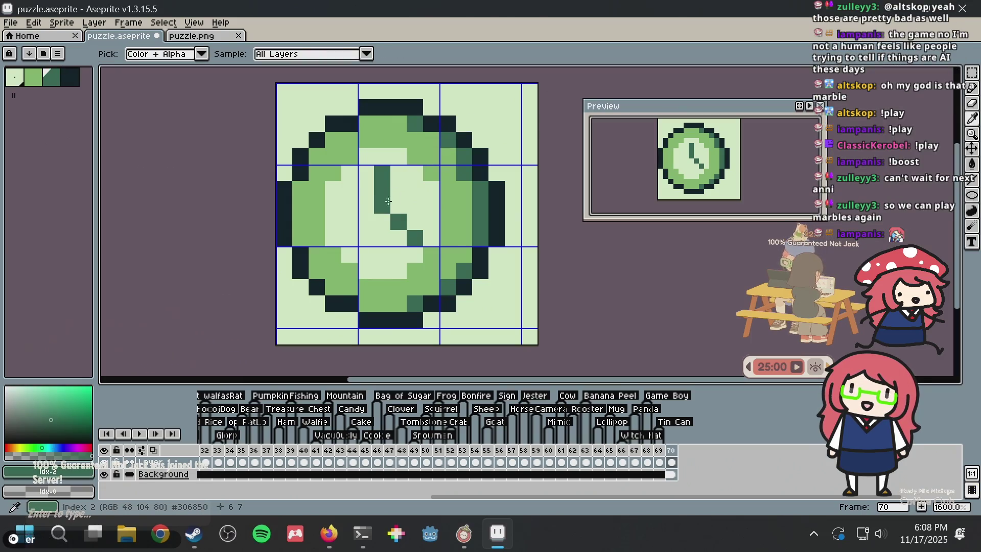
key(b)
click(404, 201)
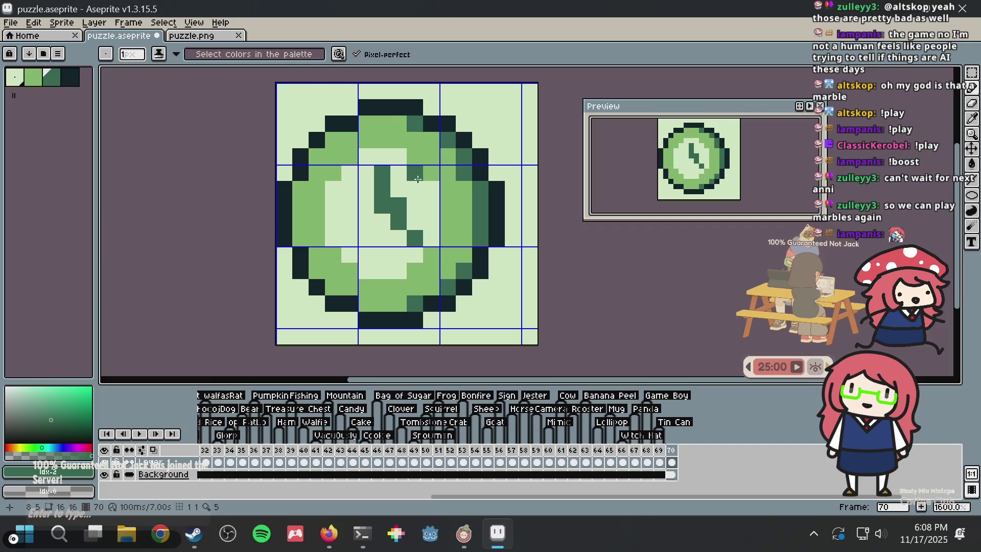
key(ctrl+z)
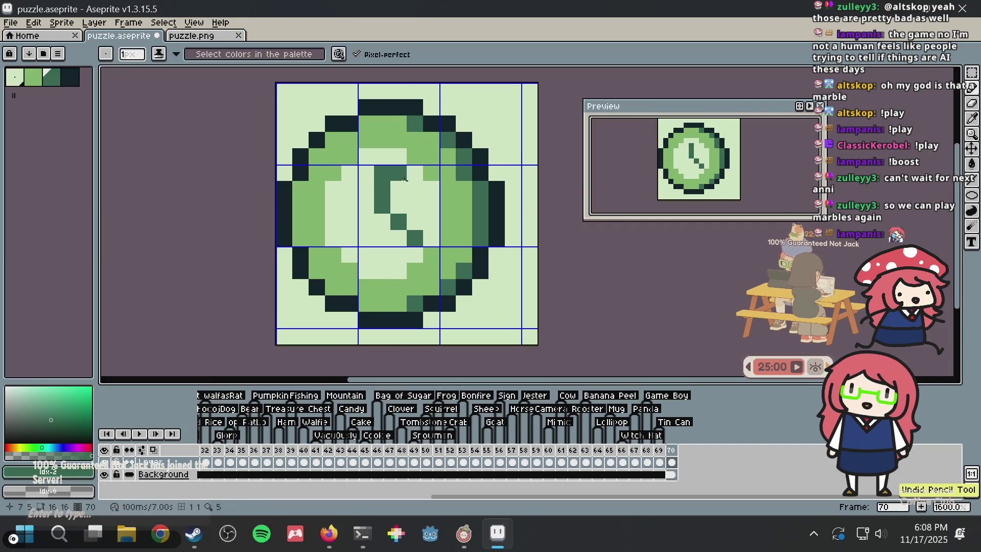
key(ctrl+z)
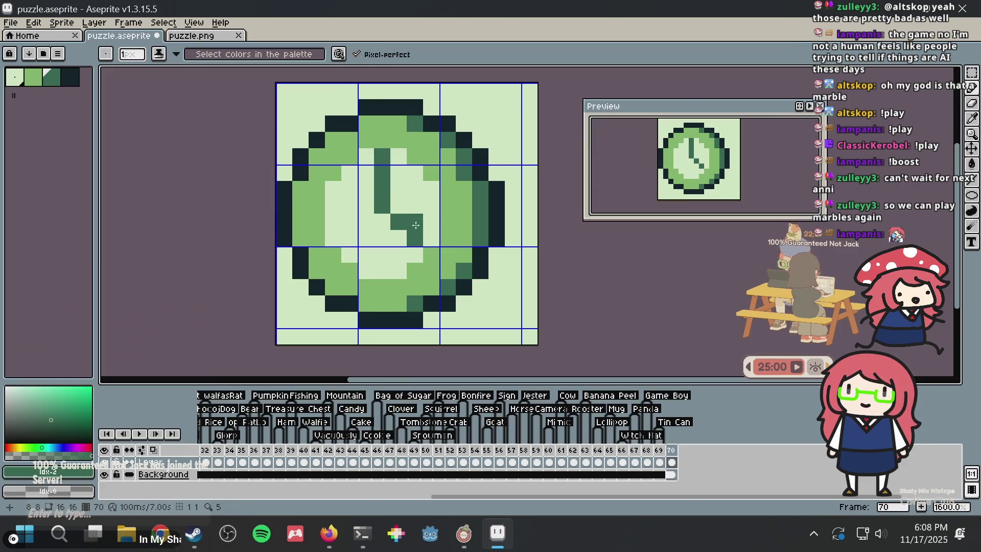
alt+click(416, 199)
mouse_move(414, 236)
mouse_down()
mouse_move(399, 222)
mouse_move(382, 156)
mouse_up()
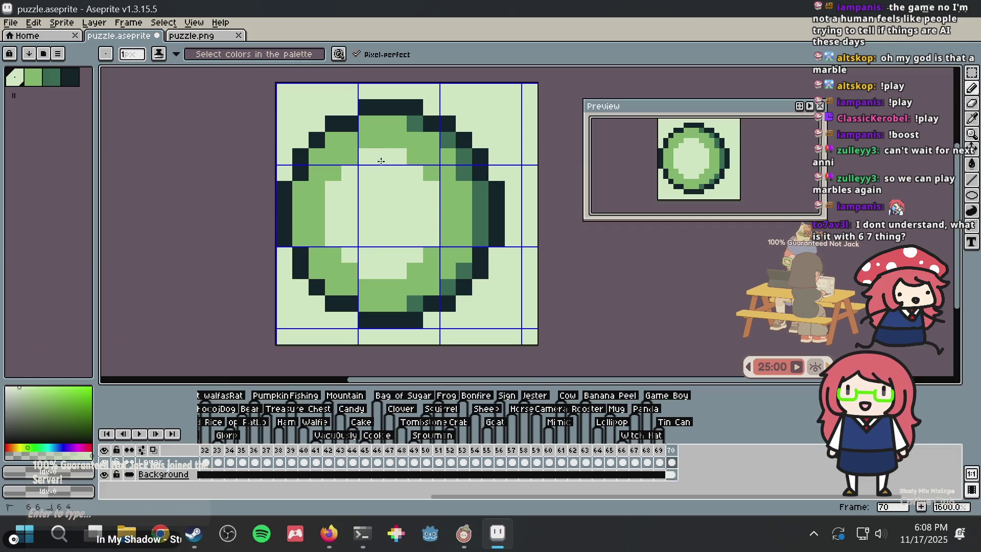
- Draw a dark-green hand as a vertical stroke down the face with a diagonal hook to the lower right
alt+click(403, 105)
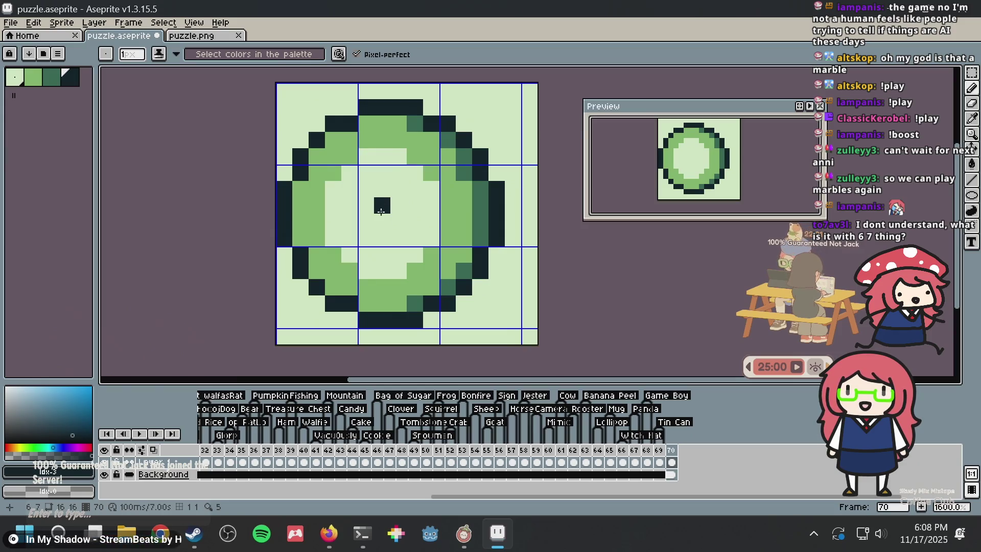
alt+click(468, 159)
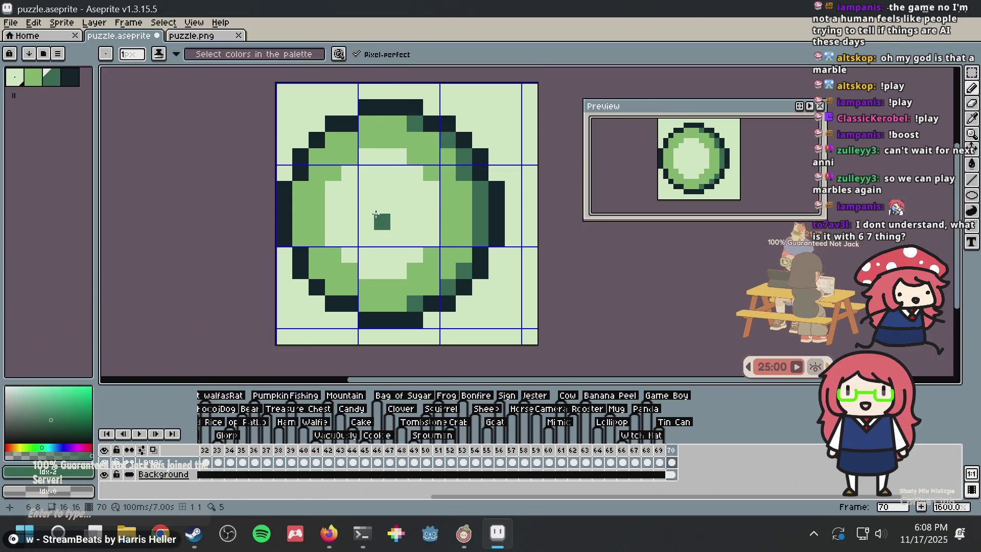
drag(376, 209, 382, 154)
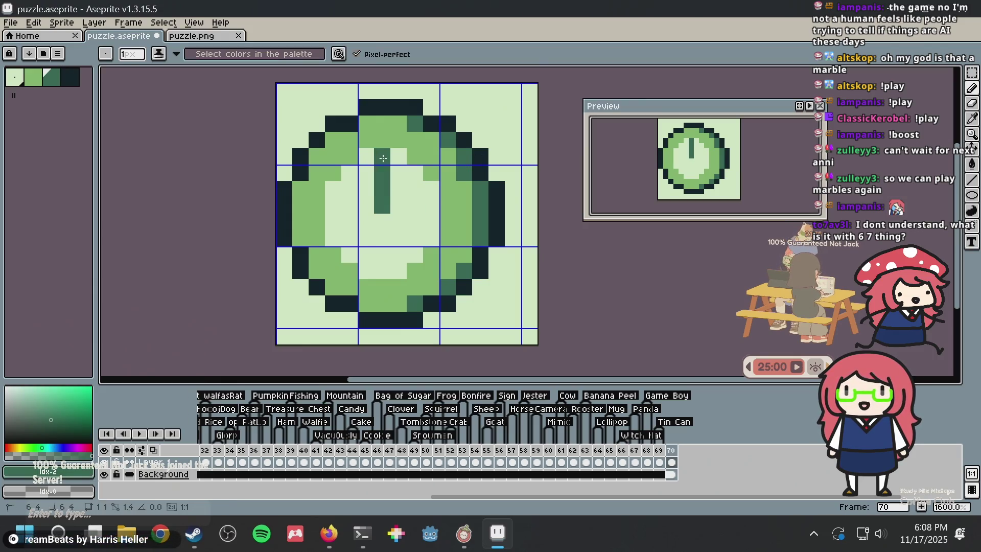
drag(398, 222, 415, 238)
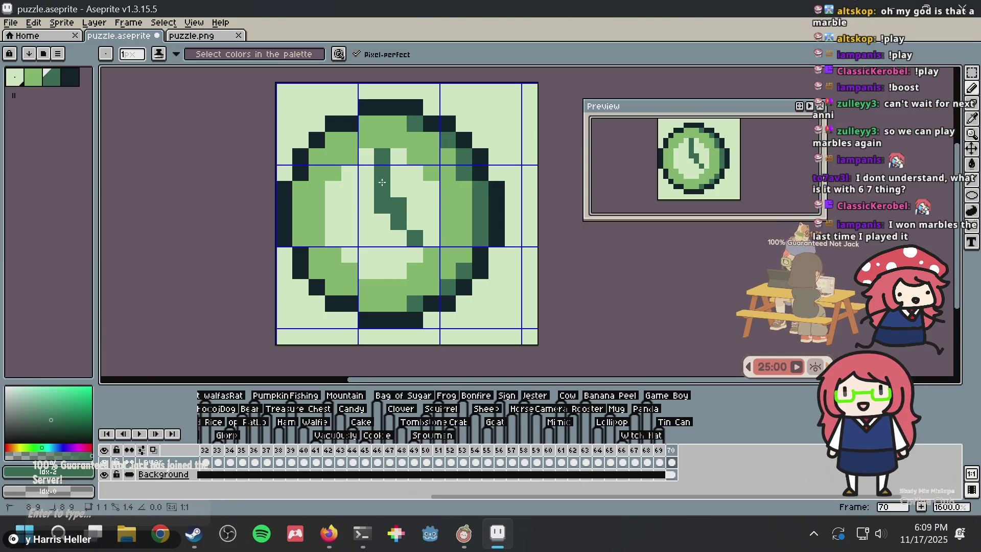
- Lighten the hand's top pixel, add a dark pixel left of the hook, and shade one top-rim pixel dark green
alt+click(406, 149)
click(382, 156)
alt+click(387, 171)
click(398, 205)
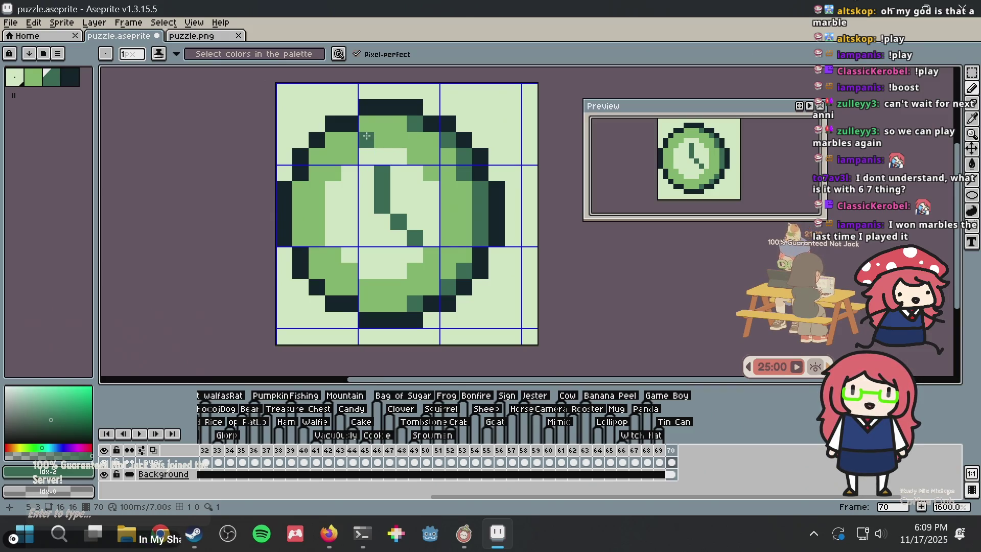
click(404, 119)
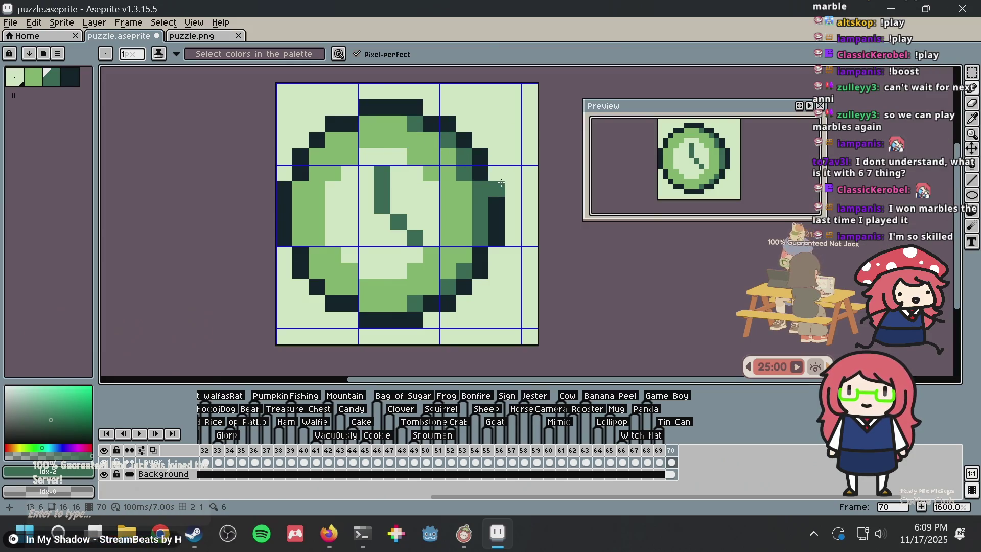
key(i)
alt+click(488, 198)
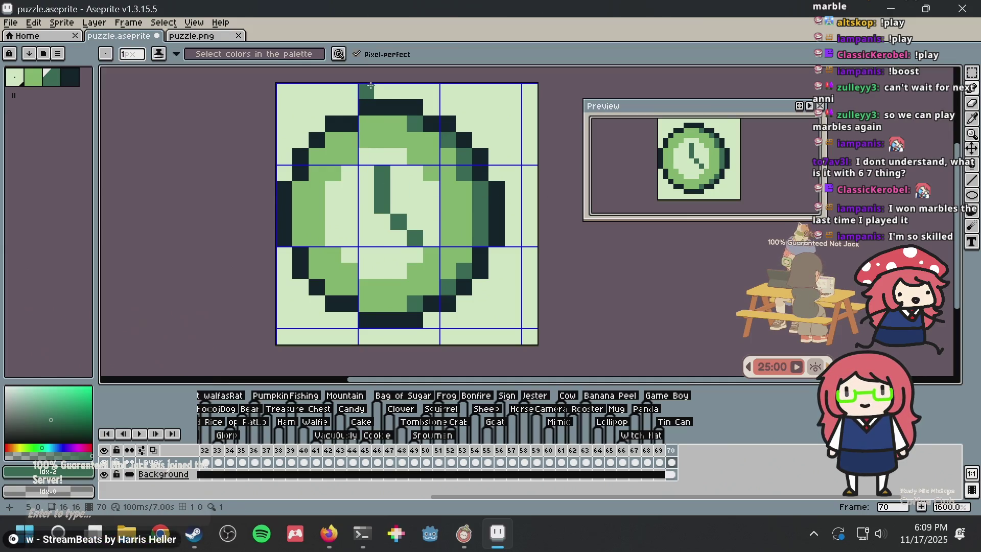
- Paint a dark crown block above the watch's top rim, shading some of its pixels dark green
alt+click(383, 105)
click(371, 91)
drag(374, 90, 415, 91)
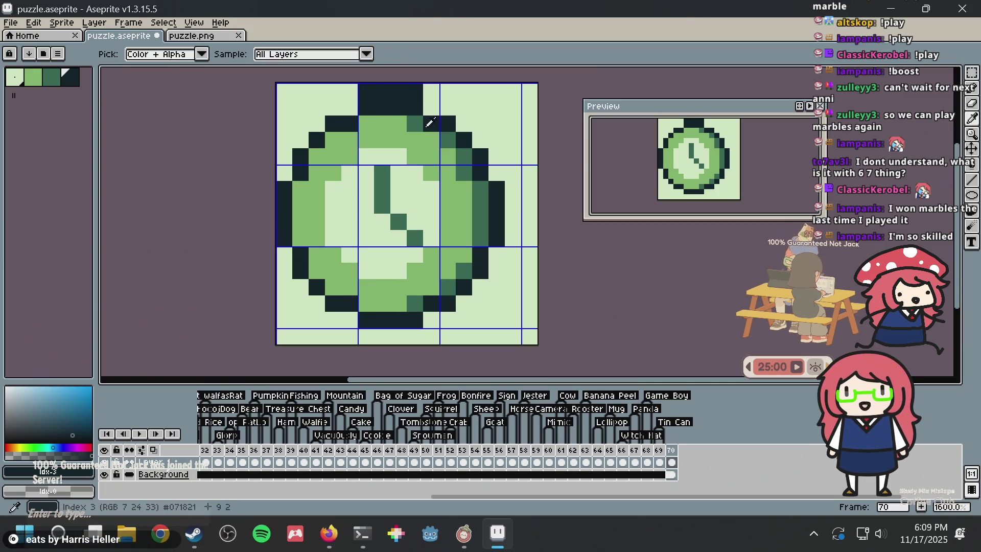
alt+click(408, 116)
click(379, 93)
click(399, 108)
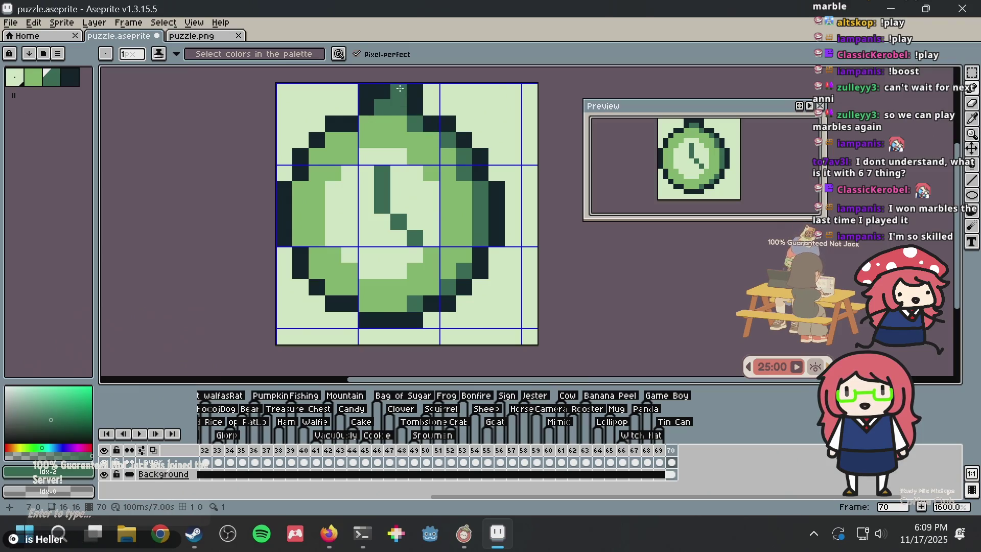
alt+click(393, 92)
click(382, 124)
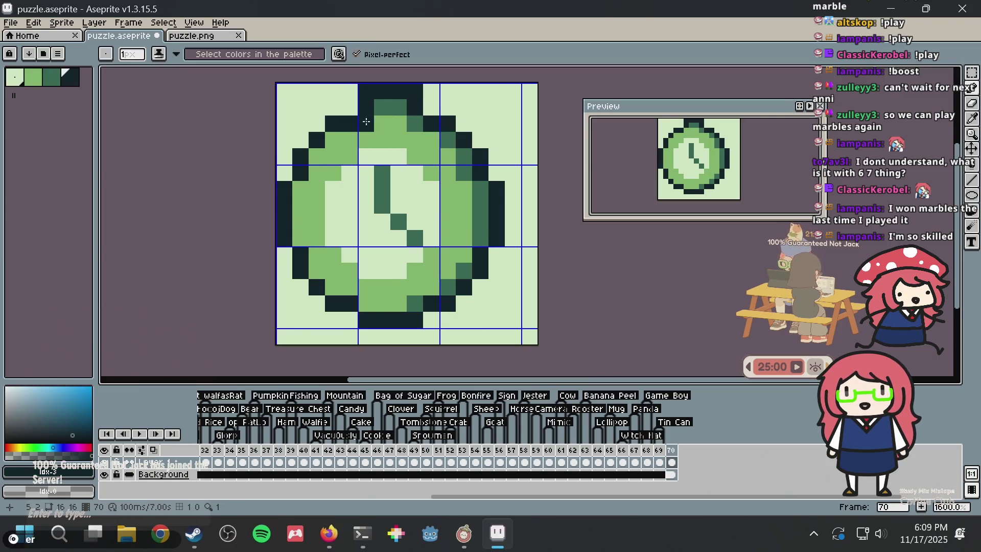
click(444, 96)
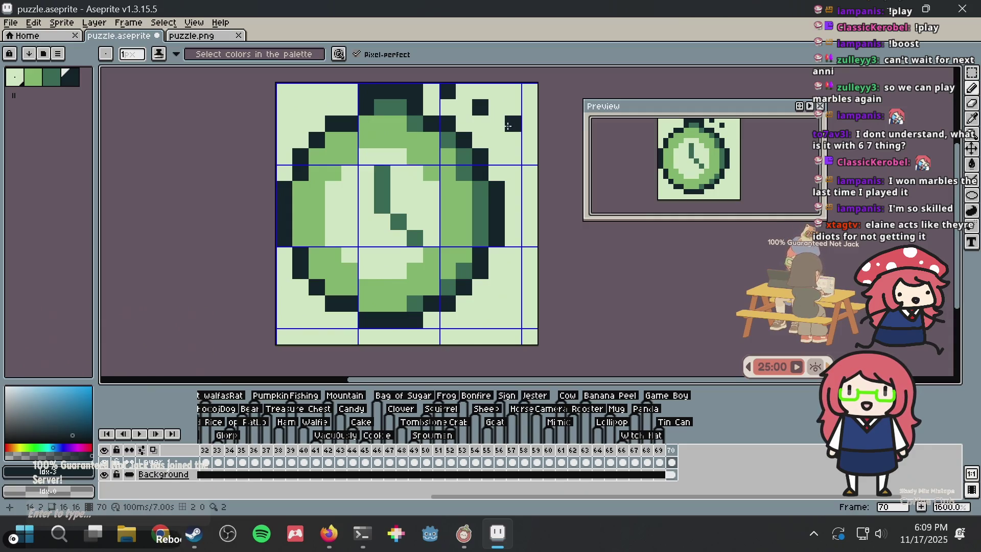
- Try dark-green pixels at the top right, undo them, and cover stray dark pixels with pale green
alt+click(461, 155)
click(464, 91)
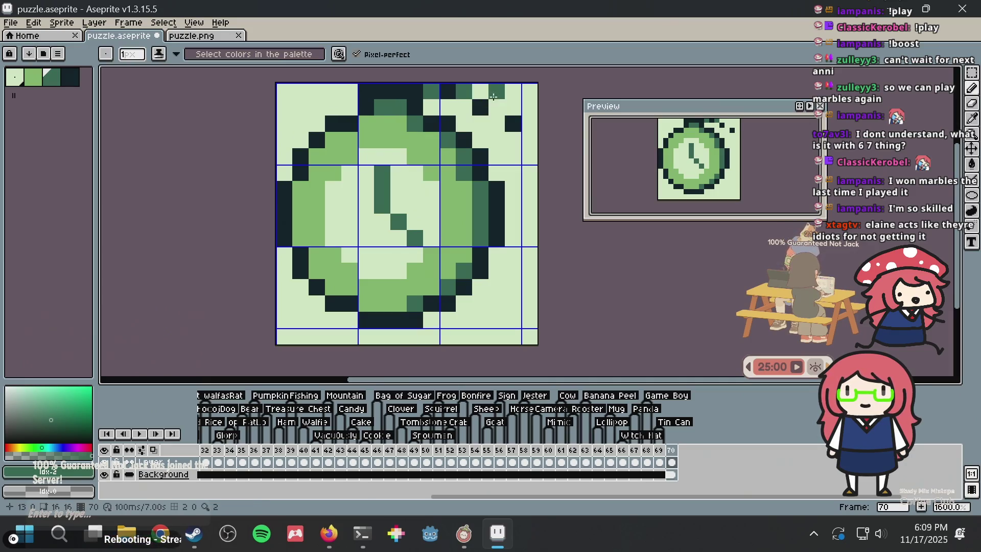
key(ctrl+z)
click(464, 108)
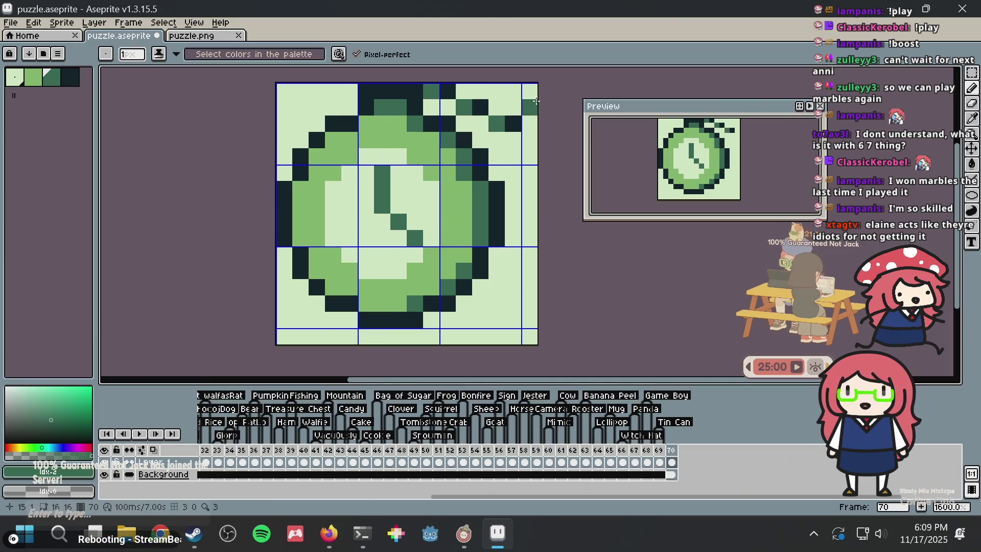
key(ctrl+z)
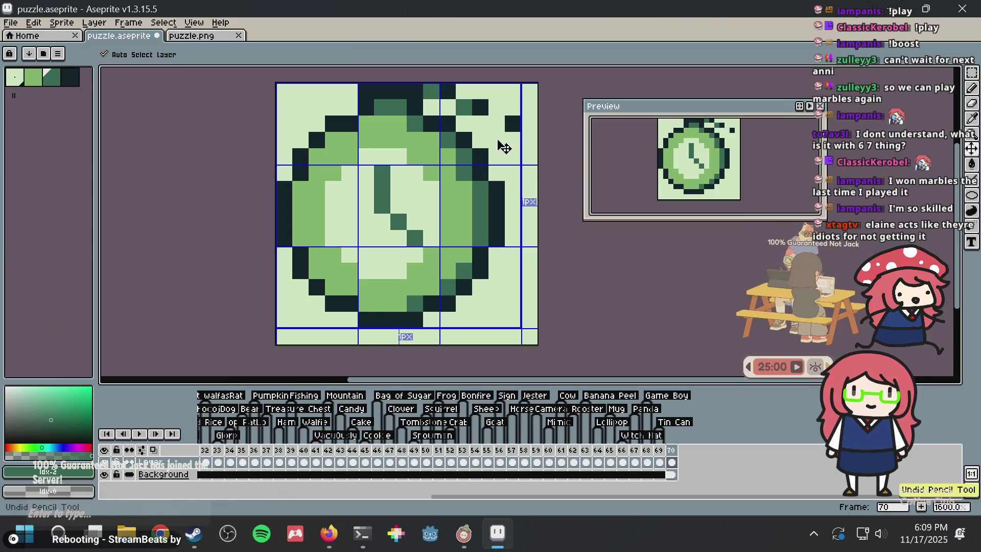
key(ctrl+z)
key(ctrl+z)
key(ctrl+z)
alt+click(449, 91)
alt+click(459, 91)
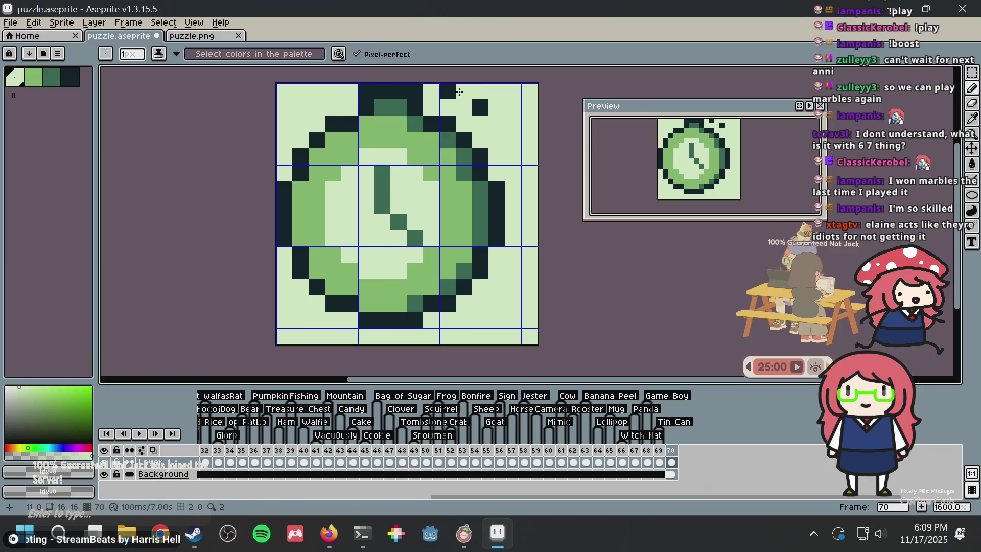
click(448, 91)
click(483, 107)
- Paint a dark pixel at the watch's top and a trial dark block beside the top-right, then undo the block
alt+click(448, 120)
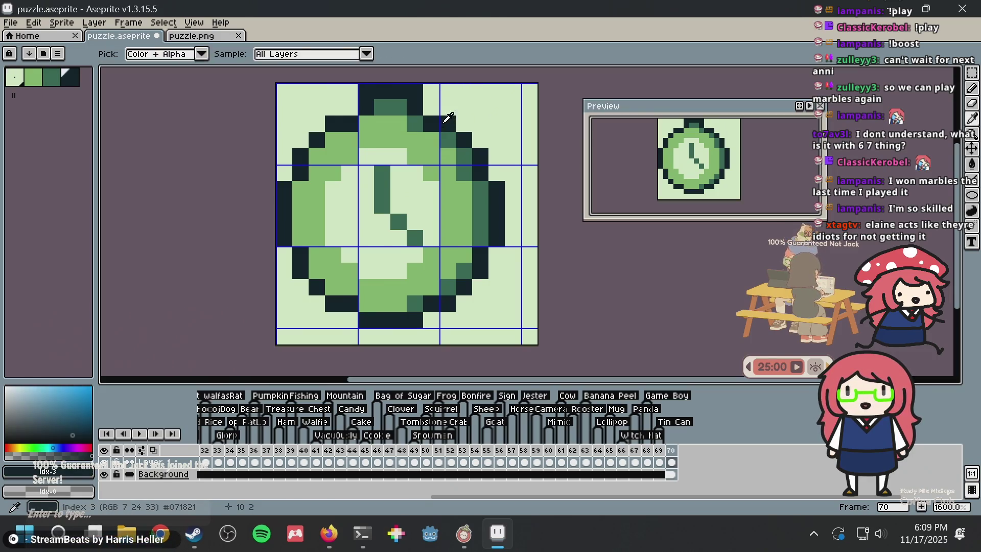
click(448, 91)
click(496, 107)
click(496, 123)
click(511, 112)
key(ctrl+z)
key(ctrl+z)
key(ctrl+z)
key(ctrl+z)
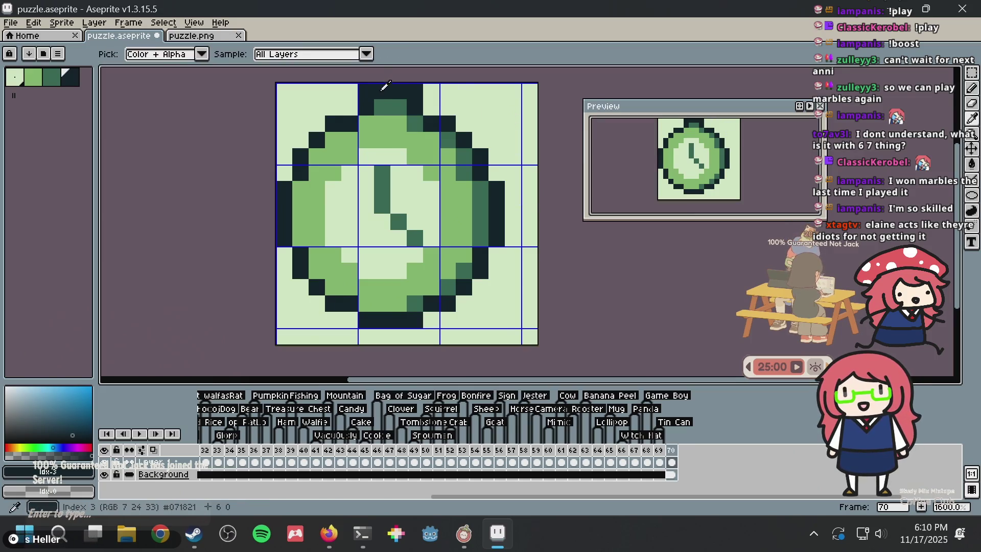
- Leave a single dark pixel off the watch's top-right, undoing the other stray trial pixels
alt+click(384, 105)
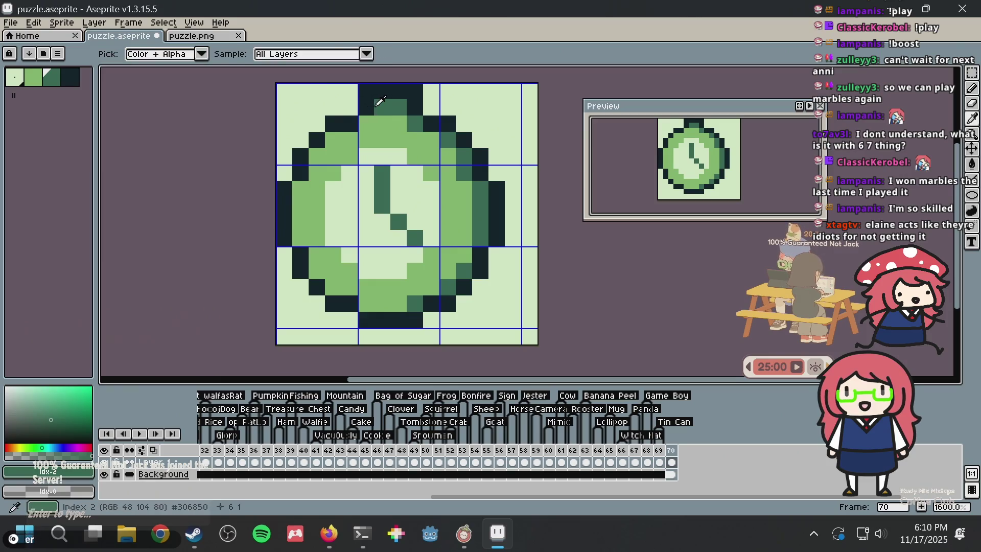
alt+click(368, 89)
click(352, 90)
key(ctrl+z)
click(366, 107)
click(495, 97)
key(ctrl+z)
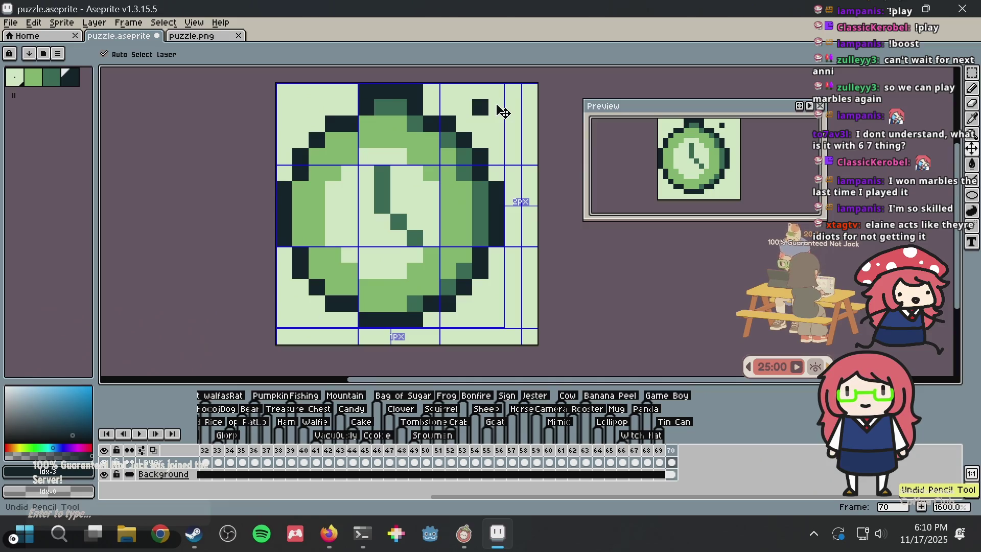
key(alt+Tab)
click(394, 17)
- Search DuckDuckGo for 'pocketwatch' and scroll through the image results for reference
text(pocketwatch)
key(Return)
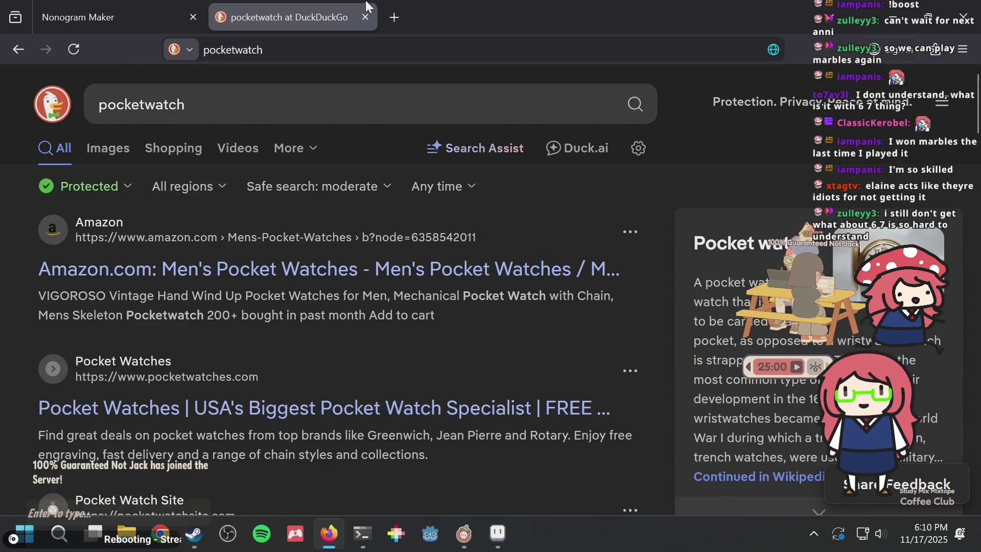
click(103, 152)
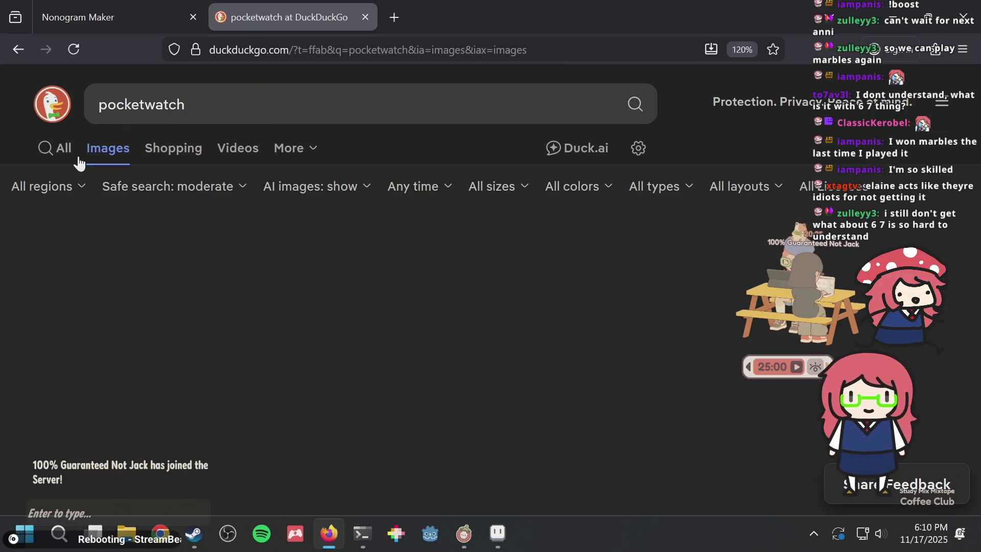
scroll(320, 234, down, 2)
scroll(321, 233, down, 3)
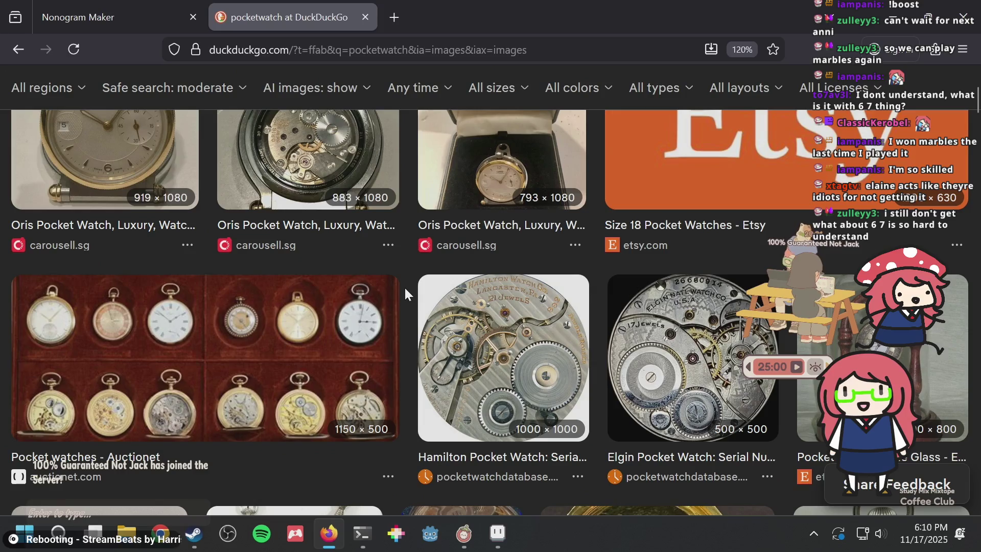
- Back in Aseprite, undo the last two pencil strokes off the watch's top-right
key(alt+Tab)
key(ctrl+z)
key(ctrl+z)
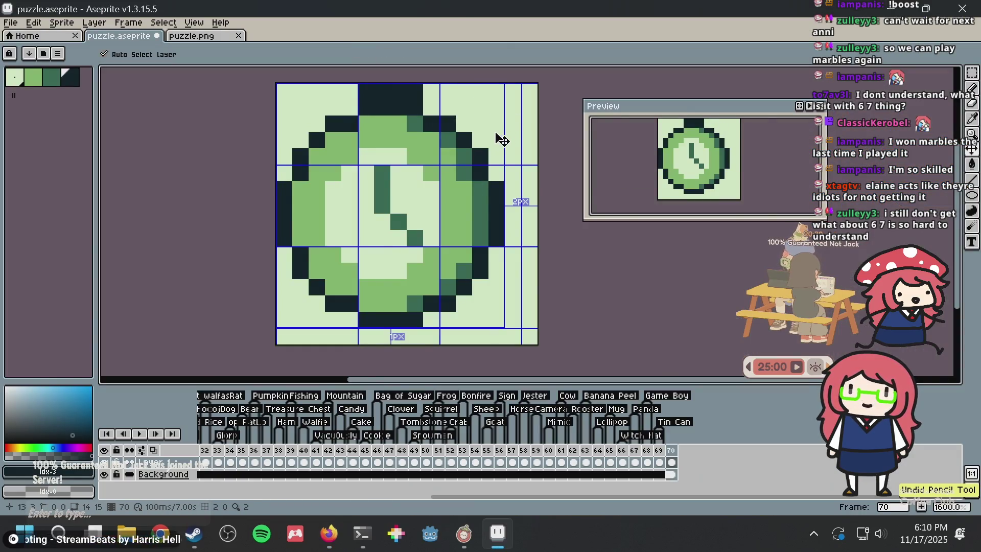
key(ctrl+z)
- Pencil a dark crown running diagonally up-right from the watch's top-right edge
key(b)
click(463, 106)
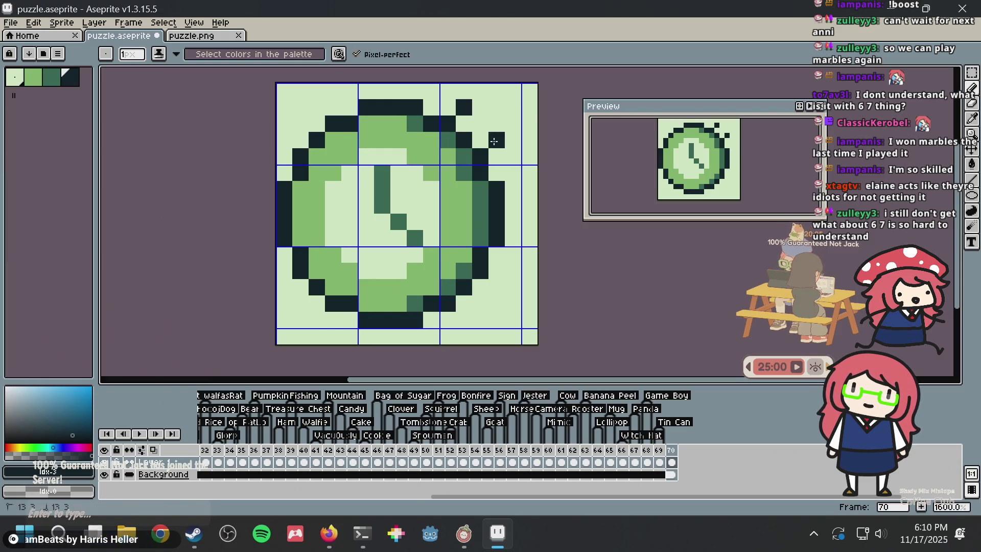
click(480, 91)
click(497, 107)
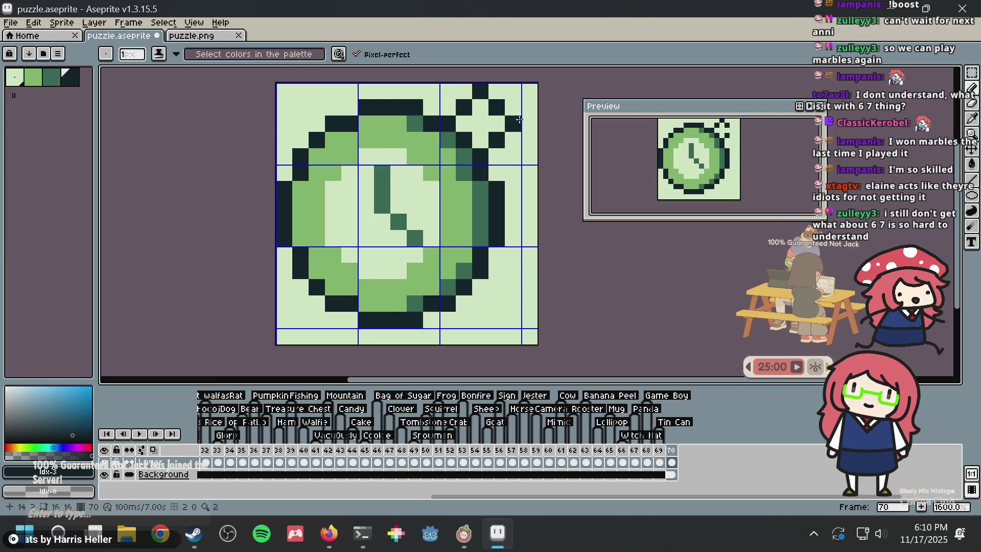
- Rework the hand: clear the old hand pixels to face colour and add new dark-green pixels
alt+click(382, 189)
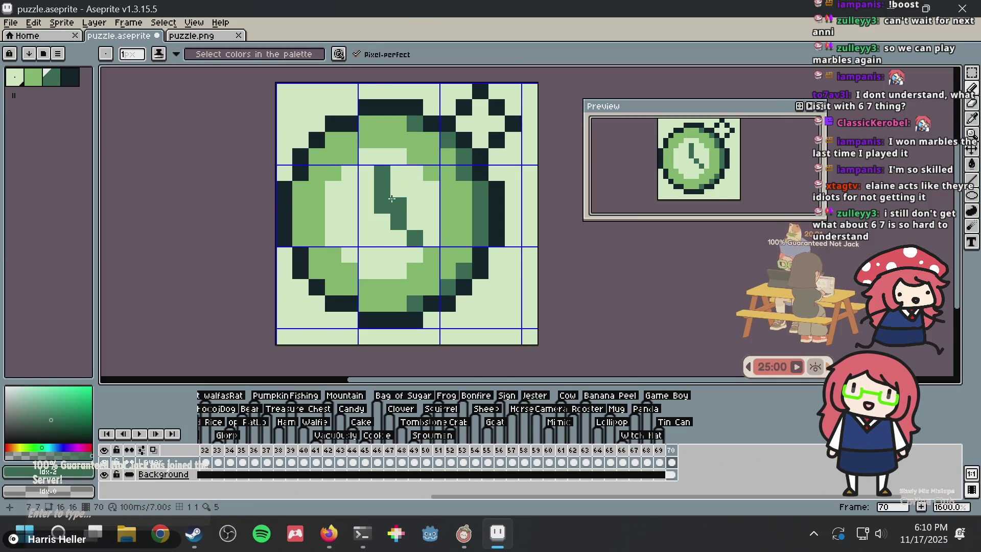
right_click(382, 173)
right_click(382, 189)
right_click(398, 206)
click(411, 188)
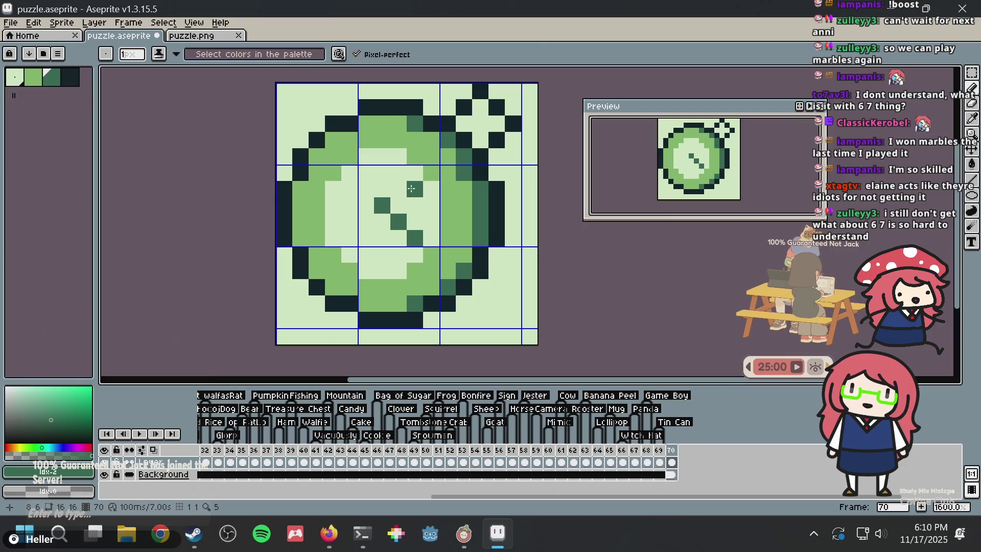
click(392, 205)
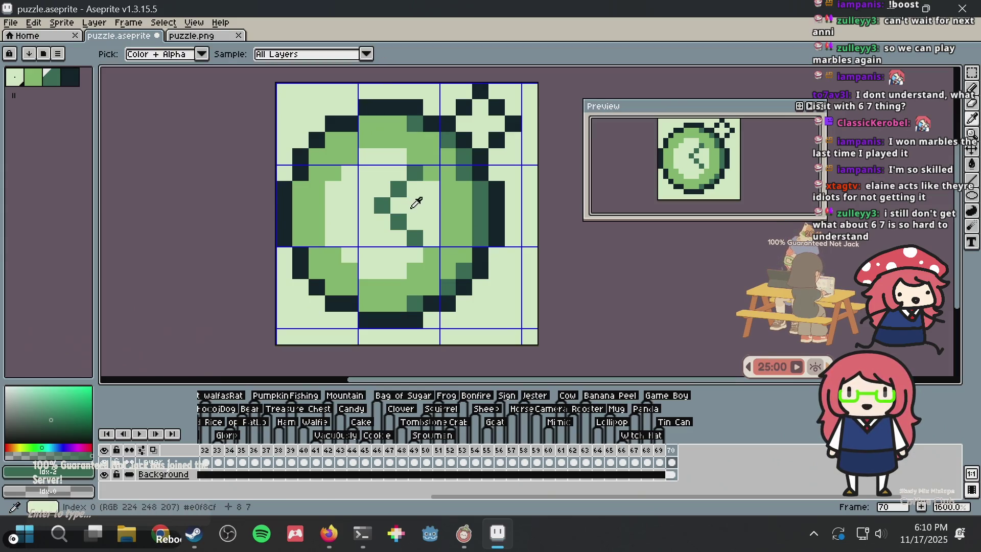
alt+click(414, 202)
click(398, 206)
click(398, 223)
click(415, 239)
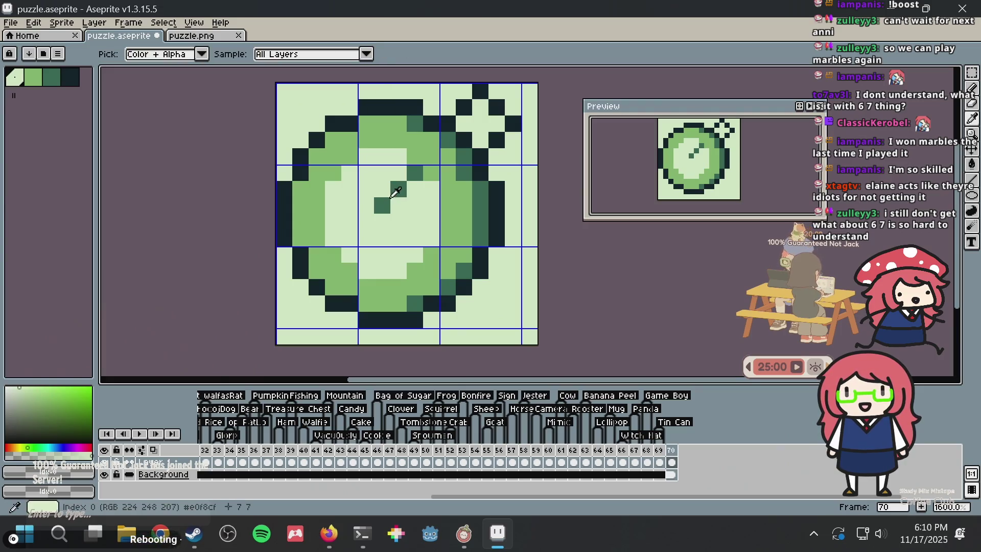
- Add a dark-green face pixel, then repaint the face right of the hand with the lightest palette green
alt+click(394, 192)
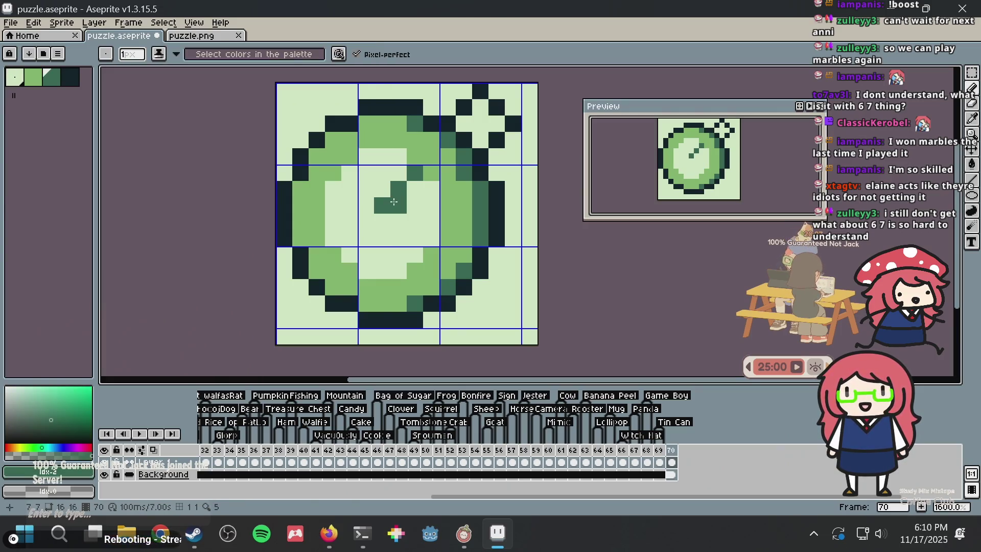
click(38, 77)
click(51, 78)
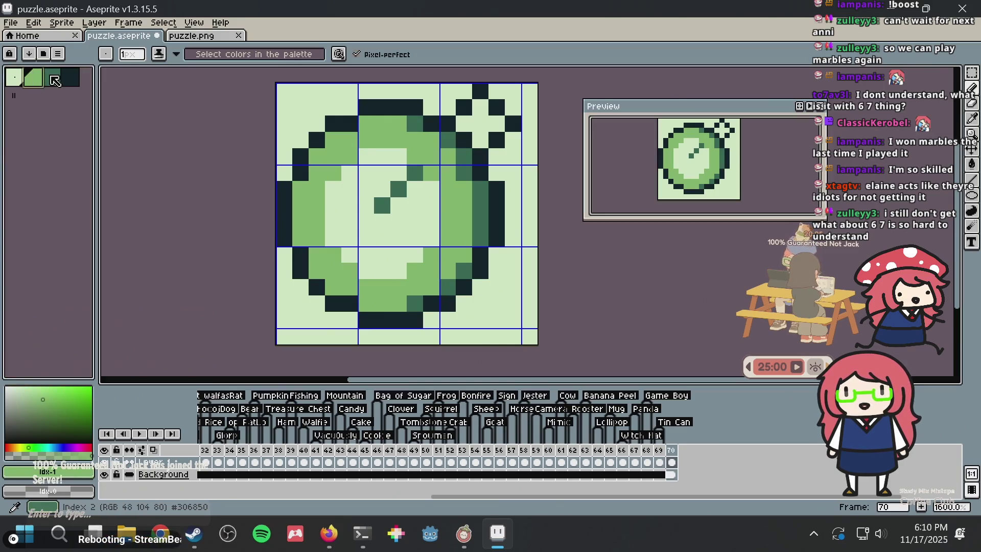
click(301, 139)
click(14, 78)
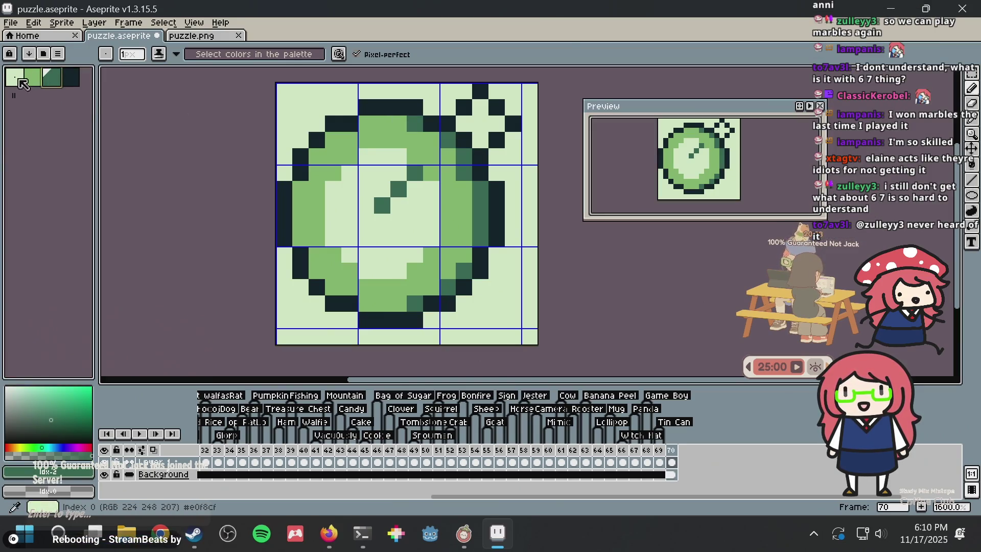
click(420, 156)
click(432, 173)
click(447, 205)
click(448, 189)
drag(451, 192, 447, 243)
- Lighten the lower face and the ring's inner left, upper-left and top edges to pale green
click(431, 255)
click(413, 271)
click(398, 288)
click(382, 288)
click(367, 288)
click(349, 271)
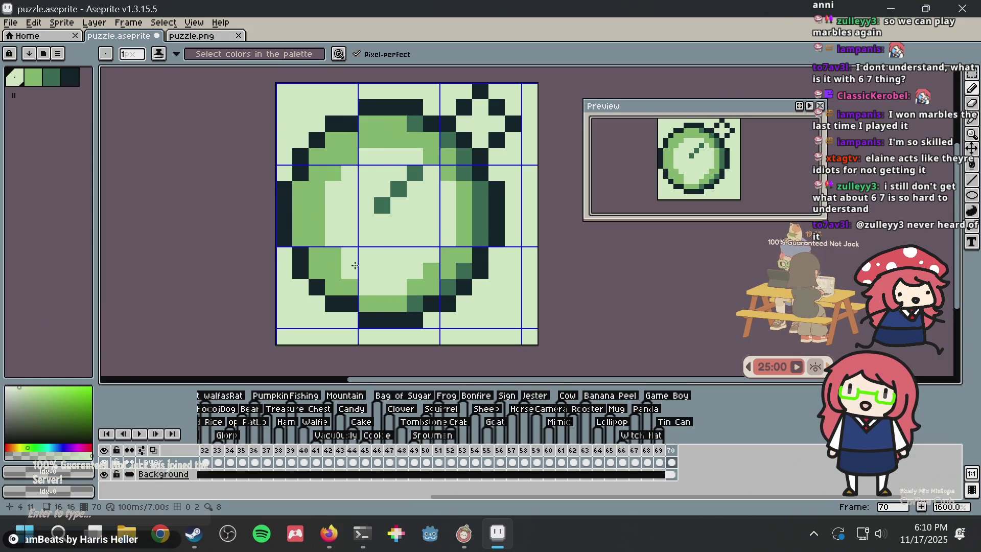
click(316, 222)
click(317, 238)
drag(316, 214, 345, 161)
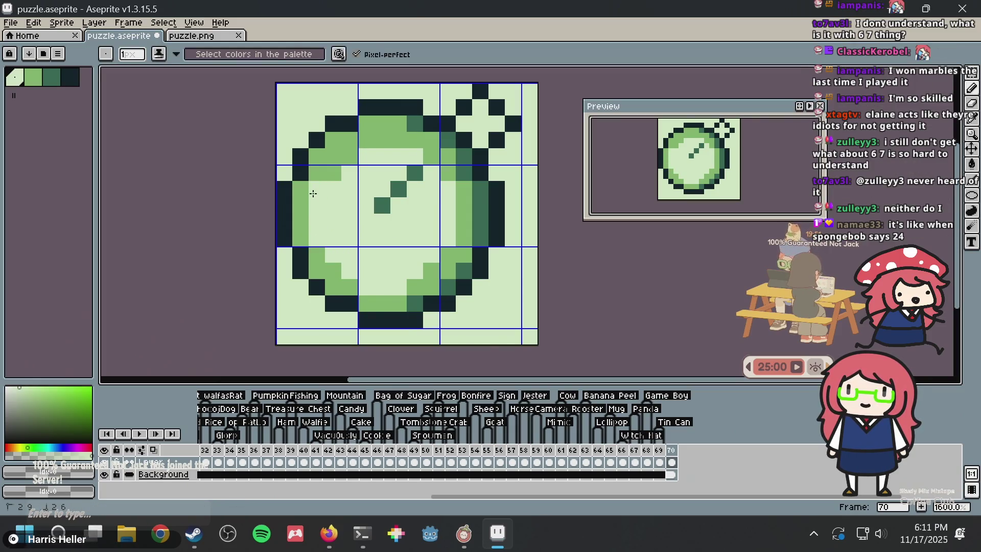
drag(399, 140, 367, 139)
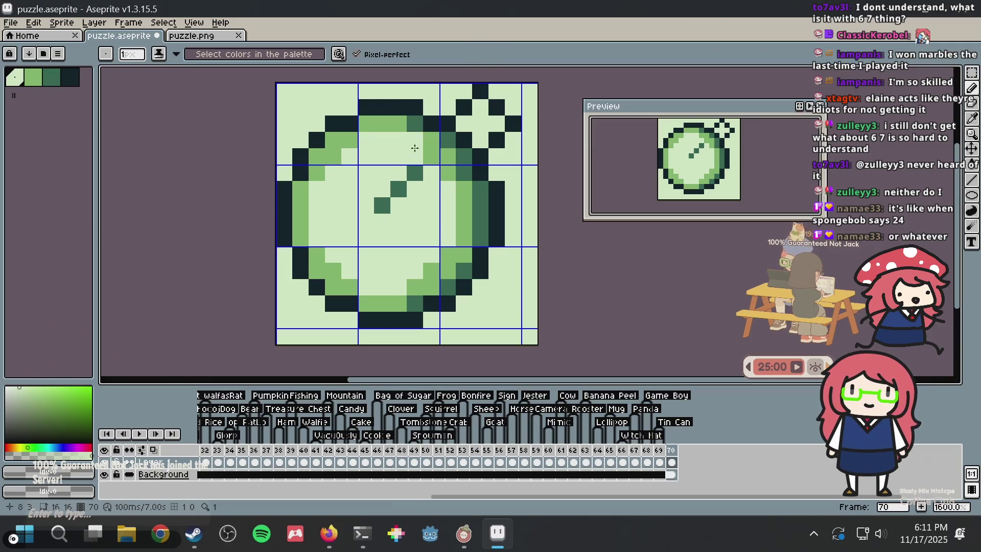
- Sample the hand's dark green and redraw the hand's diagonal stroke, correcting misplaced pixels
key(i)
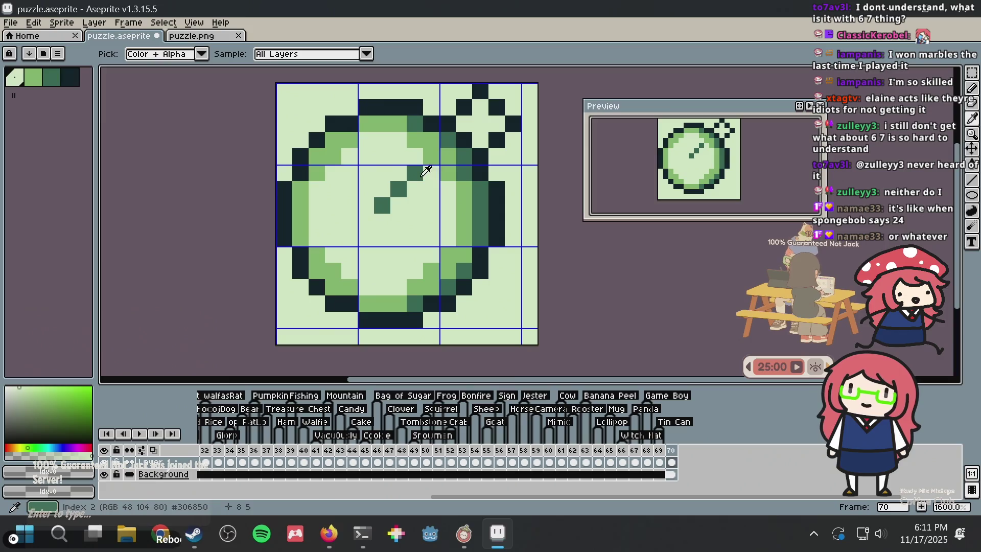
click(423, 171)
key(b)
click(399, 222)
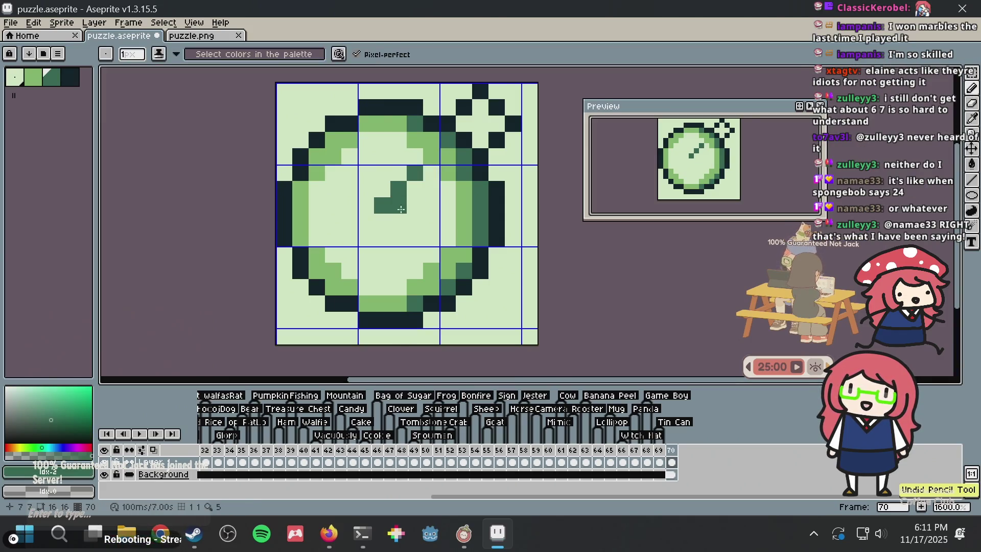
key(ctrl+z)
click(386, 231)
key(ctrl+z)
click(384, 222)
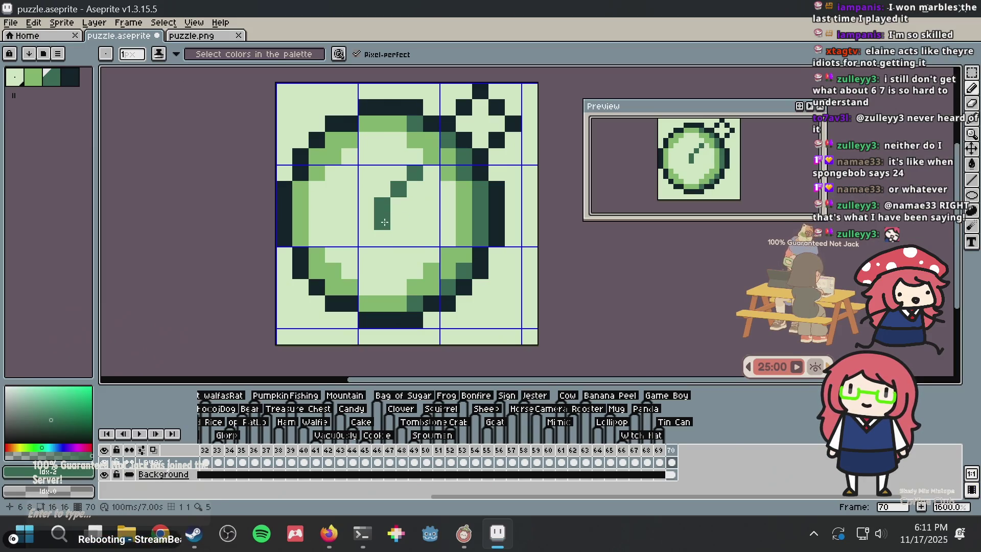
click(406, 201)
key(ctrl+z)
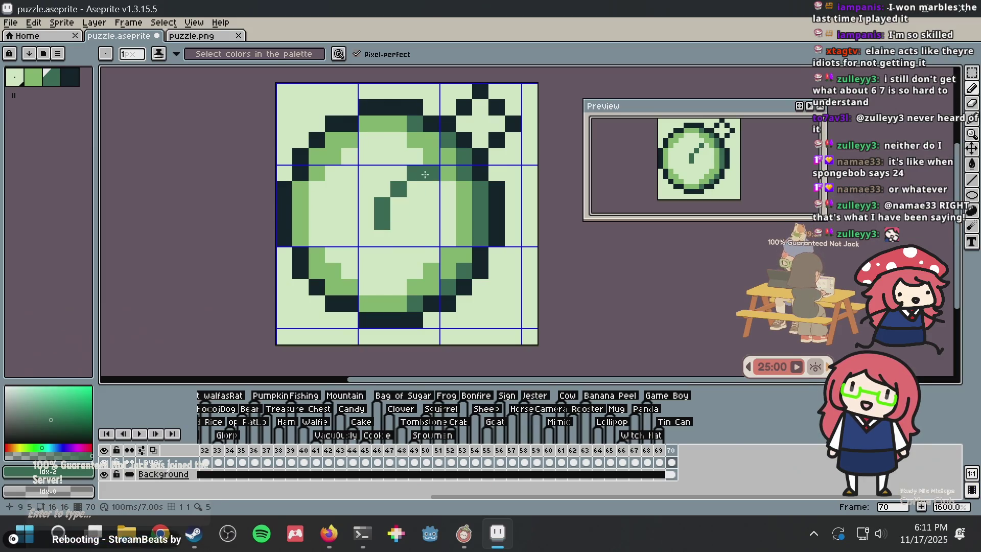
click(415, 189)
- Finish the hooked hand with a pixel below the hook and extend its top upward
click(398, 205)
click(383, 239)
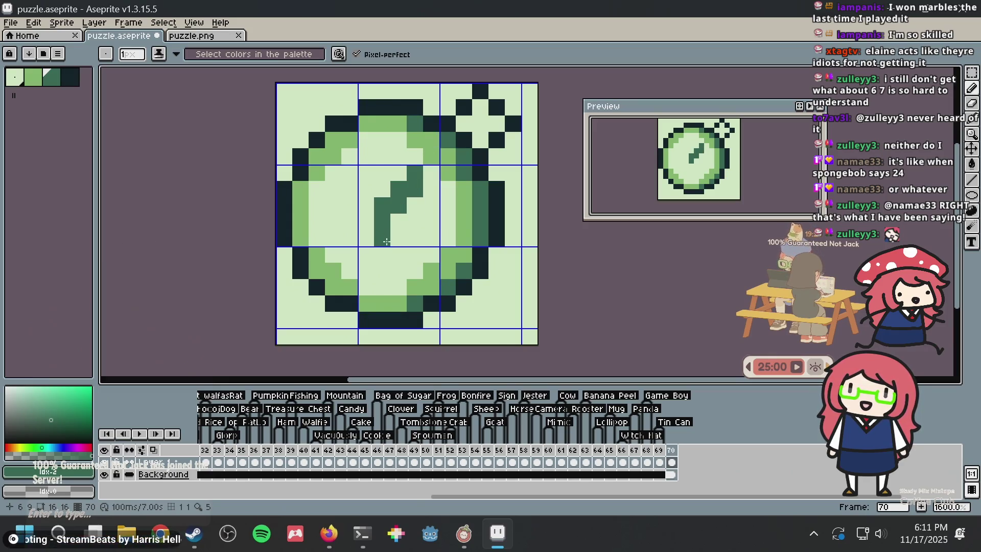
key(ctrl+z)
click(399, 239)
key(v)
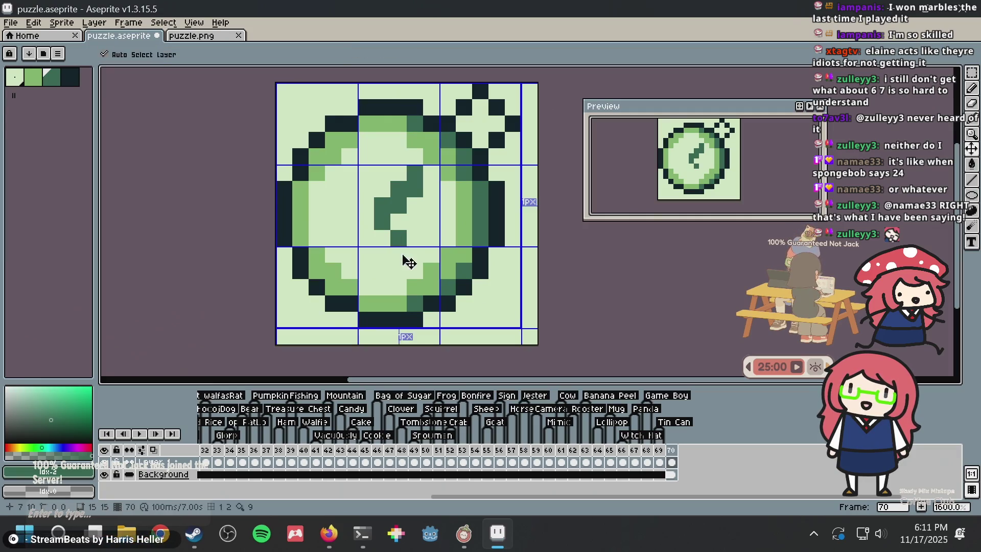
key(b)
key(ctrl+z)
key(ctrl+z)
click(416, 255)
click(431, 173)
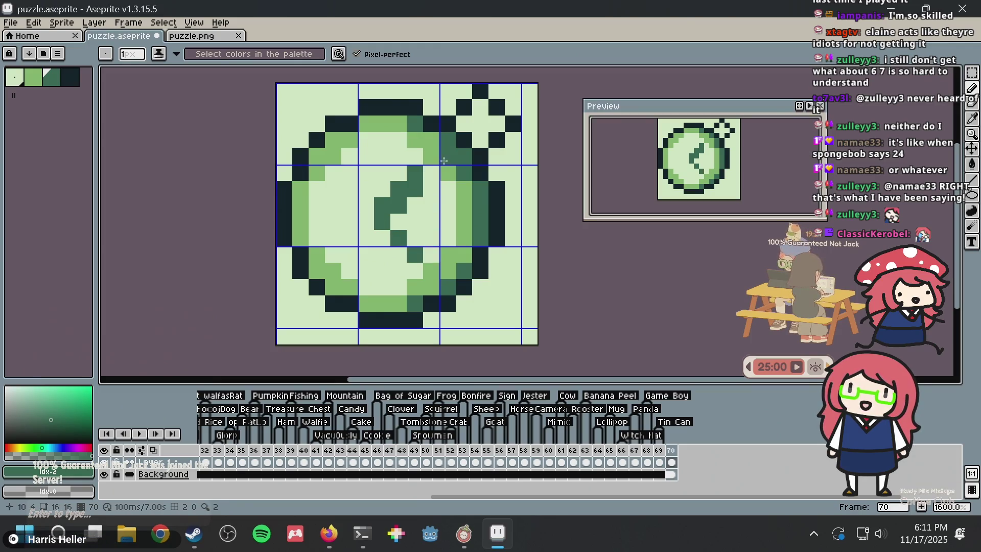
click(437, 151)
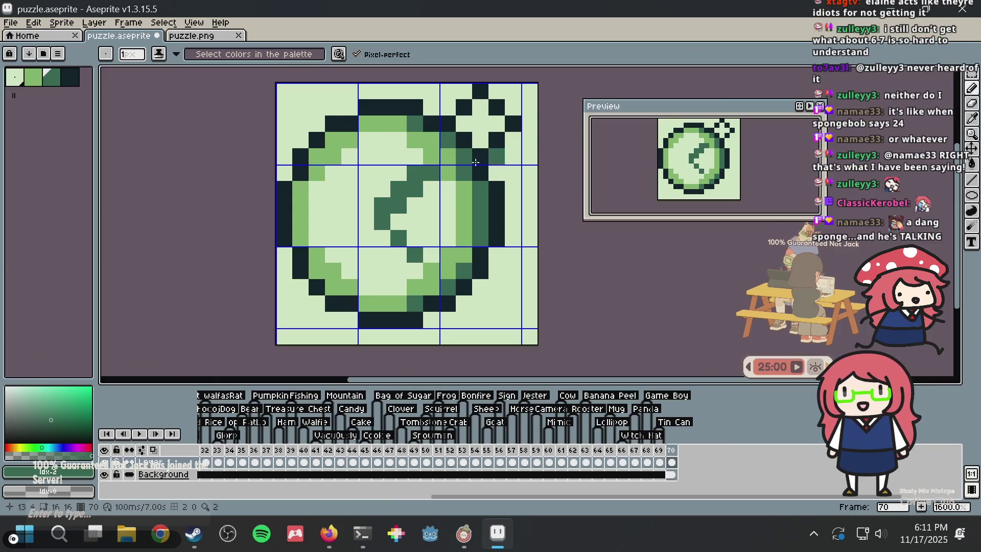
- Paint a dark-green row under the crown and a dark-green crown pixel, undoing two bad strokes
key(i)
click(467, 140)
key(b)
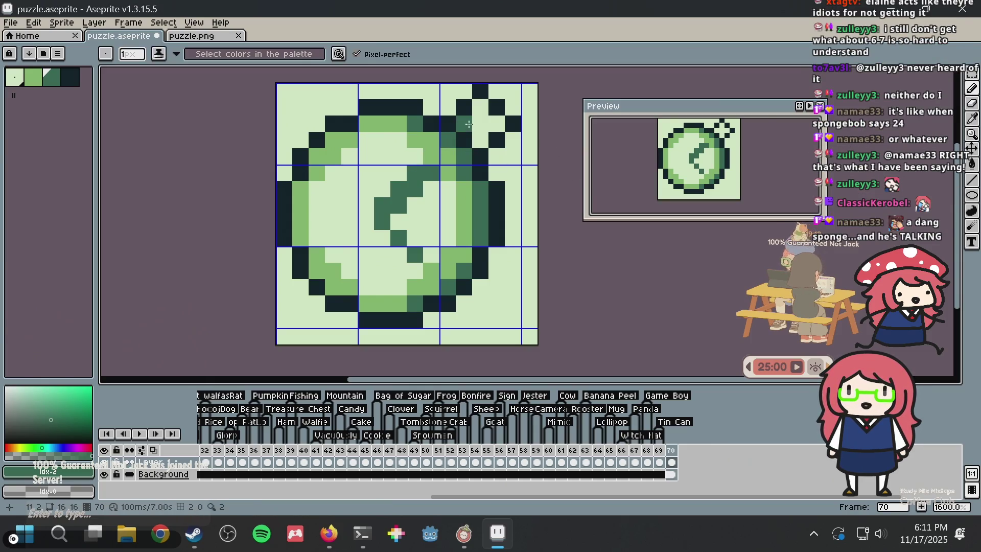
drag(480, 123, 491, 121)
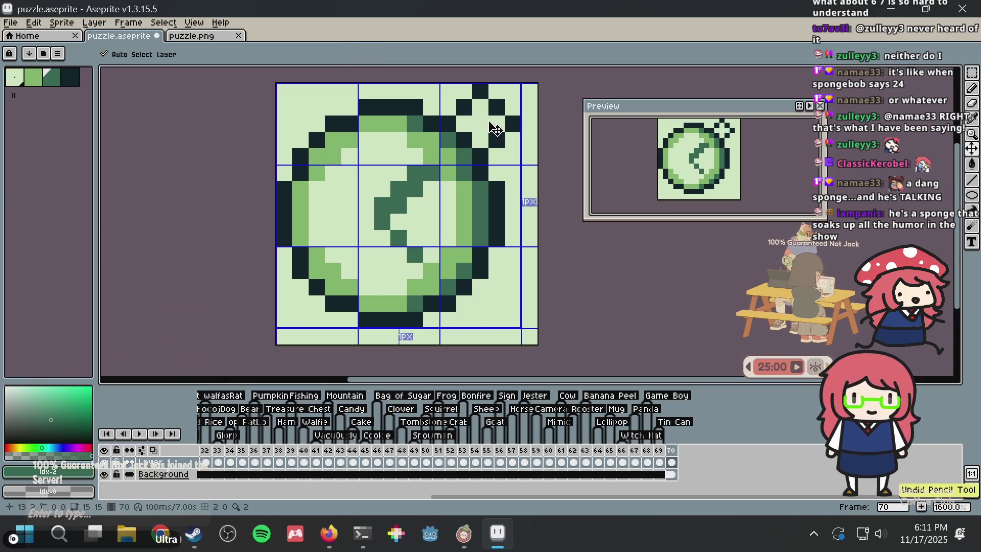
key(ctrl+z)
click(469, 113)
key(ctrl+z)
drag(463, 123, 479, 134)
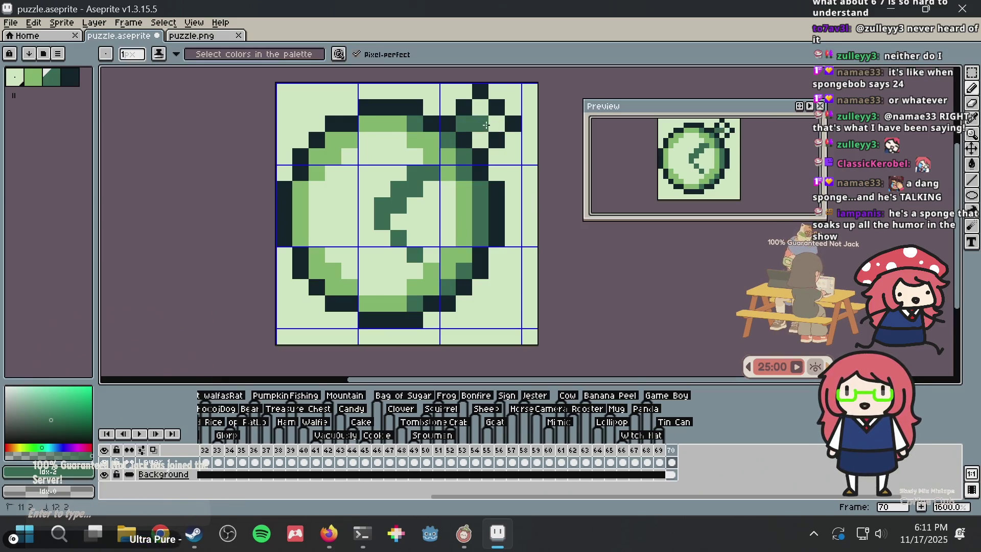
click(480, 106)
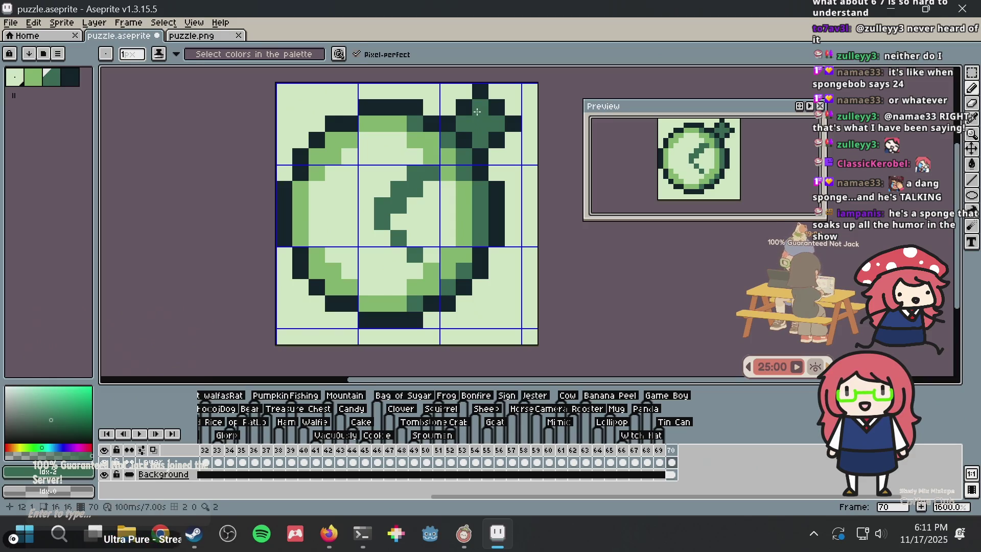
- Repaint three crown and outline pixels with the medium green sampled from the sprite
key(i)
click(444, 152)
key(b)
click(481, 140)
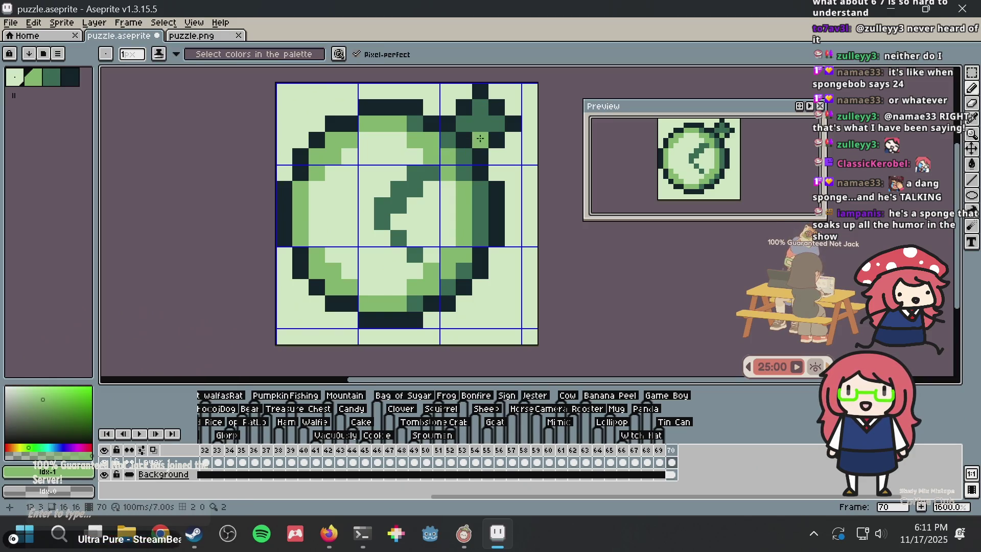
click(497, 123)
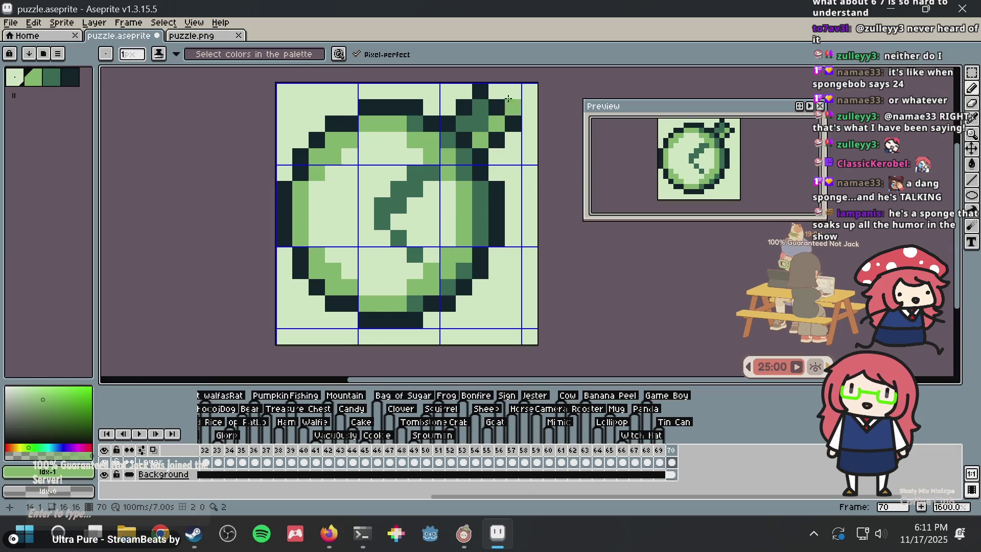
click(503, 104)
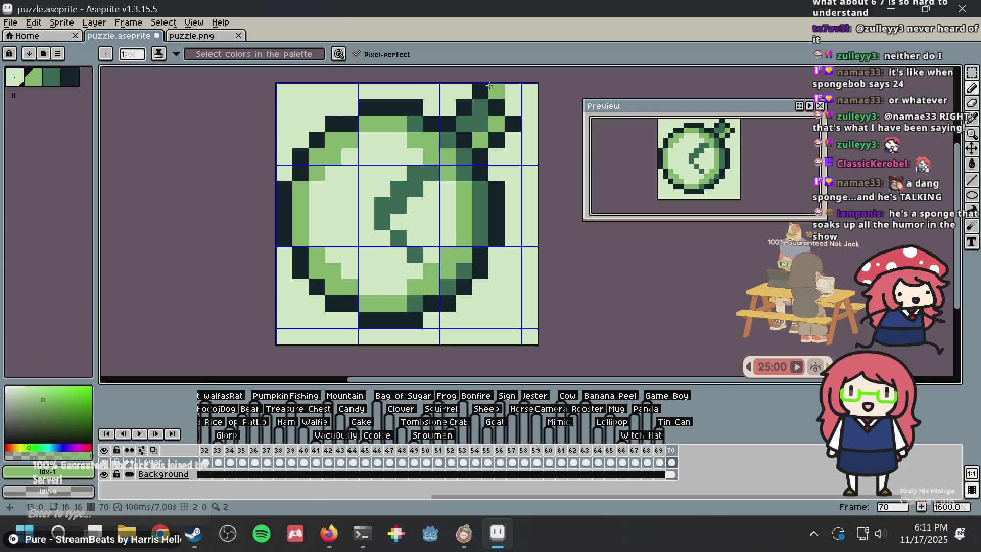
- Recolour the top of the crown stem dark green
key(i)
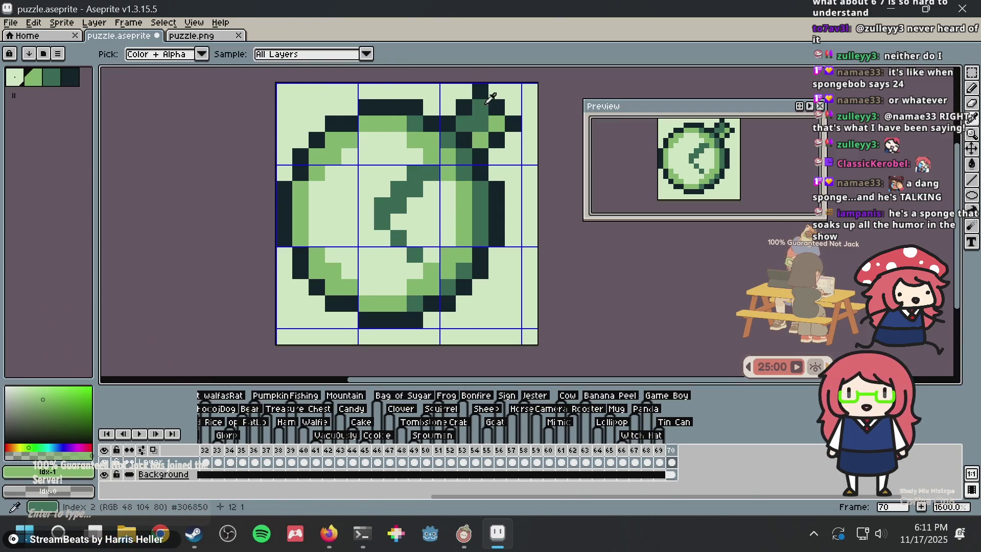
click(483, 108)
key(b)
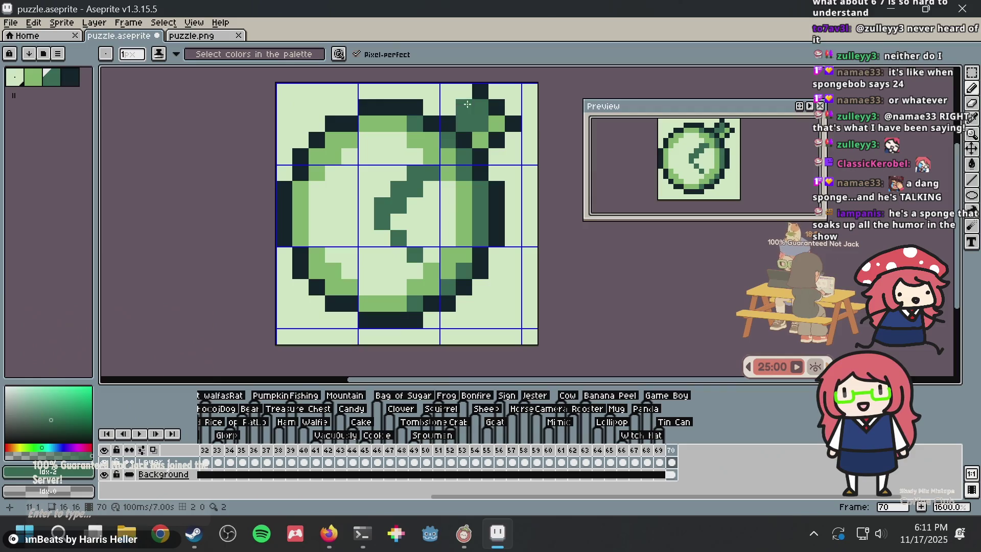
click(496, 107)
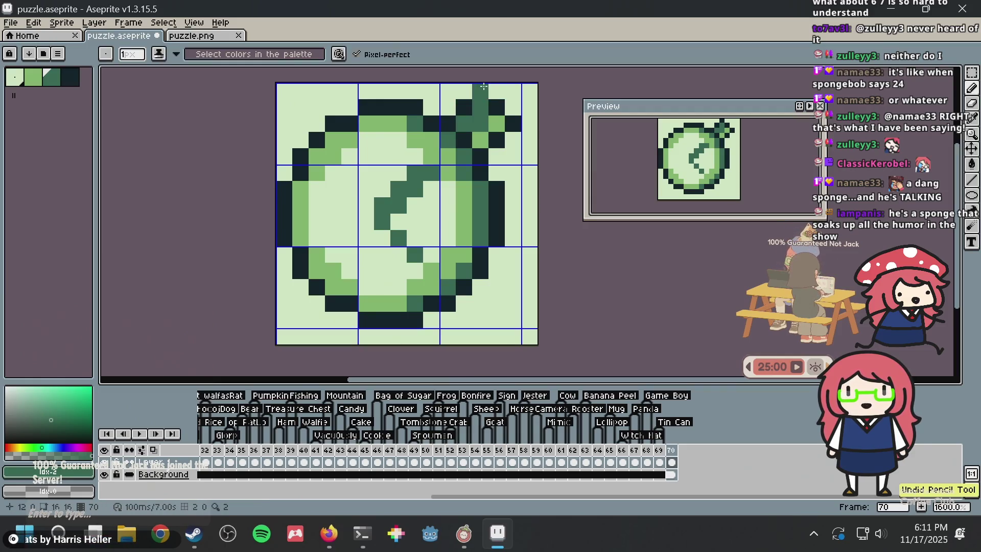
- Add black outline pixels on the stem's left, top-right and lower right column
key(i)
click(464, 107)
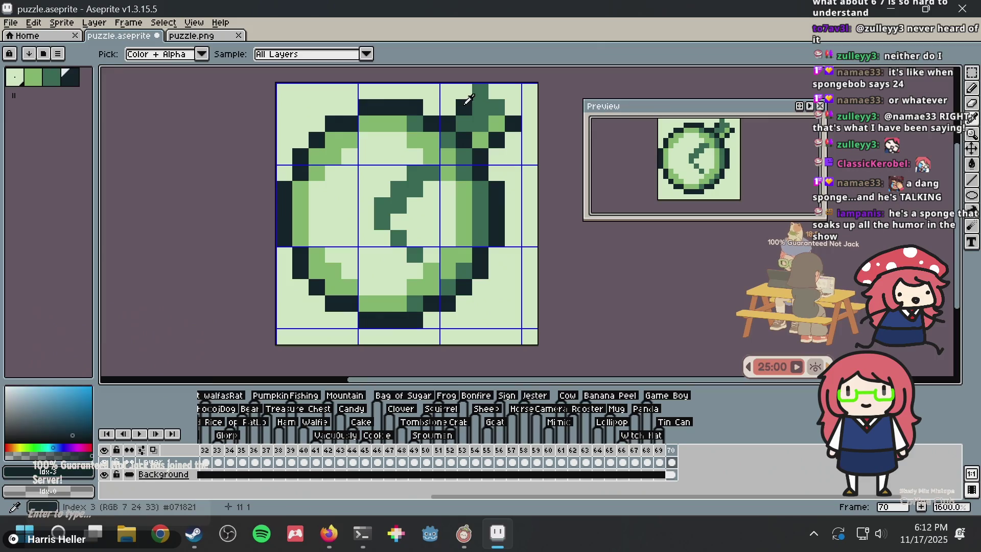
key(b)
click(464, 91)
click(497, 92)
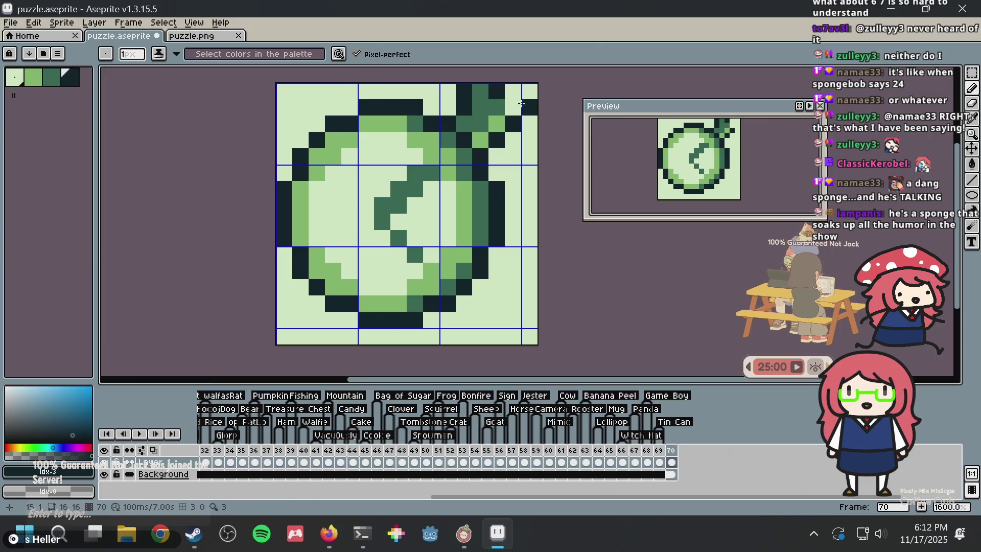
click(514, 139)
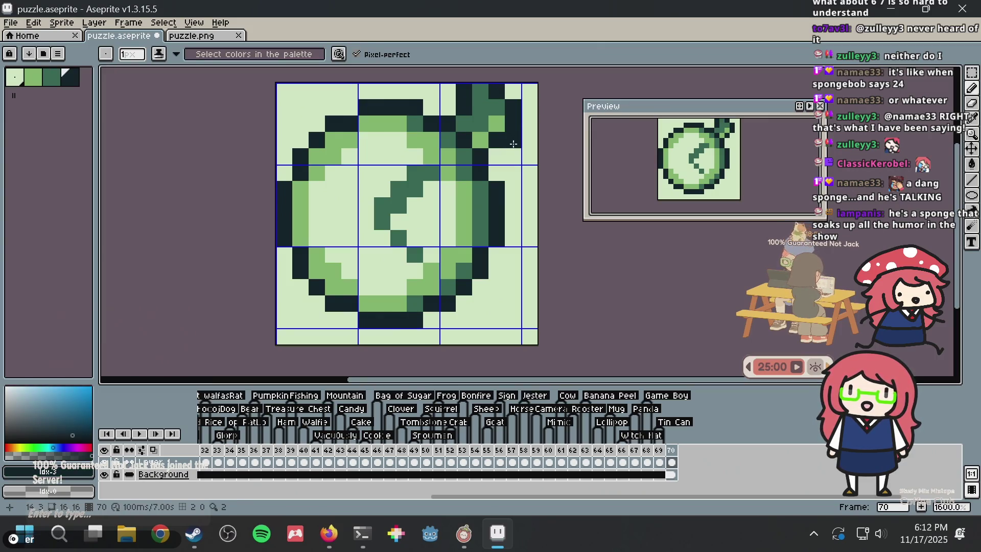
- Lighten the stem's right column top to pale green, add black pixels beside and atop the stem, and save
alt+click(514, 144)
click(512, 126)
alt+click(502, 137)
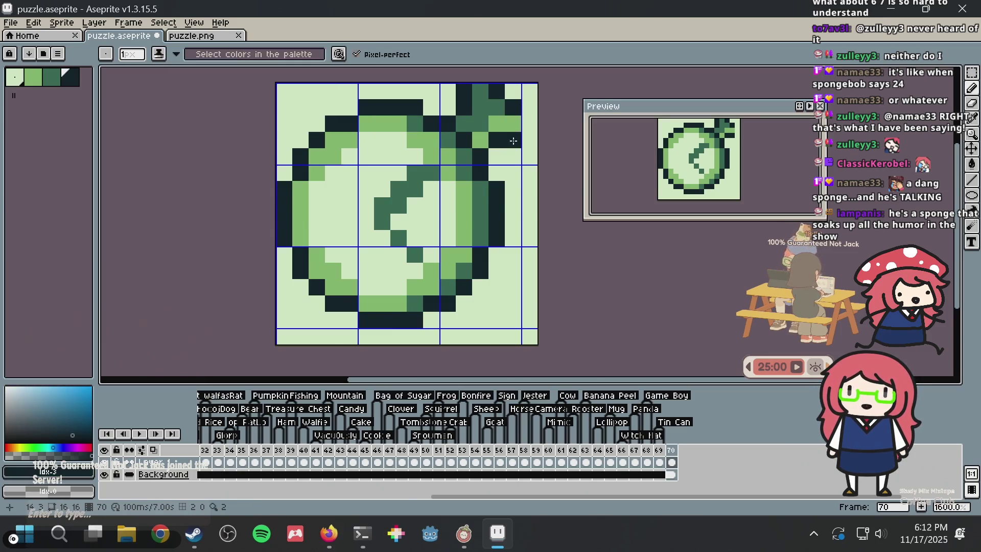
click(514, 124)
click(479, 93)
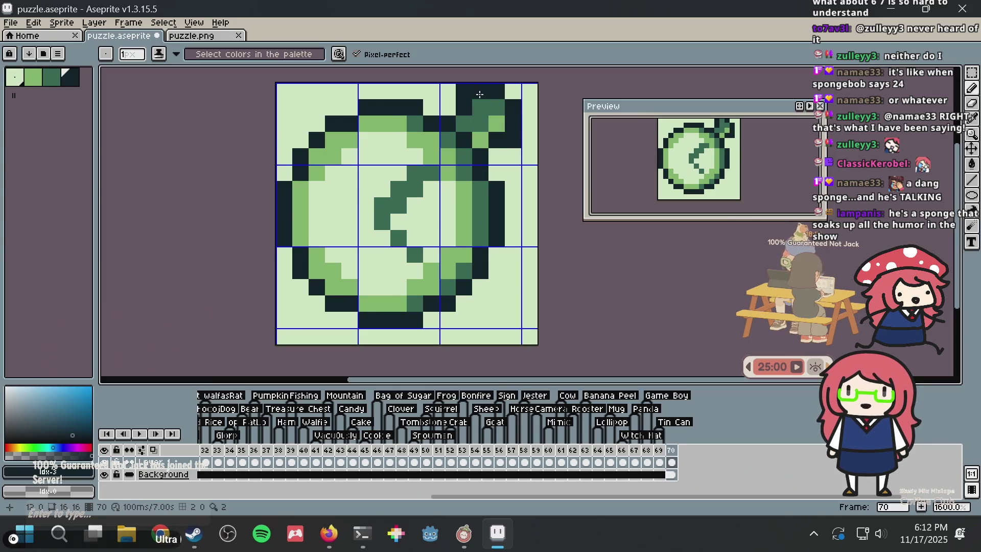
key(ctrl+s)
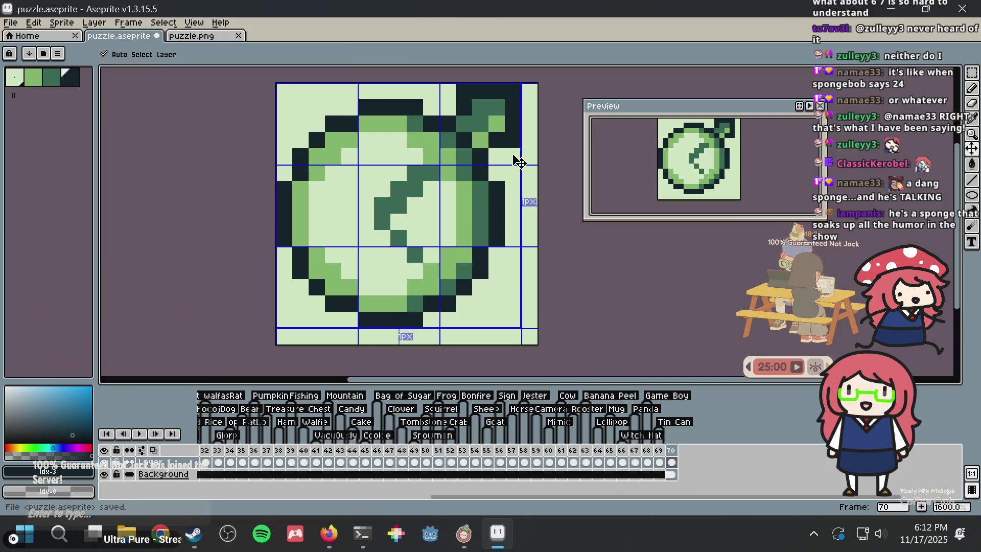
- Paint a dark pixel at the crown's base and turn a near-black crown pixel dark green
key(alt)
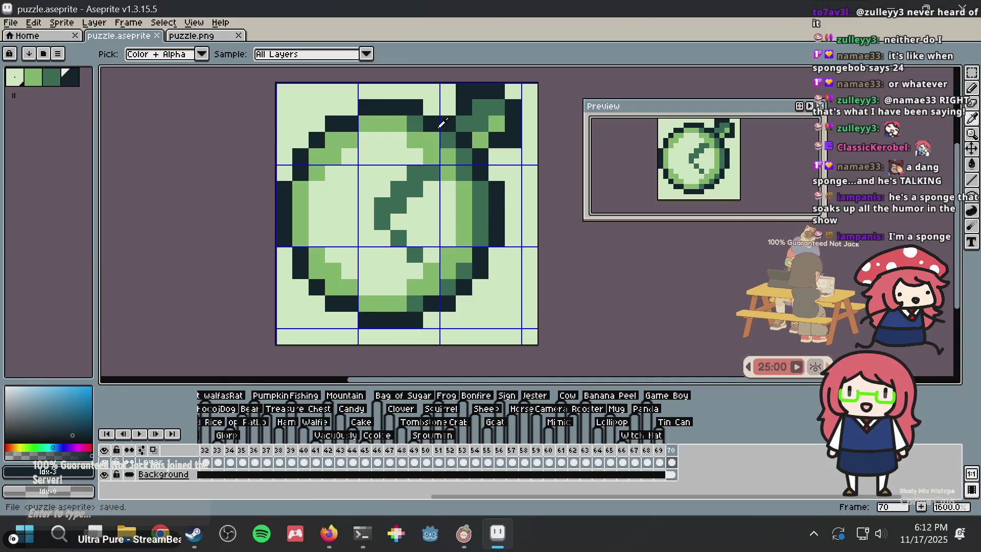
alt+click(443, 127)
click(464, 157)
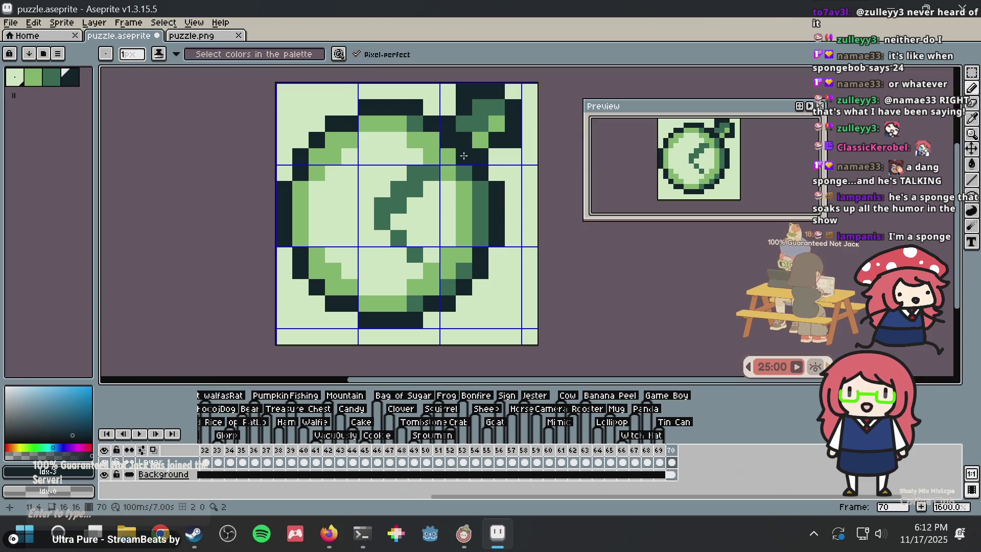
alt+click(480, 139)
key(alt)
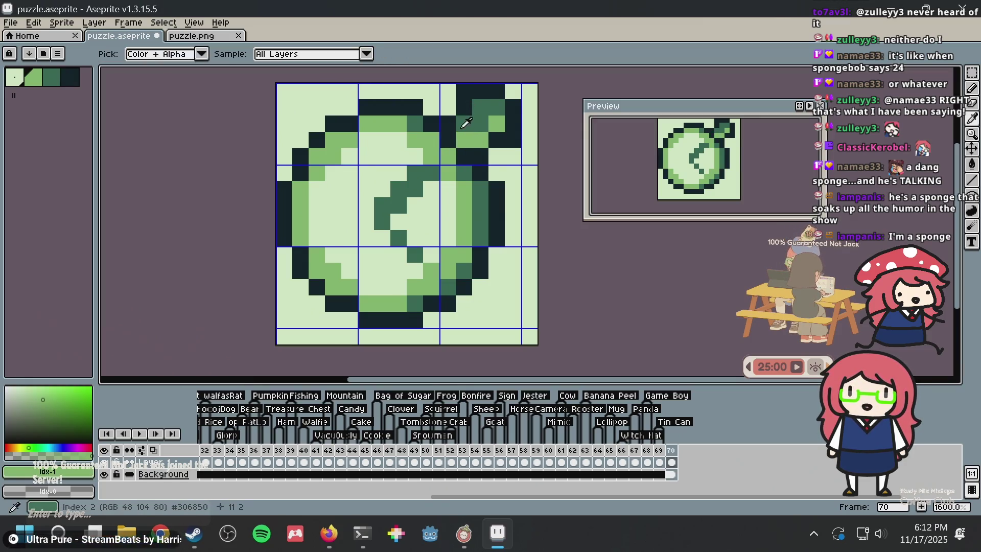
click(466, 122)
alt+click(515, 88)
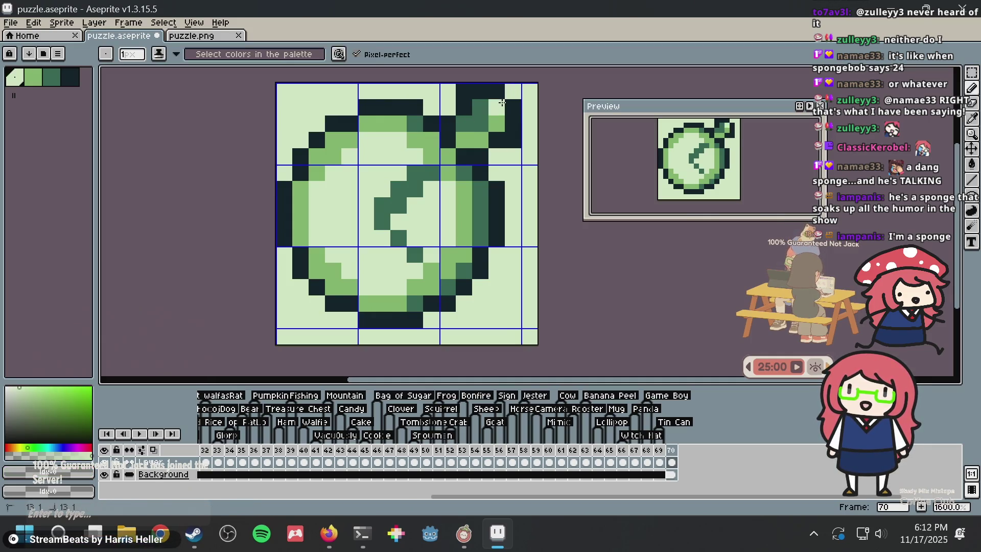
alt+click(481, 122)
drag(498, 122, 464, 136)
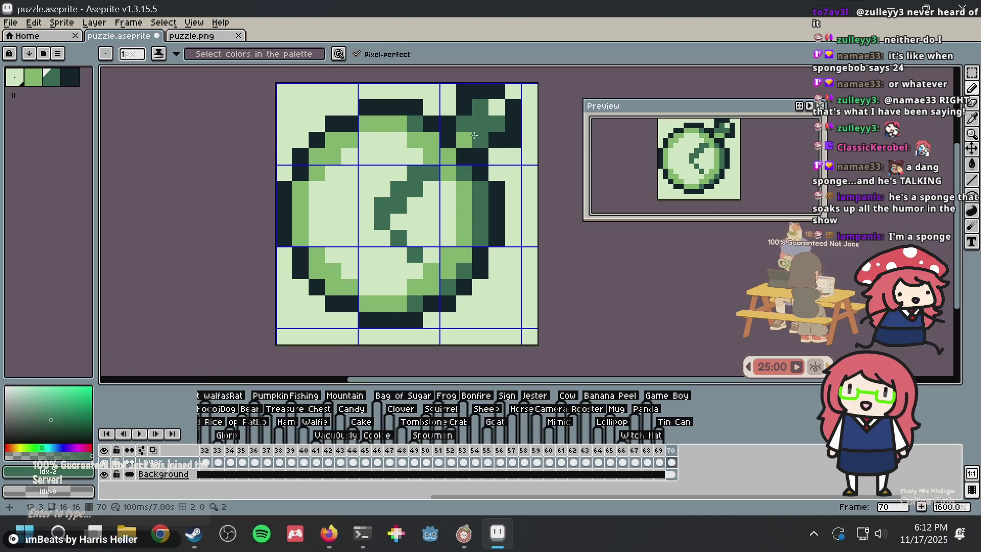
key(ctrl+z)
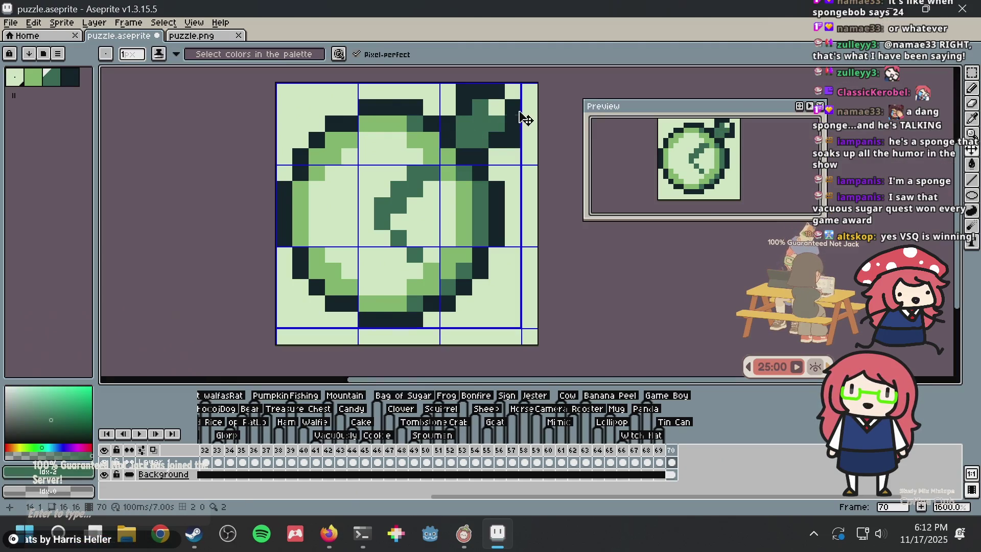
- Adjust the crown's top highlight pixel and repaint a crown pixel mid-dark green
key(v)
click(496, 107)
alt+click(480, 139)
click(496, 123)
alt+click(501, 109)
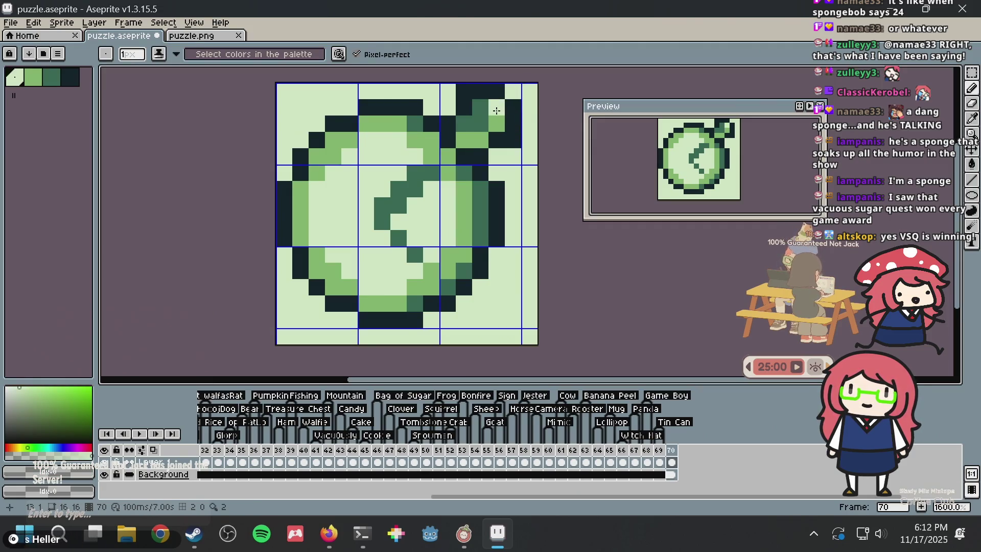
alt+click(466, 120)
click(495, 124)
- Refine the crown shading with mid-dark, background and medium green pixels, saving as you go
click(460, 138)
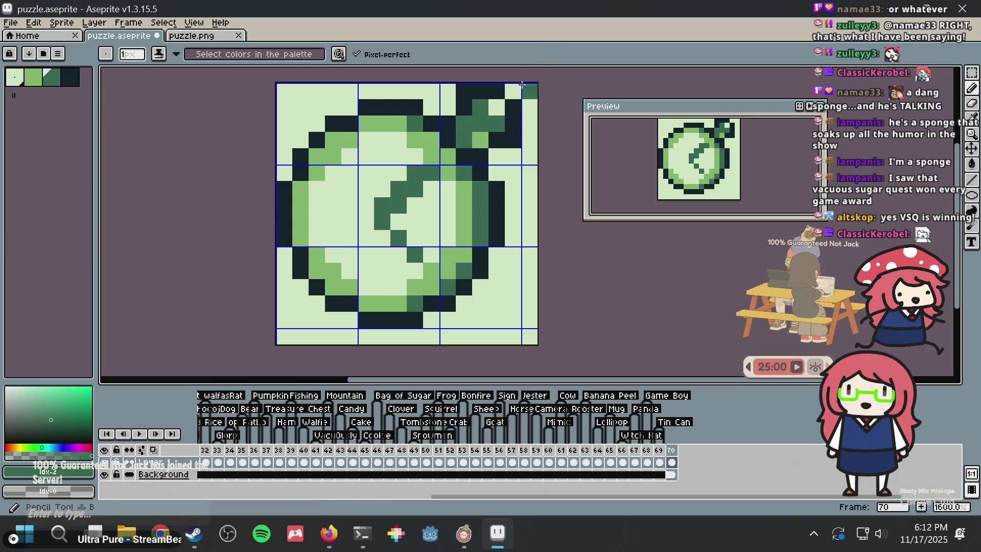
key(i)
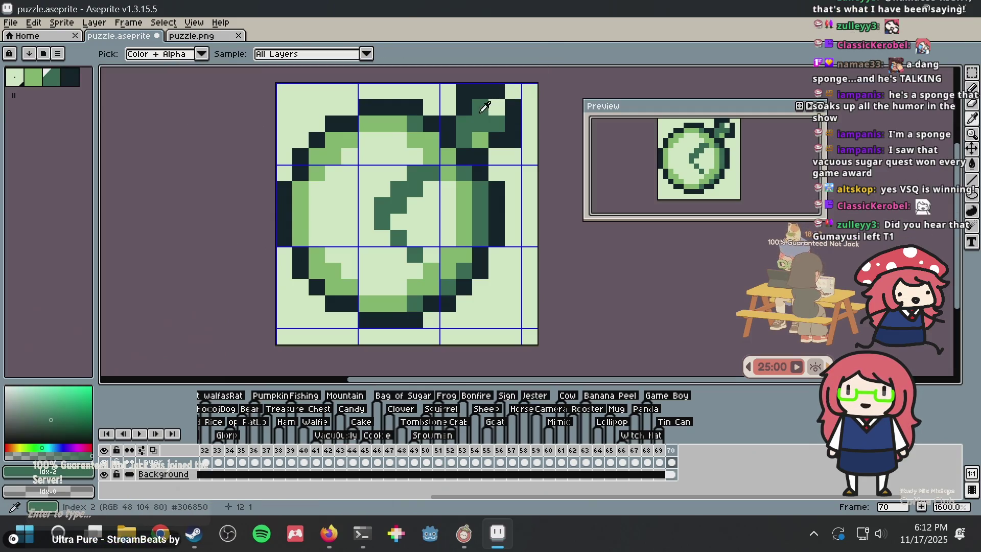
key(b)
right_click(497, 107)
click(513, 92)
key(ctrl+s)
click(497, 156)
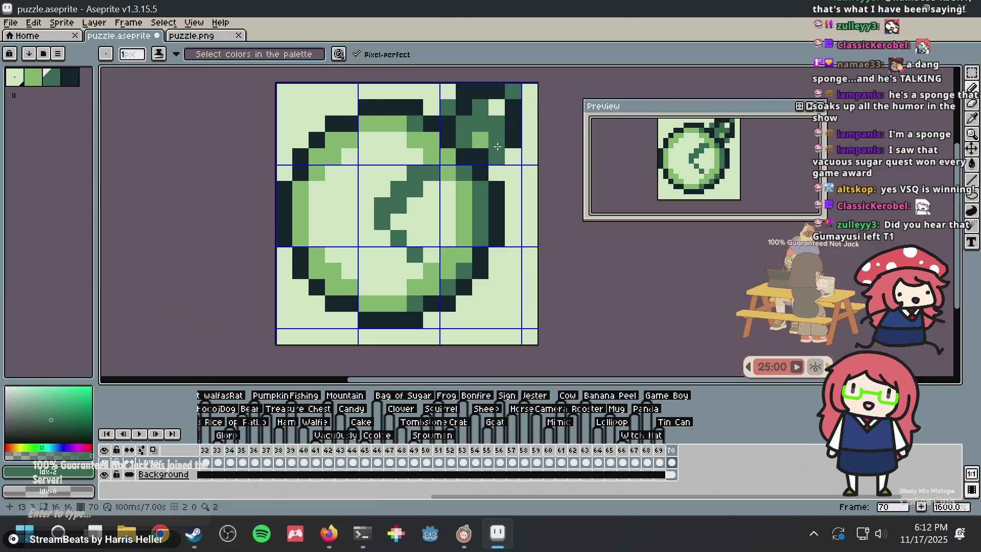
key(ctrl+s)
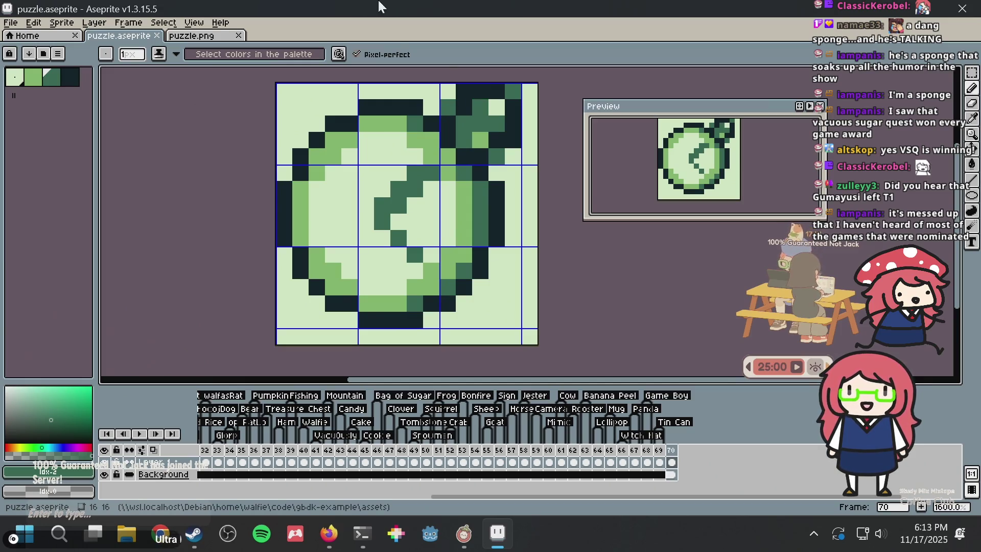
- Add dark-green shading pixels along the right, lower-right and bottom rim, removing a stray pixel, and save
click(524, 154)
key(ctrl+s)
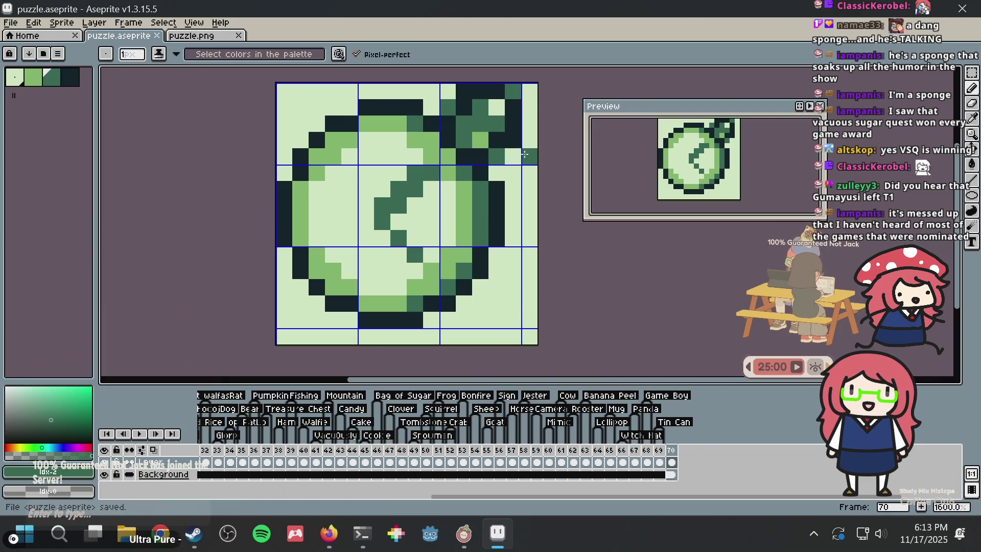
right_click(522, 154)
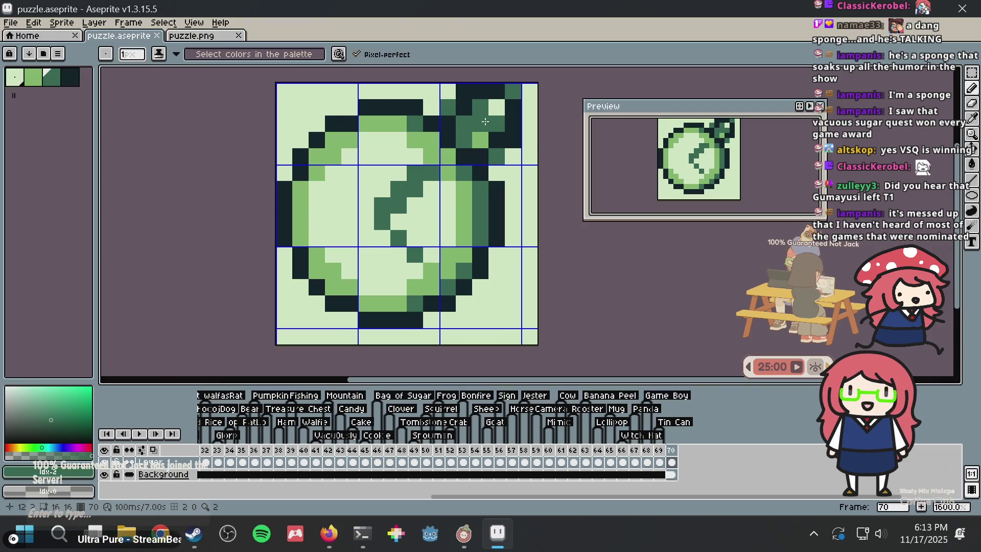
click(494, 269)
click(496, 255)
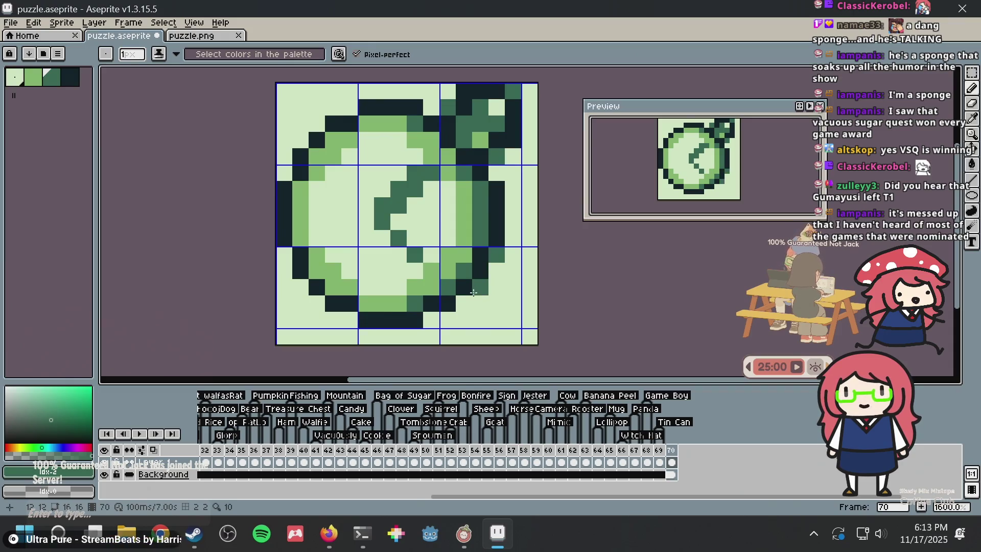
click(463, 303)
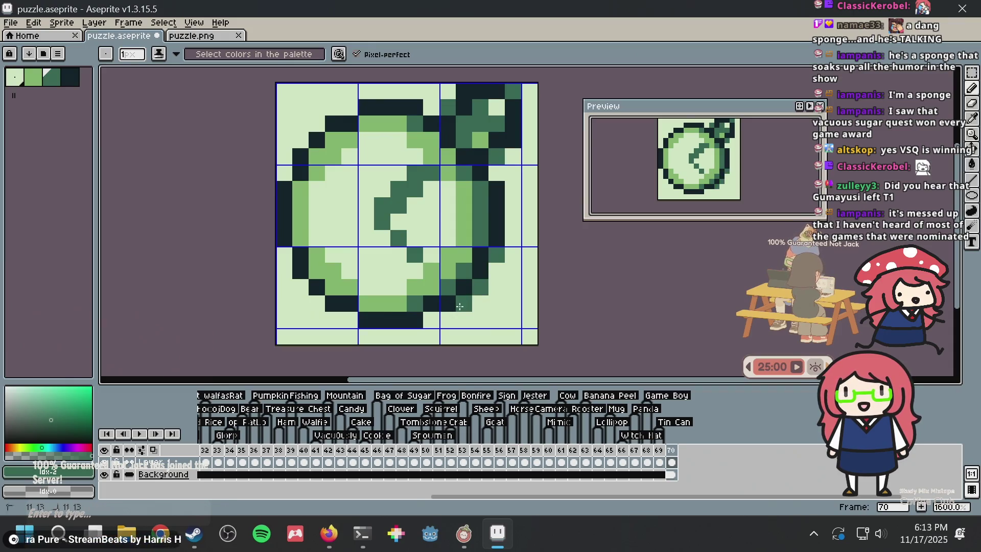
click(429, 316)
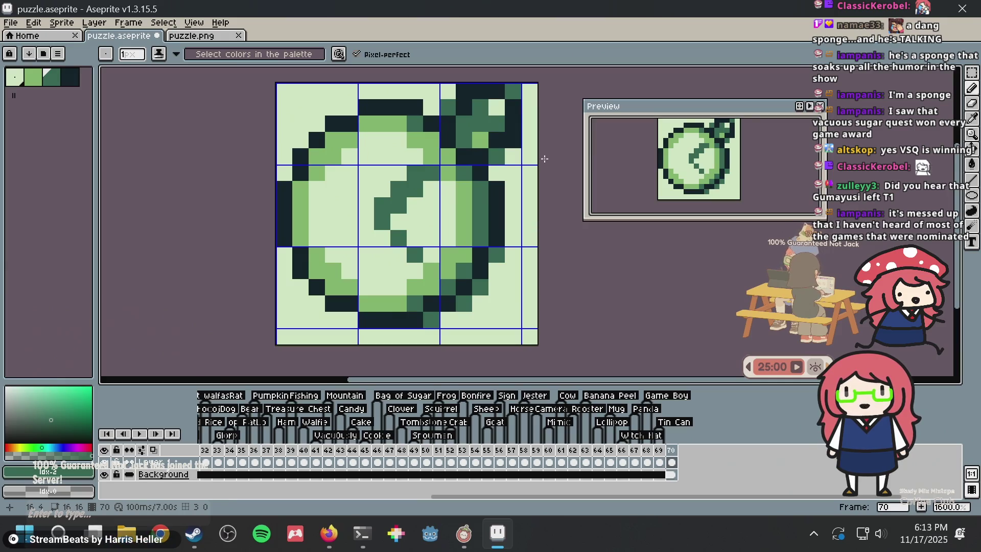
key(ctrl+s)
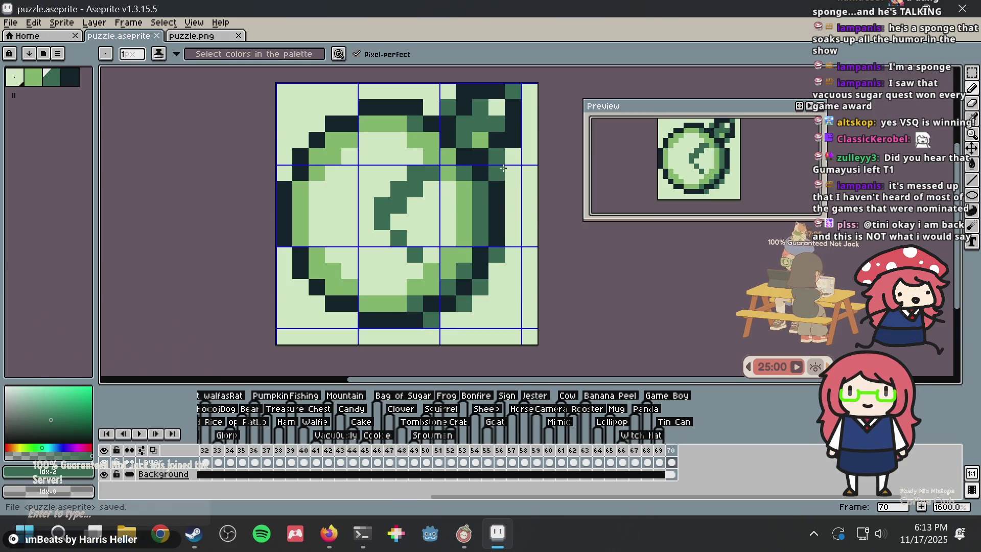
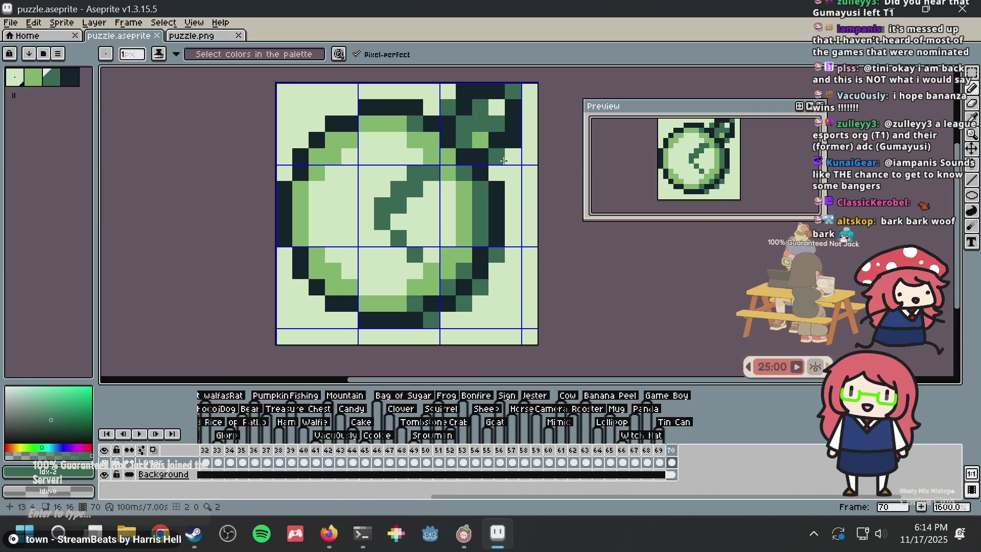
- Sample the light green and repaint two teal pixels light green with the Pencil, then save
key(b)
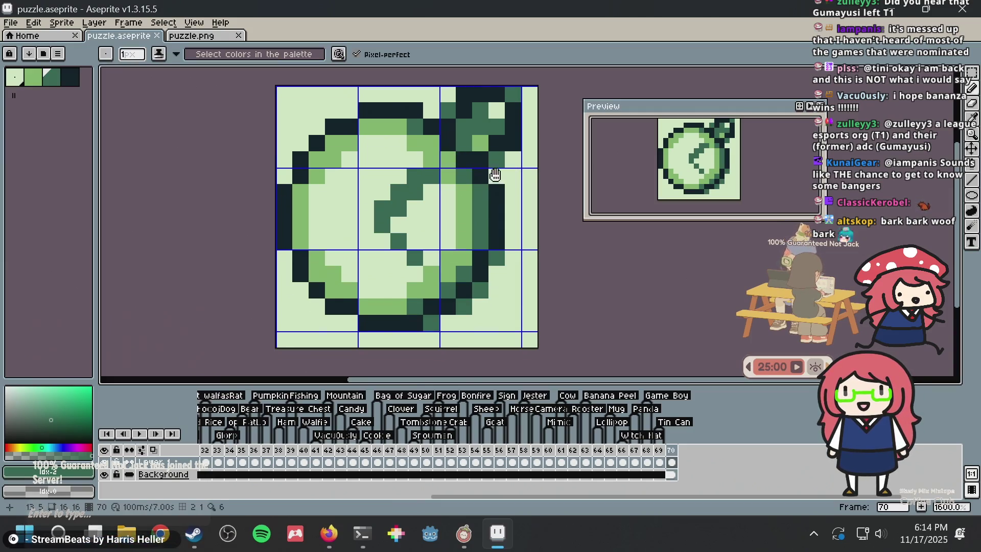
scroll(482, 204, up, 1)
scroll(485, 230, up, 1)
scroll(488, 256, up, 1)
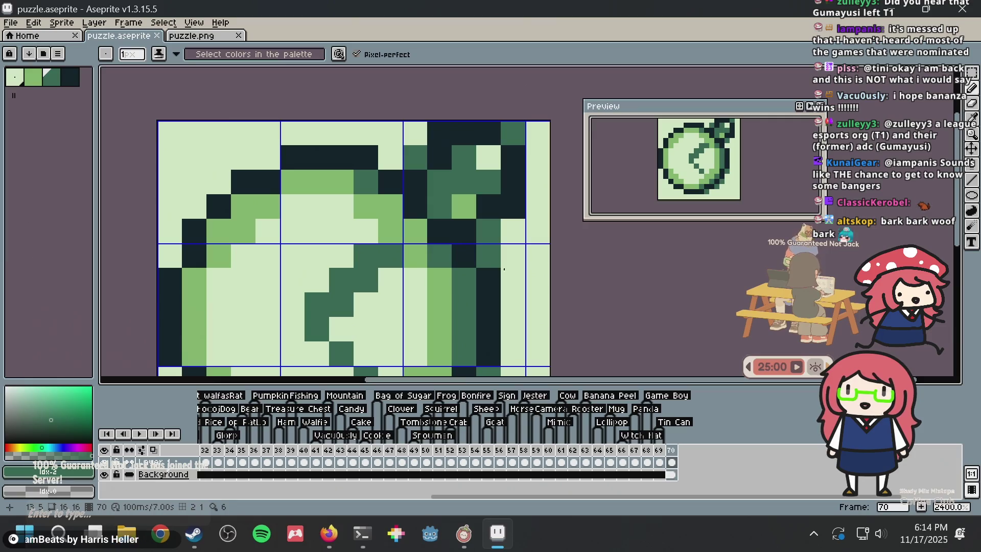
scroll(501, 255, down, 3)
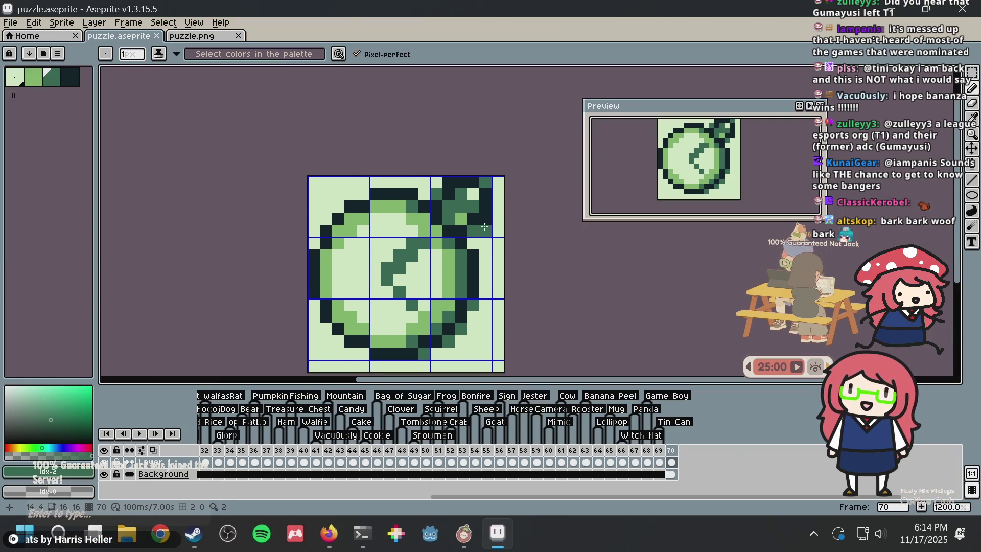
scroll(484, 226, up, 3)
alt+click(483, 230)
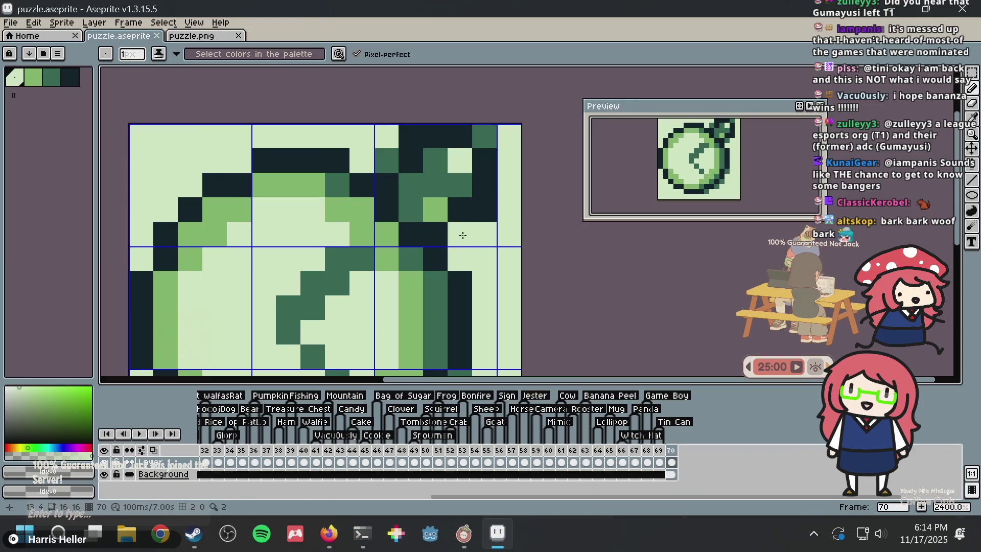
click(386, 161)
click(483, 132)
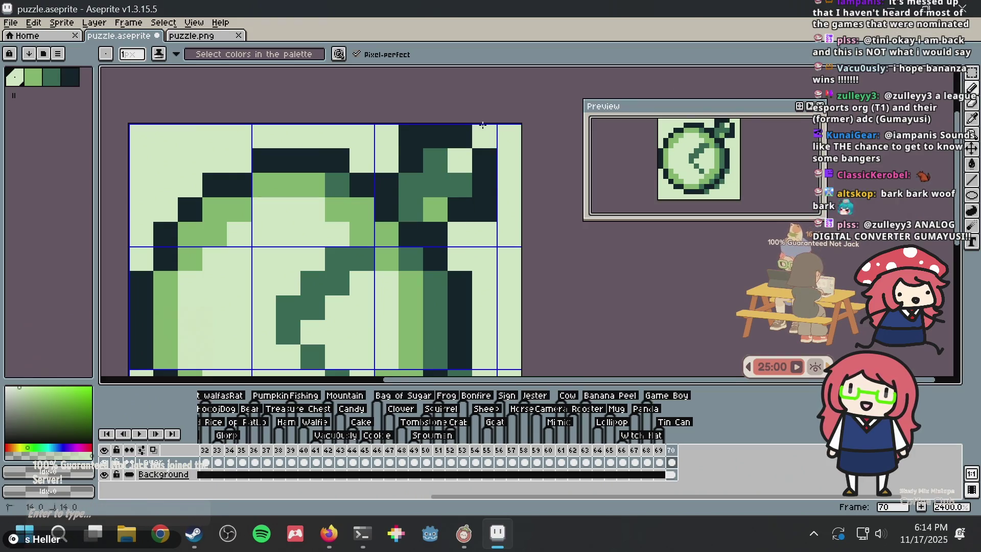
key(ctrl+s)
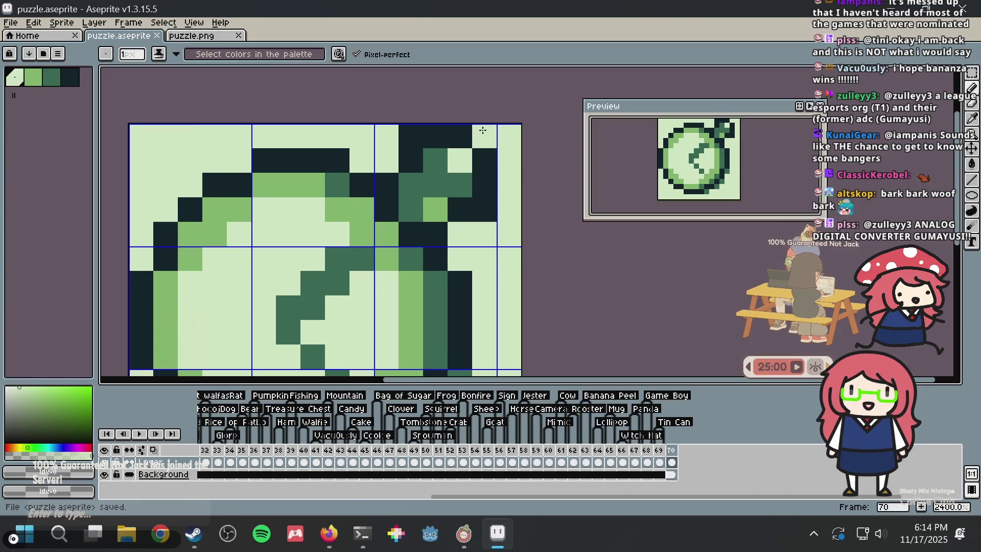
- Lighten one dark green pixel near the stopwatch crown
scroll(464, 154, down, 1)
scroll(468, 168, down, 1)
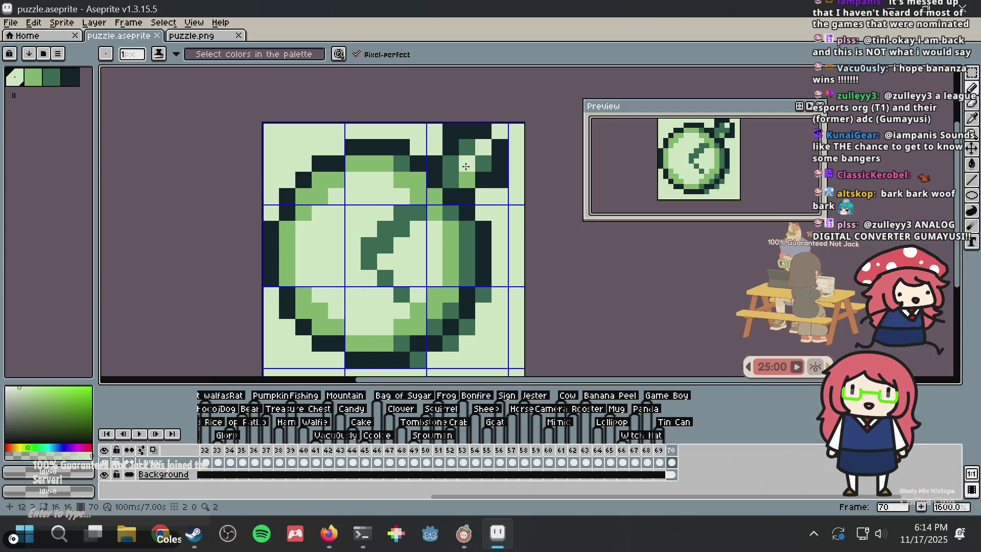
key(v)
key(b)
scroll(470, 169, up, 1)
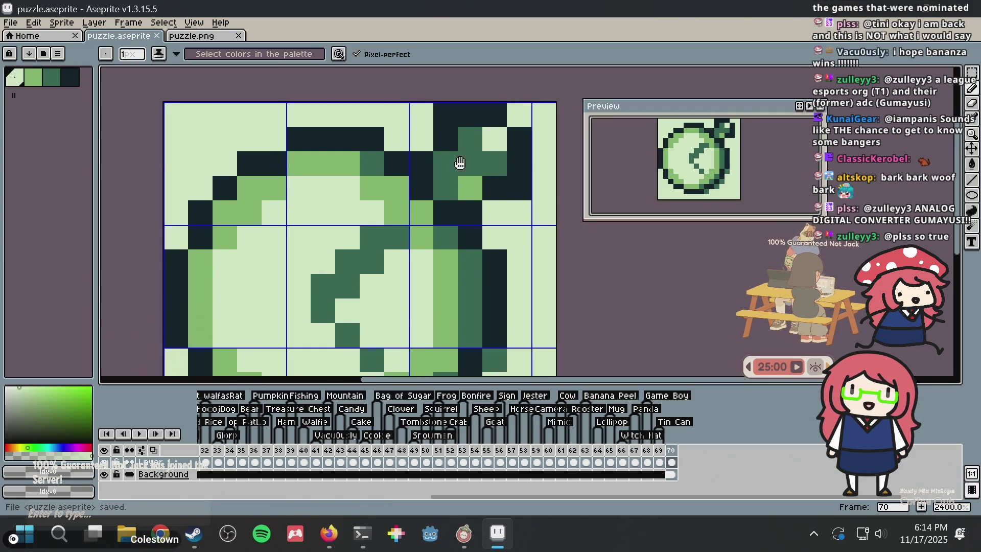
scroll(462, 158, up, 1)
click(469, 148)
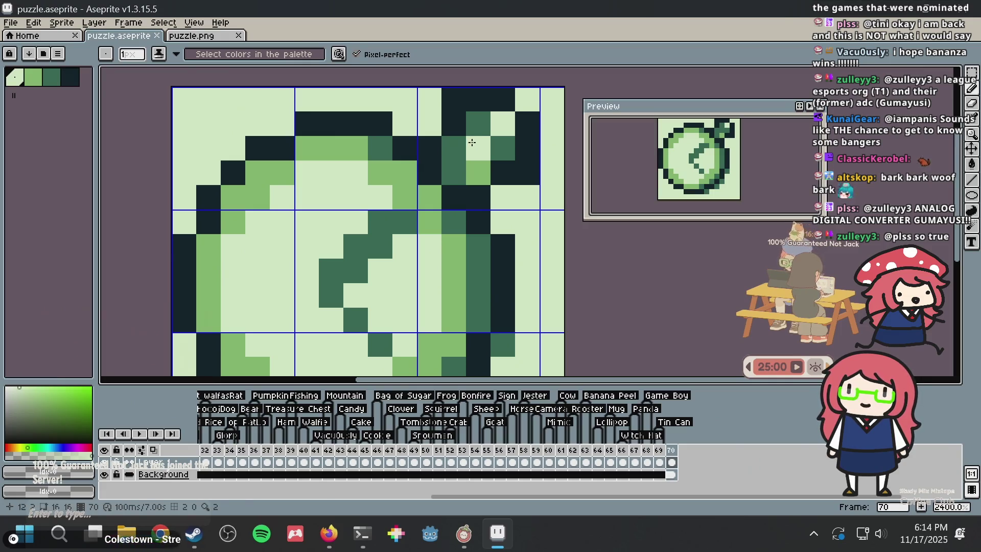
- Sample the dark green from the sprite, shift the view down, and save
alt+click(477, 136)
scroll(480, 134, down, 4)
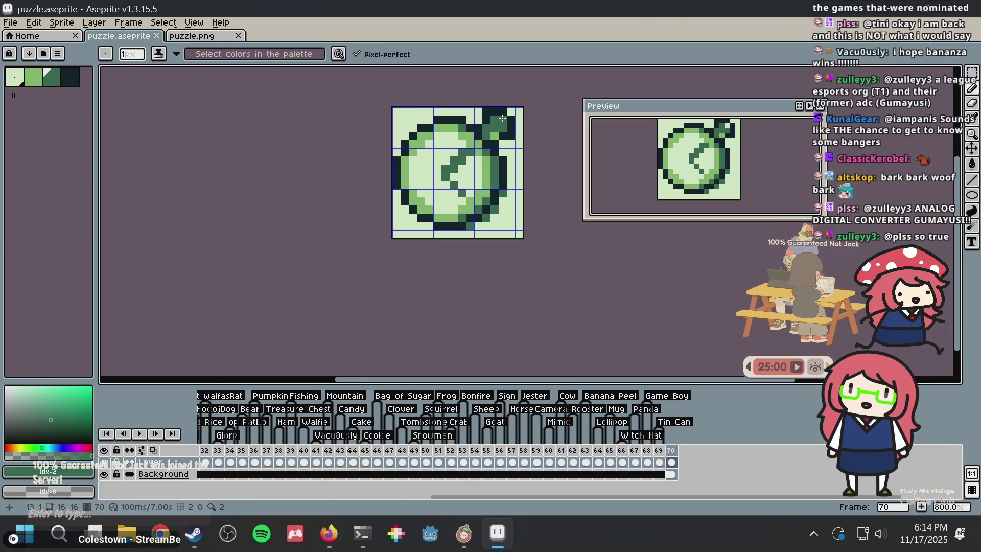
scroll(497, 168, up, 2)
scroll(497, 168, down, 2)
scroll(485, 117, up, 2)
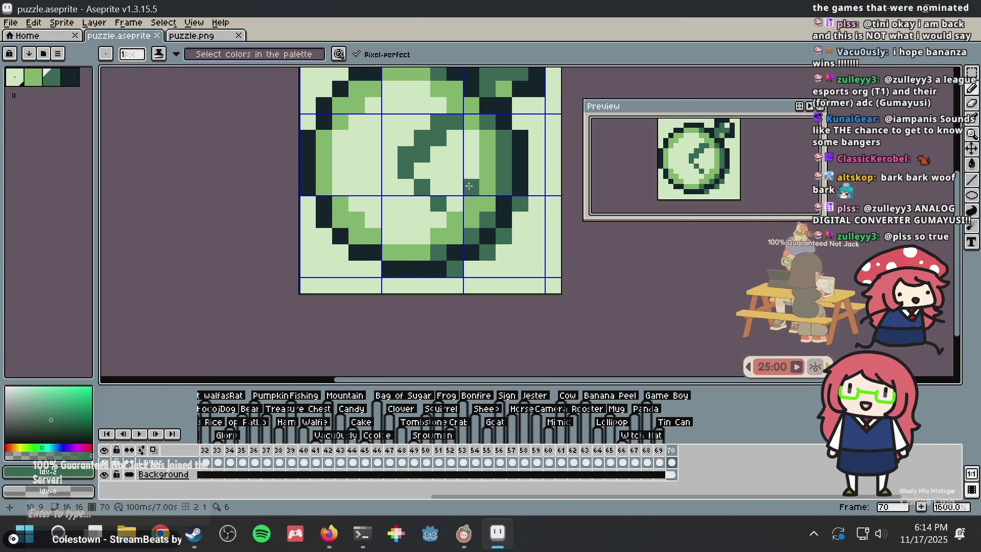
drag(496, 176, 503, 221)
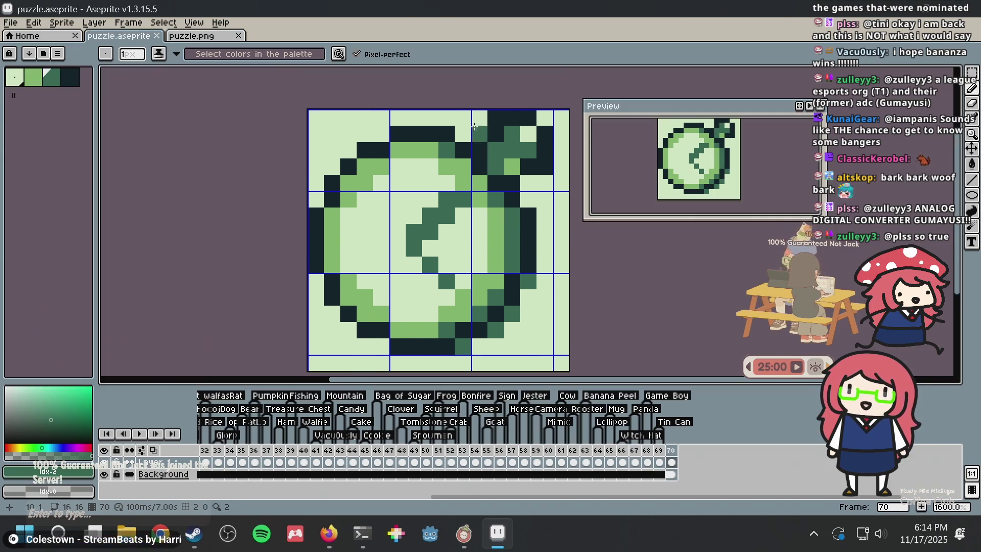
key(ctrl+s)
- Paint two right-rim pixels in the darkest green, undo a stray column-14 stroke, and save
alt+click(527, 173)
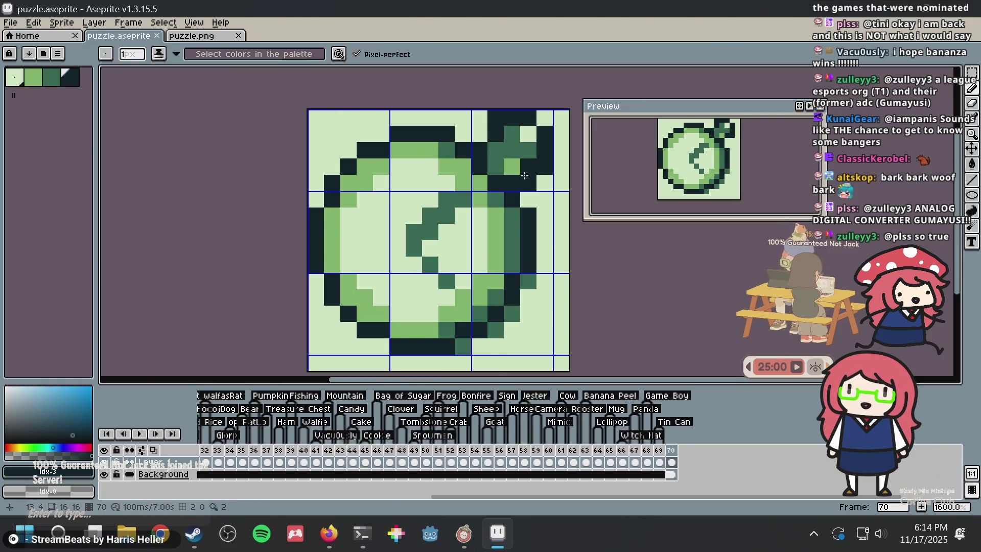
alt+click(513, 151)
click(528, 183)
key(v)
key(b)
drag(545, 215, 543, 266)
key(ctrl+z)
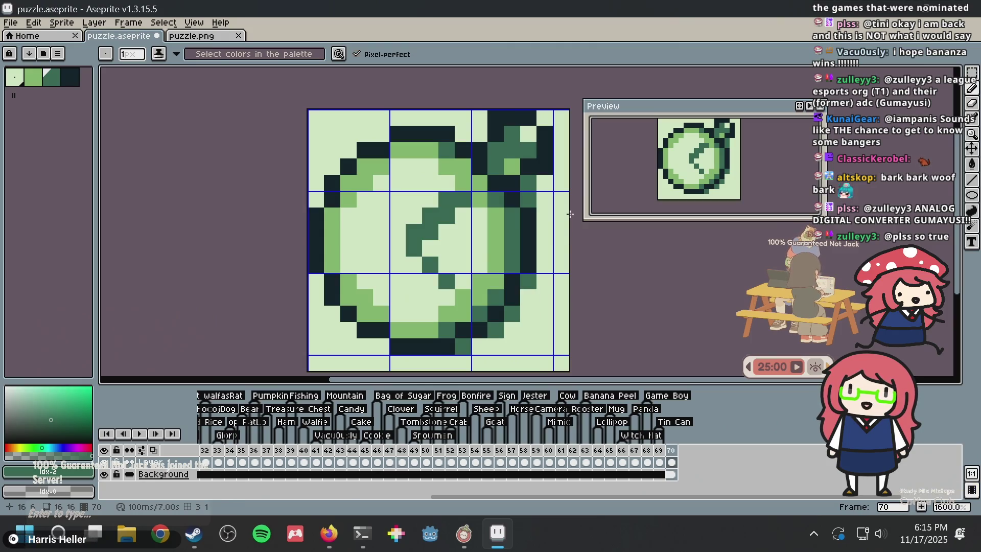
key(ctrl+s)
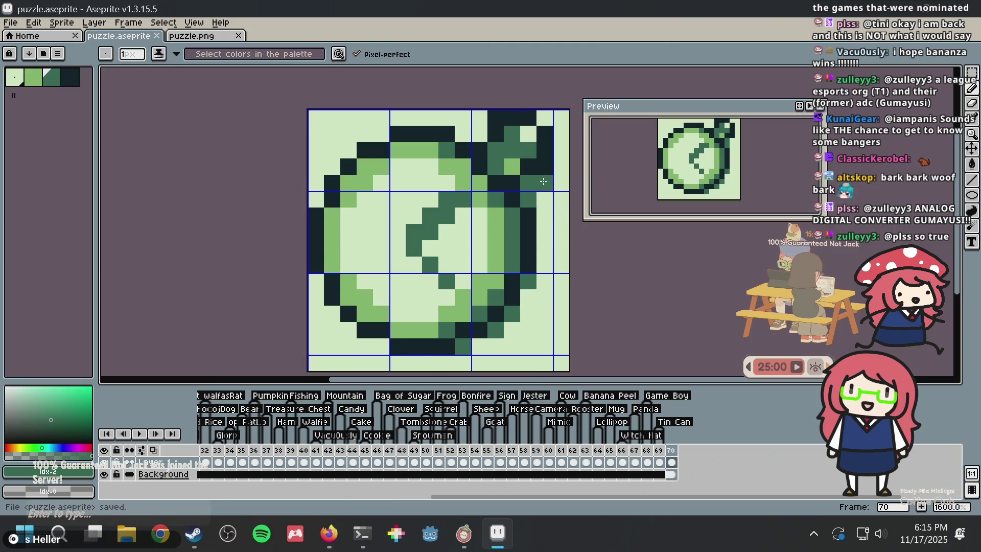
key(ctrl+s)
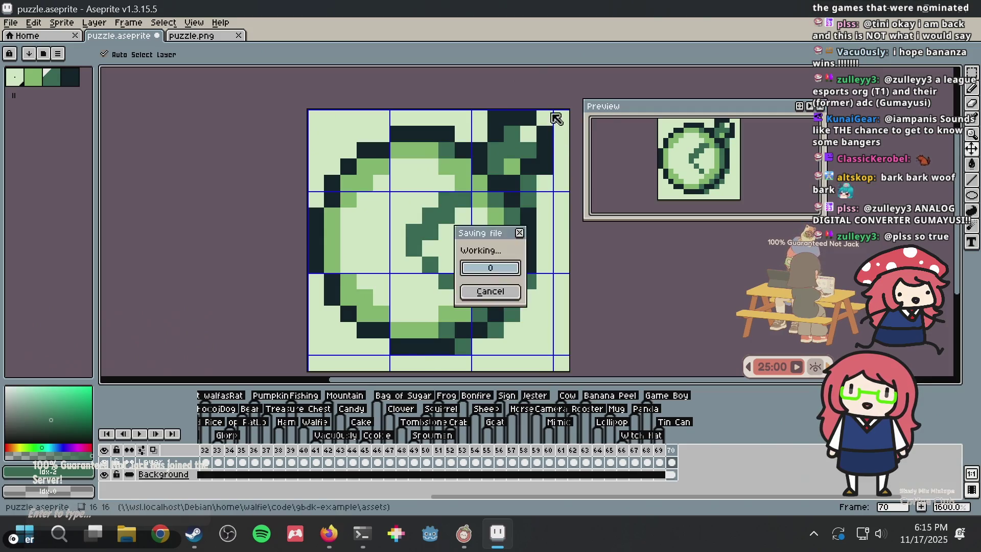
- Lighten a pixel beside the crown and save puzzle.aseprite
scroll(541, 148, up, 1)
scroll(423, 167, down, 4)
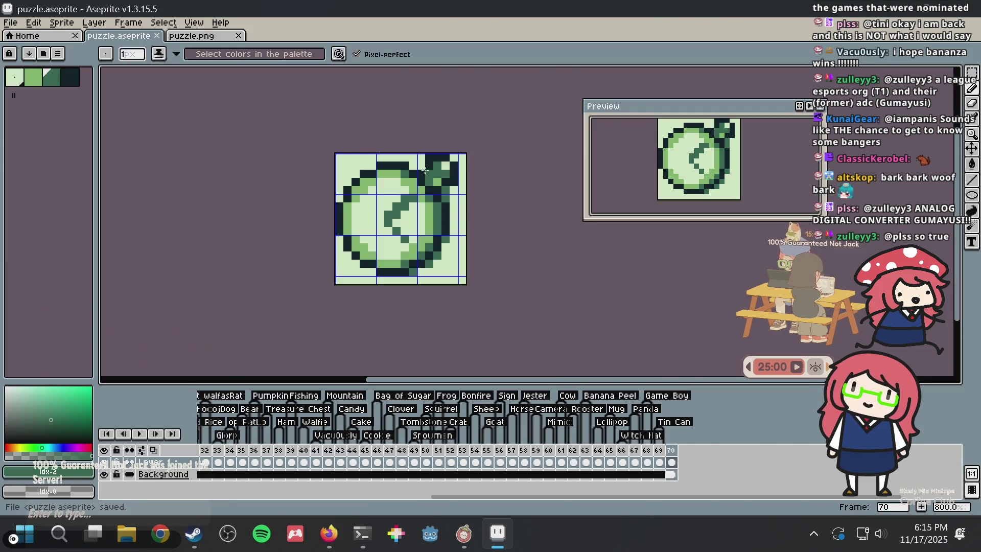
scroll(422, 167, up, 2)
scroll(422, 168, up, 3)
key(alt)
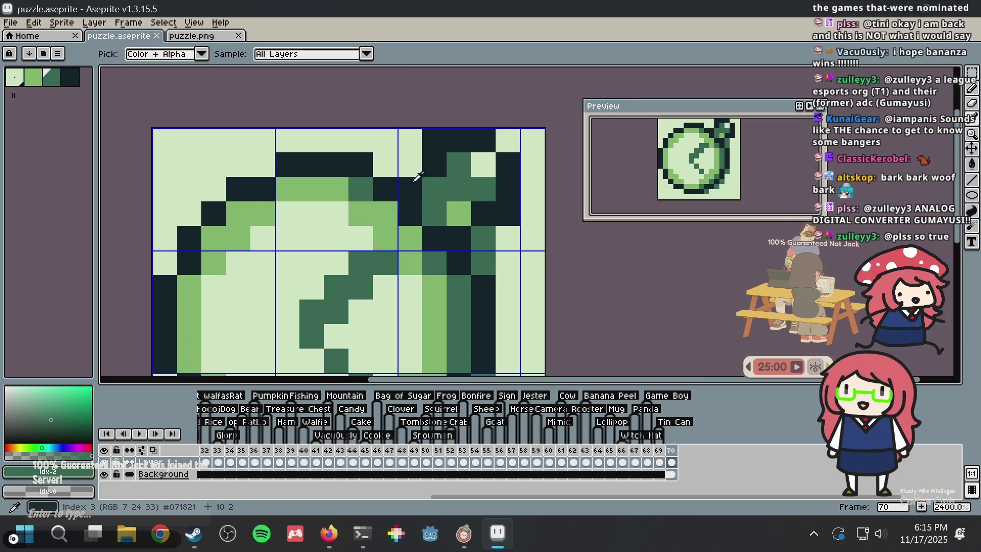
click(483, 213)
scroll(484, 207, down, 3)
scroll(483, 204, down, 2)
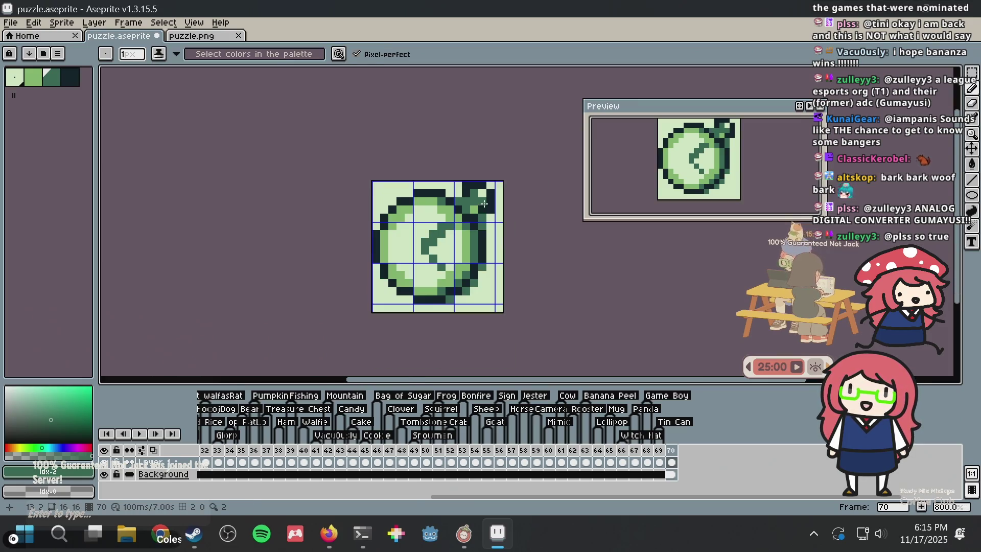
scroll(484, 201, up, 3)
key(ctrl+s)
scroll(470, 152, down, 4)
scroll(465, 164, up, 3)
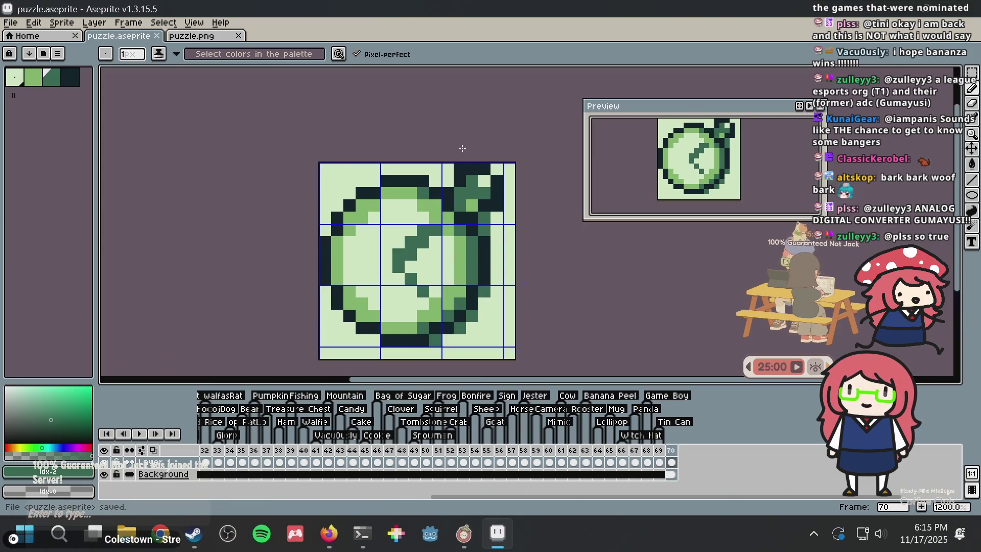
key(ctrl+s)
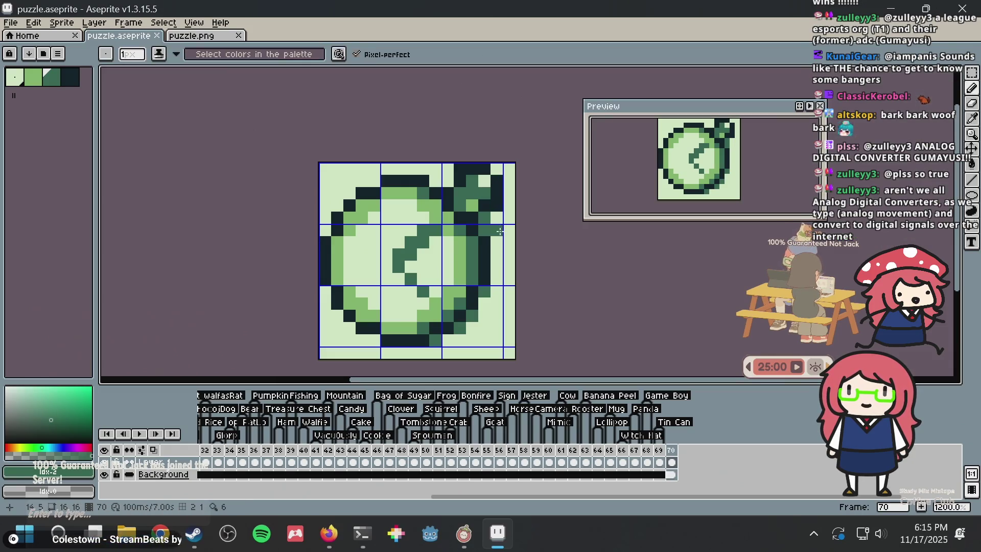
- Try two green pixels on the top edge, undo them, and save
click(448, 168)
click(415, 169)
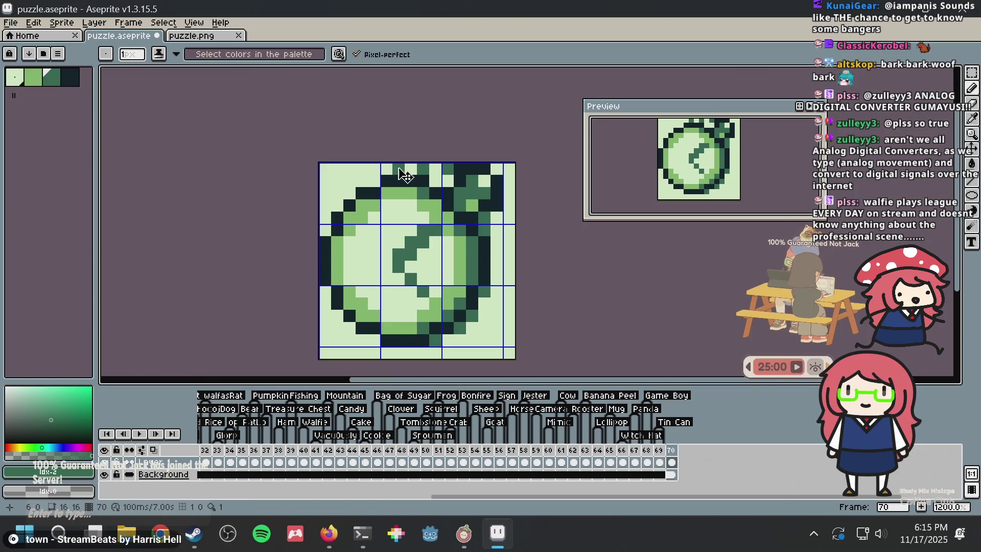
key(ctrl+z)
key(ctrl+z)
key(ctrl+s)
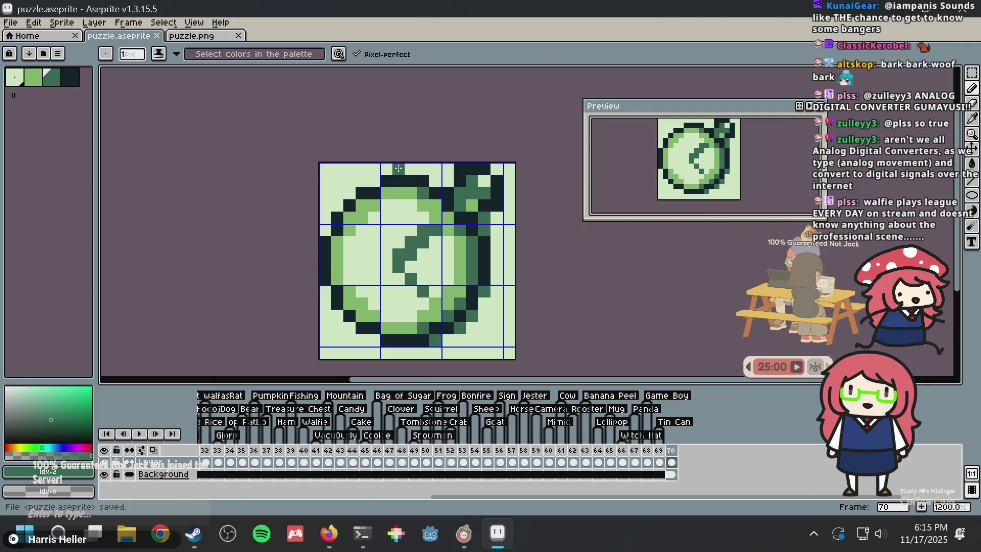
scroll(451, 153, down, 1)
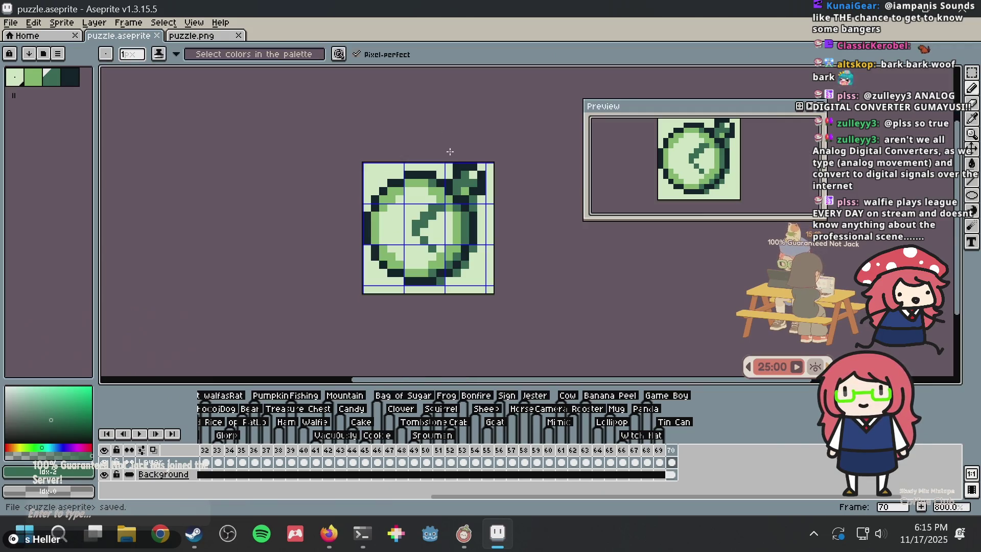
scroll(444, 174, up, 1)
scroll(438, 197, up, 1)
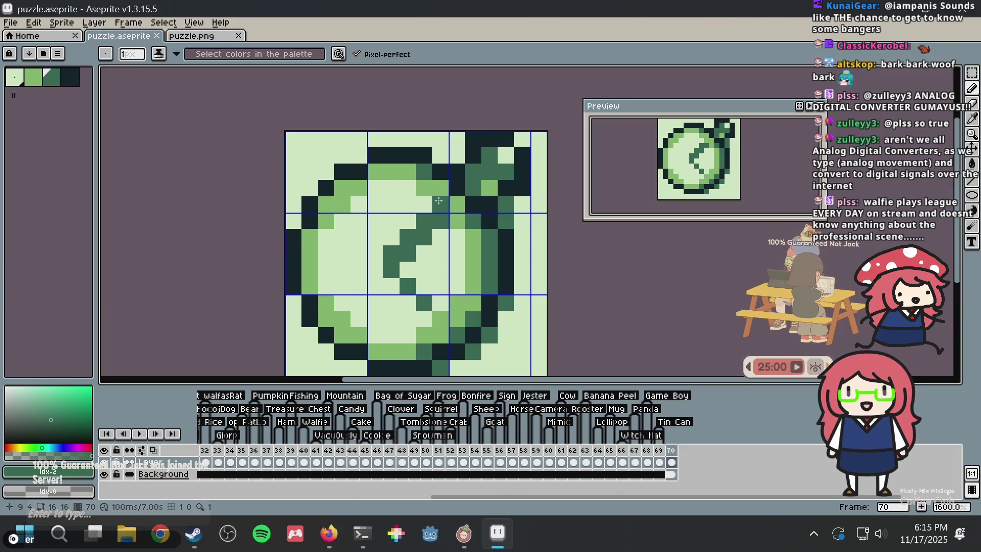
mouse_move(446, 203)
mouse_down()
mouse_move(444, 167)
mouse_move(416, 199)
mouse_move(401, 168)
mouse_up()
key(ctrl+s)
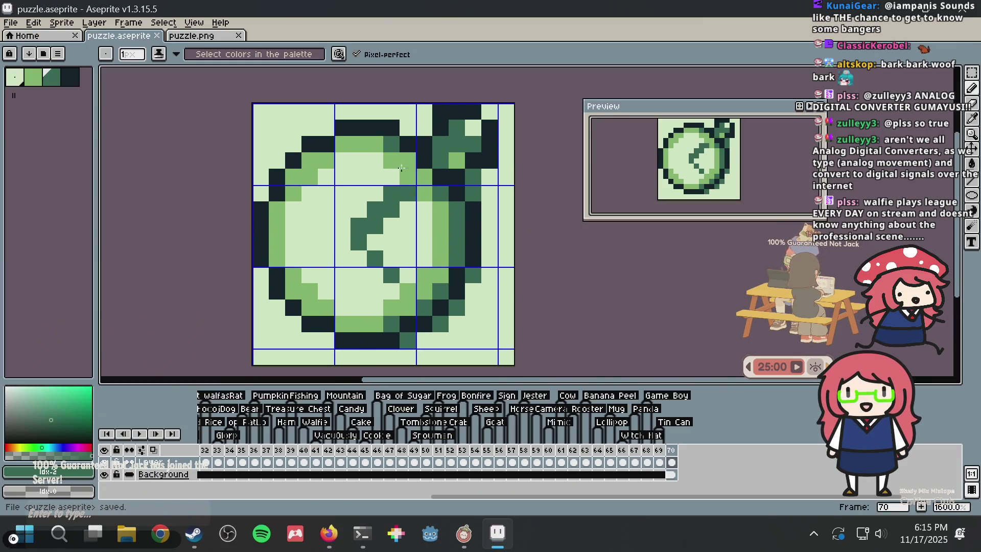
- Copy the whole sprite and paste it into puzzle.png
key(v)
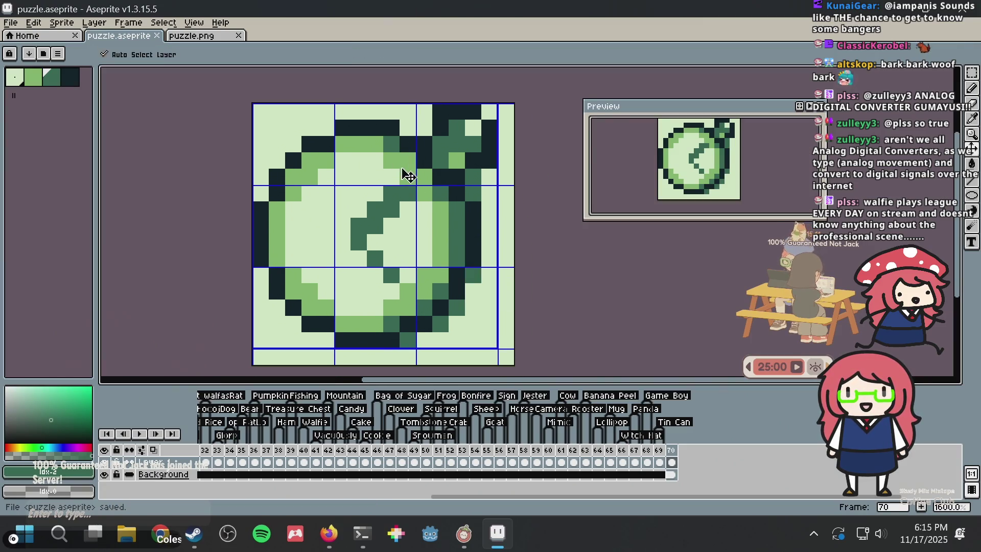
key(ctrl+a)
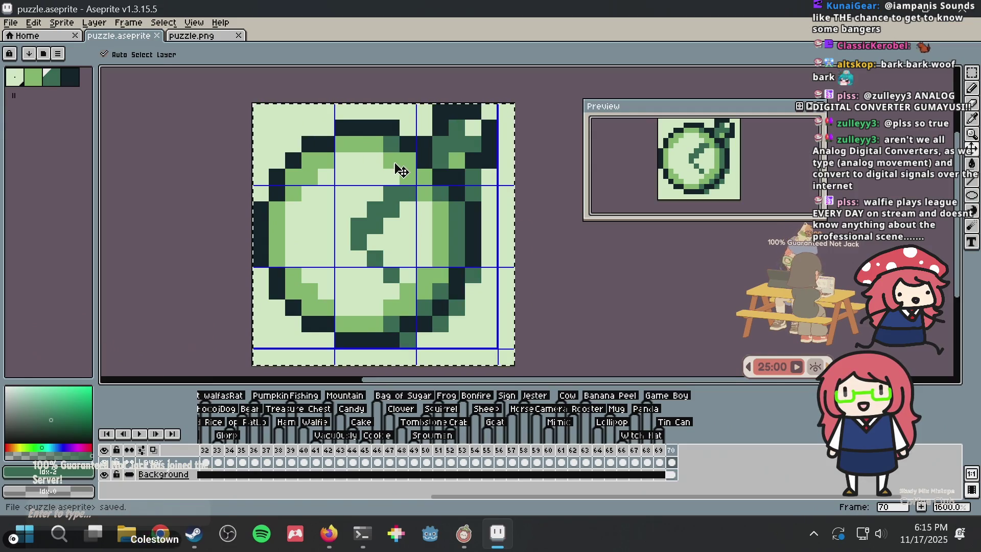
key(ctrl+c)
click(192, 35)
key(ctrl+v)
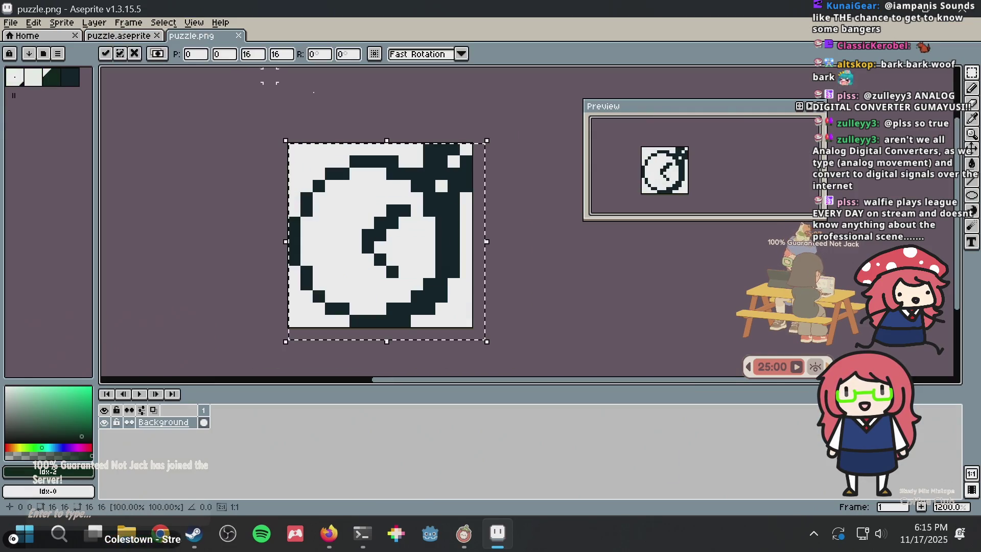
- Place the paste in puzzle.png, nudge the 3×3 diagonal hand pixels, deselect, and return to puzzle.aseprite
key(Return)
scroll(504, 135, down, 2)
scroll(504, 138, up, 2)
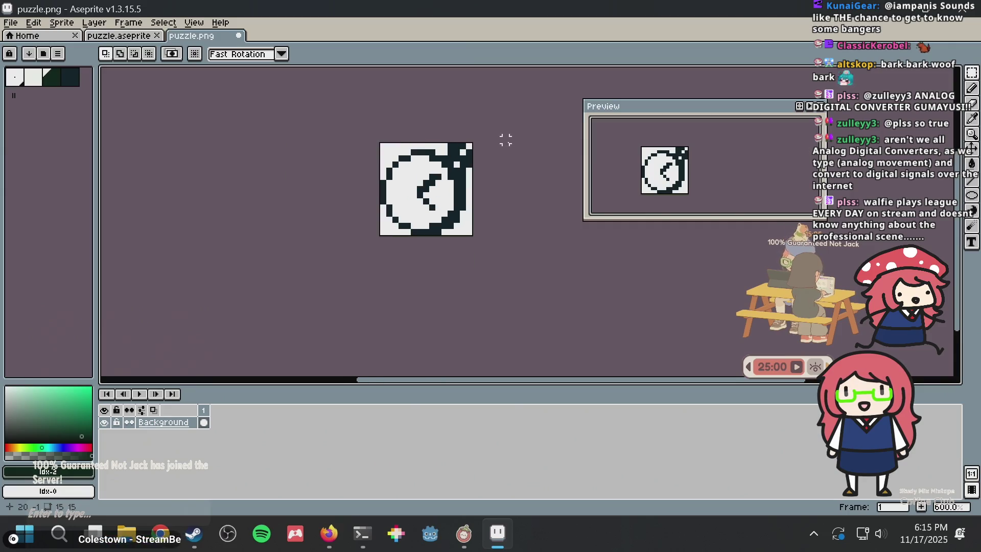
scroll(441, 186, up, 2)
scroll(325, 173, up, 3)
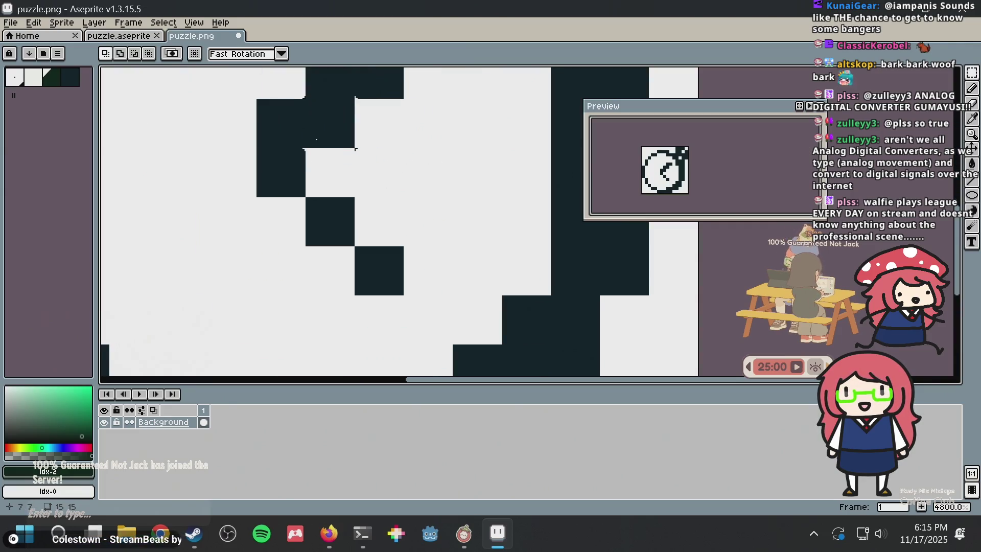
scroll(309, 157, down, 2)
scroll(295, 215, up, 1)
scroll(295, 212, up, 1)
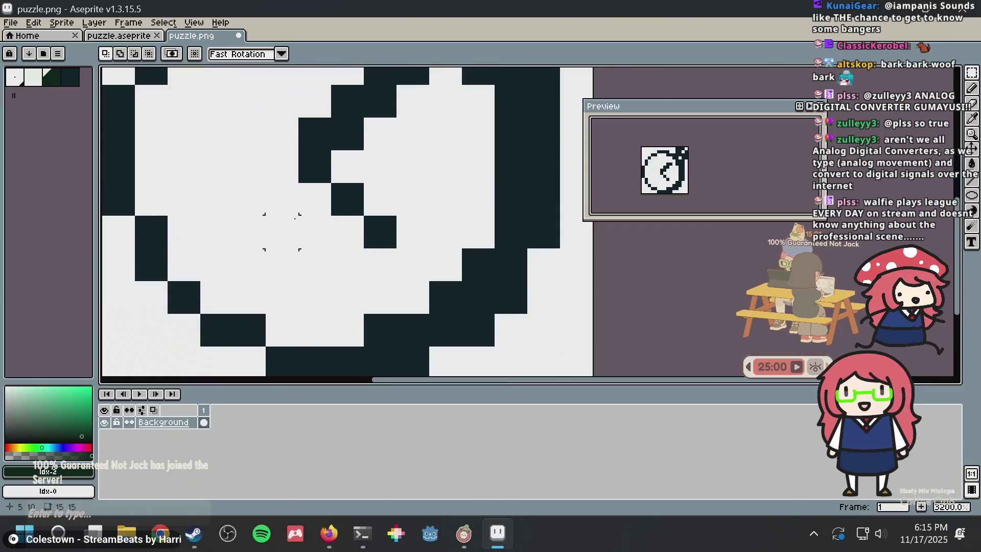
scroll(307, 145, down, 1)
scroll(289, 205, down, 1)
scroll(286, 212, up, 1)
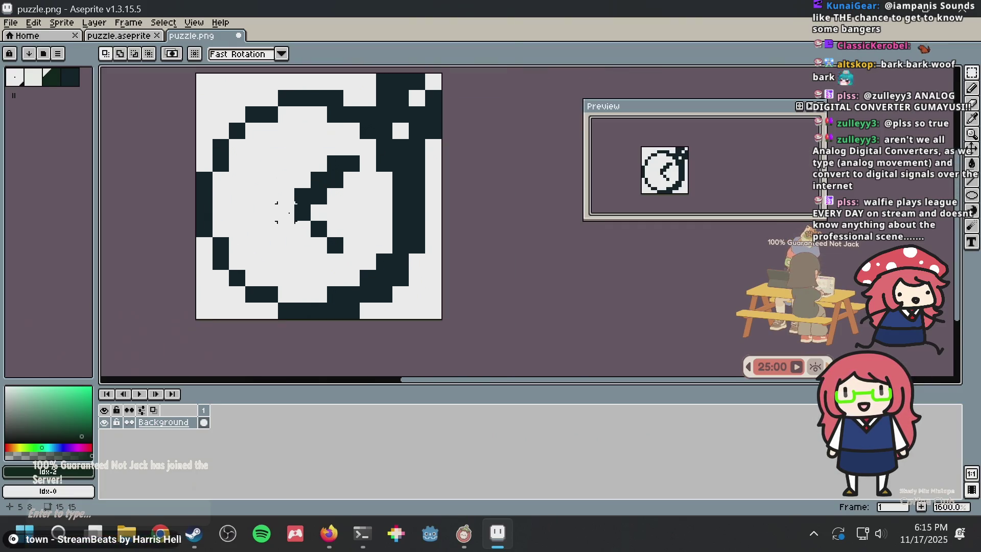
mouse_move(312, 221)
mouse_down()
mouse_move(359, 268)
mouse_move(346, 227)
mouse_move(346, 260)
mouse_up()
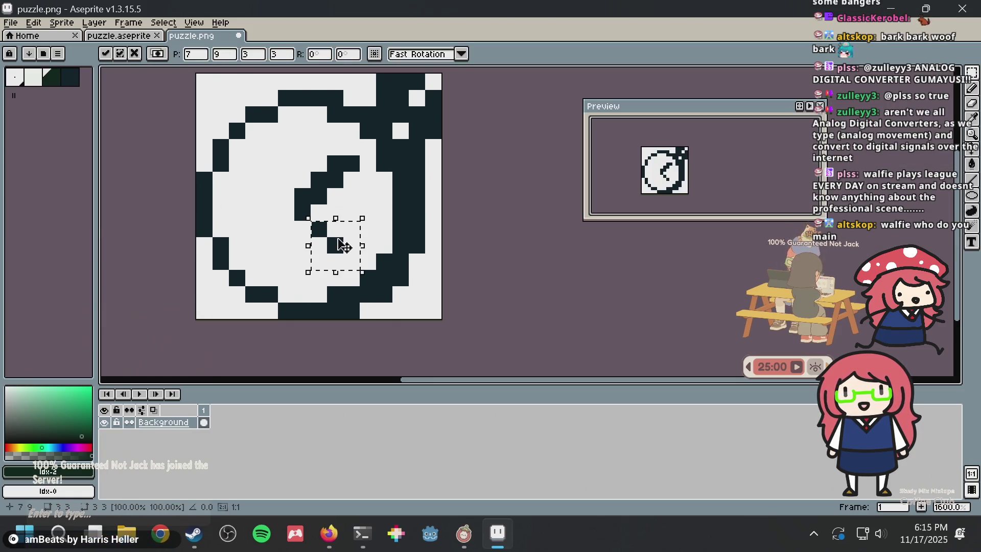
key(ctrl+d)
click(118, 36)
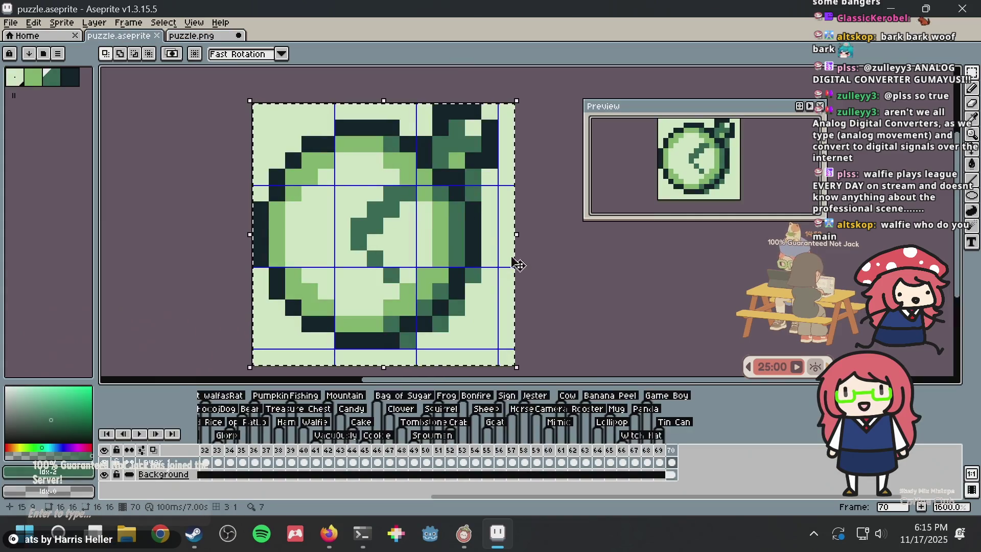
- Deselect and save, then nudge a 2×2 block beside the hand and save again
key(ctrl+d)
key(ctrl+s)
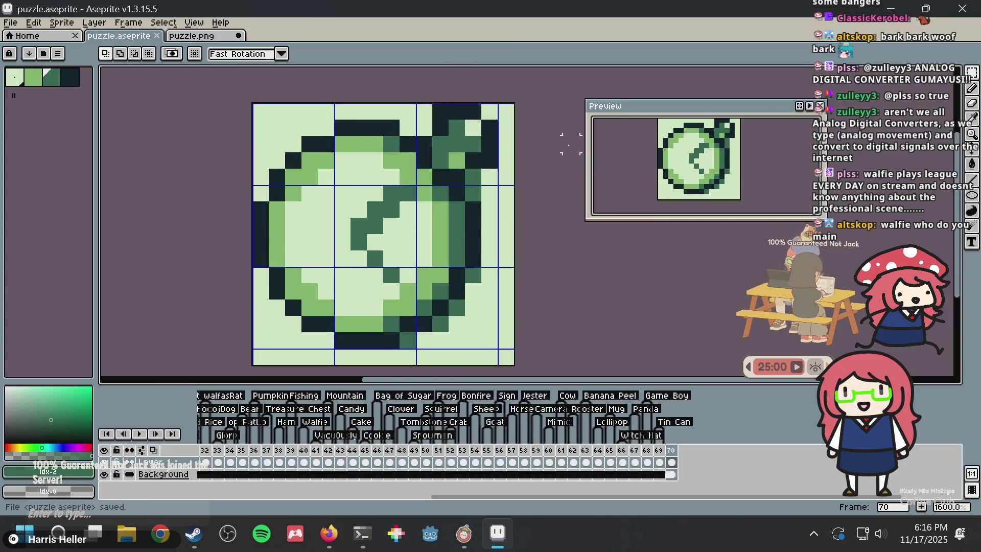
scroll(395, 267, up, 3)
mouse_move(337, 233)
mouse_down()
mouse_move(407, 301)
mouse_move(383, 242)
mouse_up()
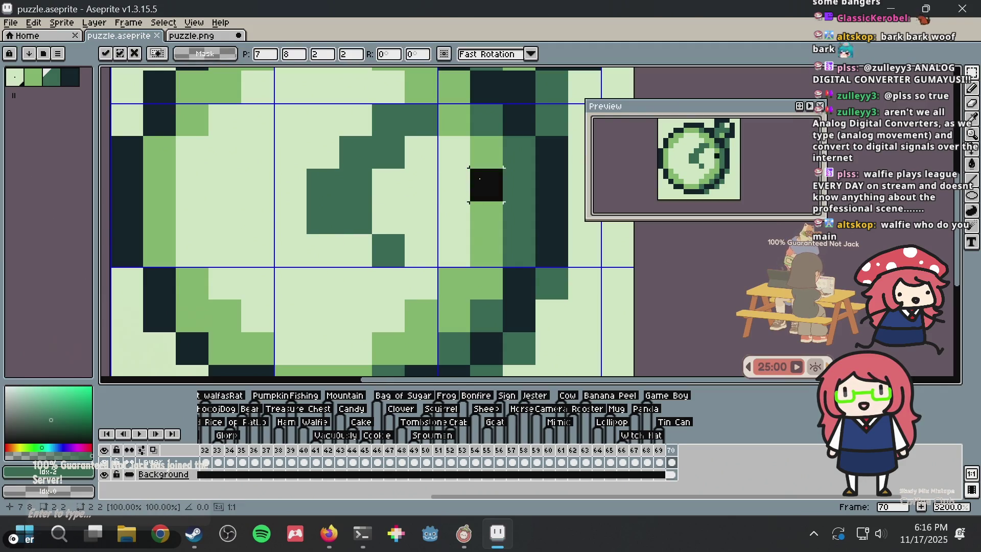
key(ctrl+z)
key(ctrl+d)
key(ctrl+s)
- Compare against puzzle.png, then paste the copied 2×3 pixel piece into puzzle.aseprite
scroll(464, 182, down, 3)
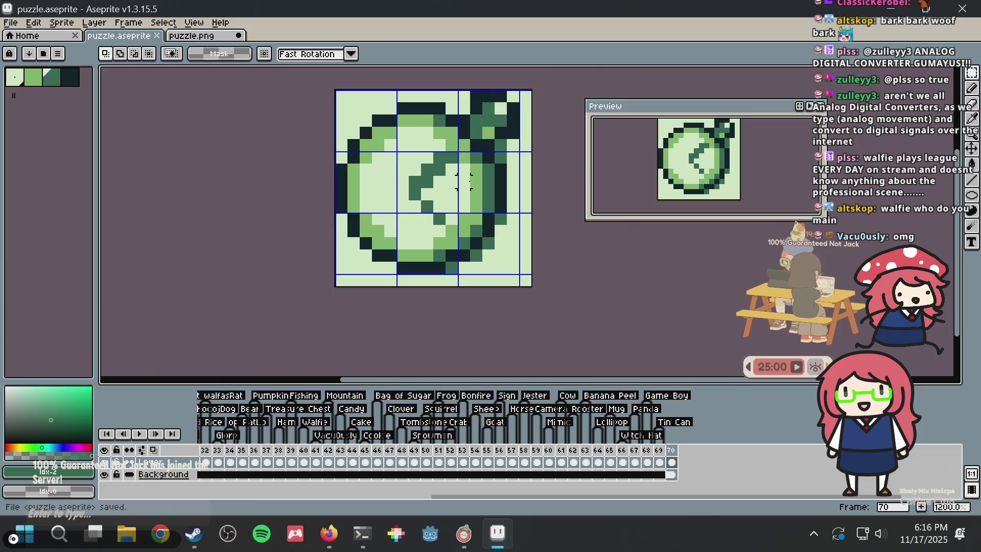
right_click(452, 222)
key(Escape)
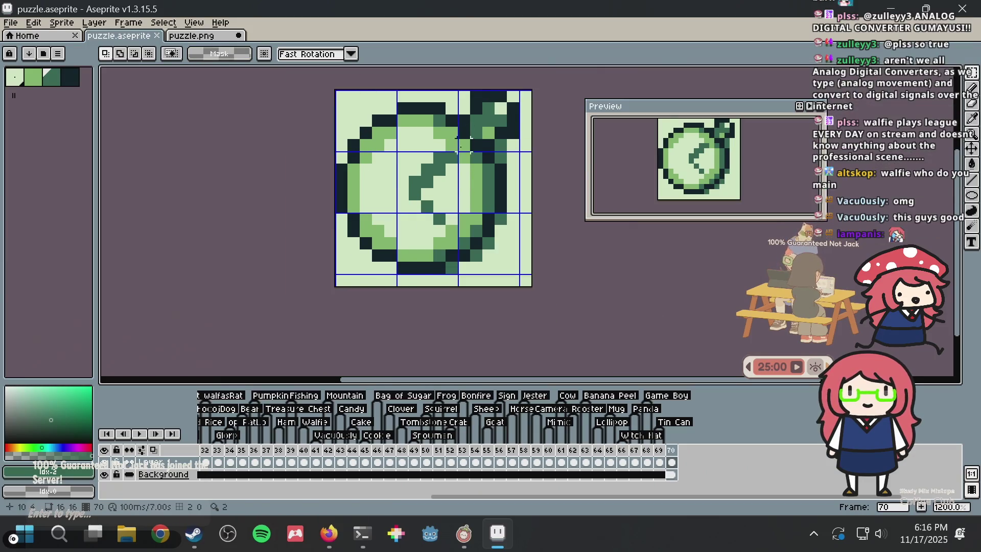
scroll(439, 219, up, 2)
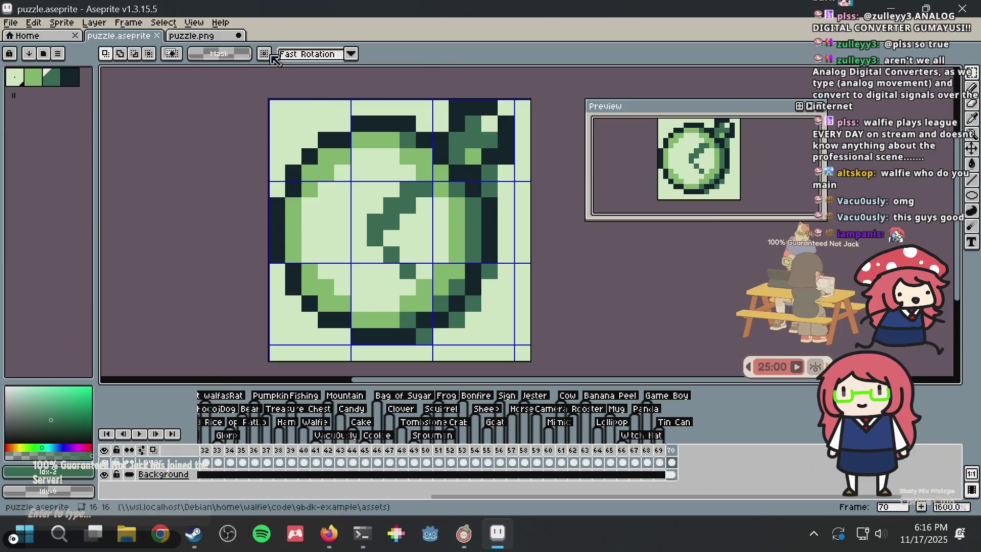
click(211, 36)
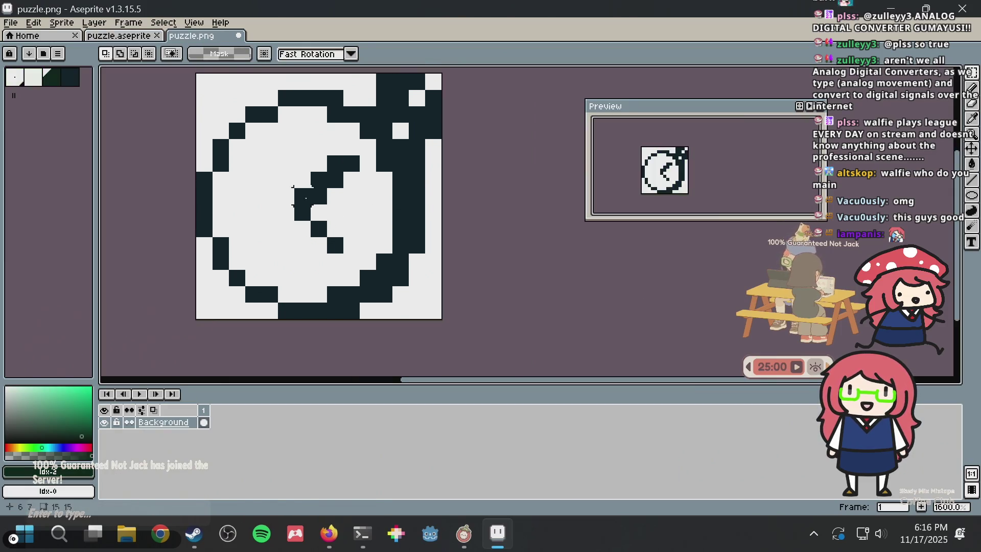
click(121, 37)
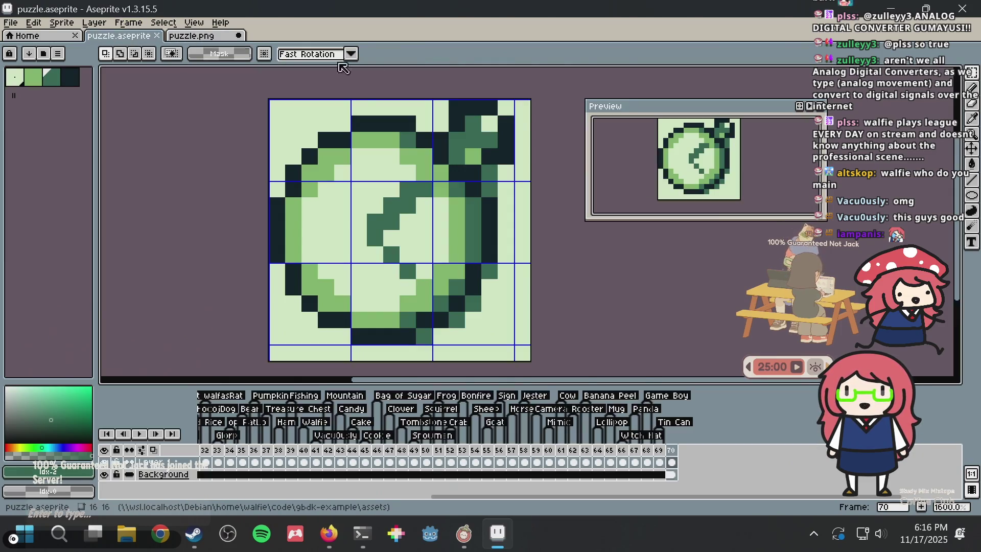
scroll(384, 261, up, 2)
key(ctrl+v)
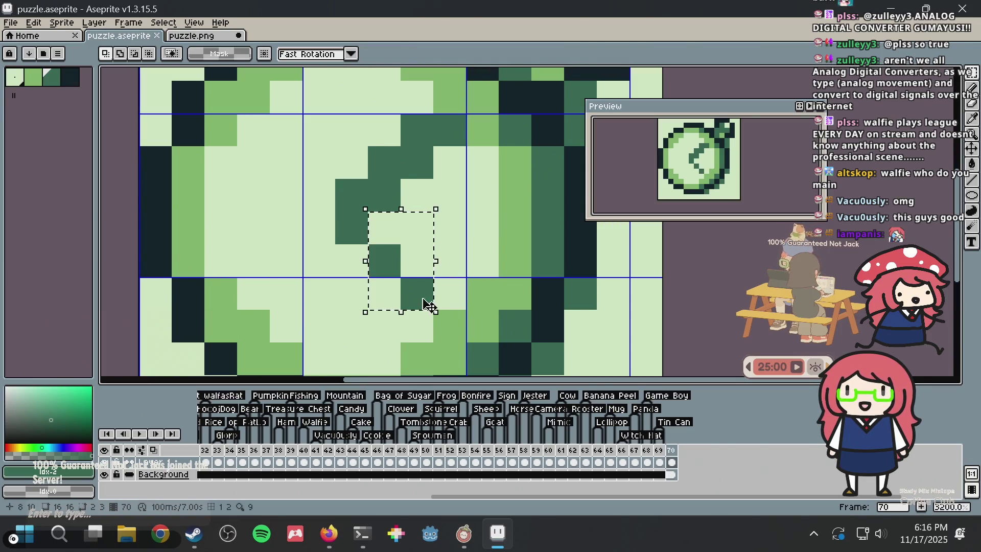
- Commit the pasted piece, add a dark green pixel to the hand, and save
click(483, 194)
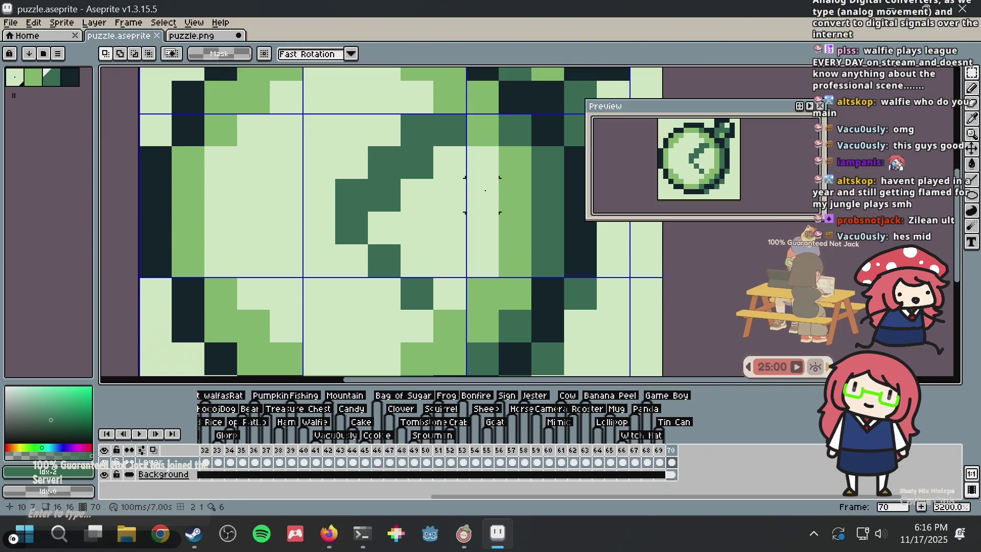
key(ctrl+s)
scroll(434, 233, down, 3)
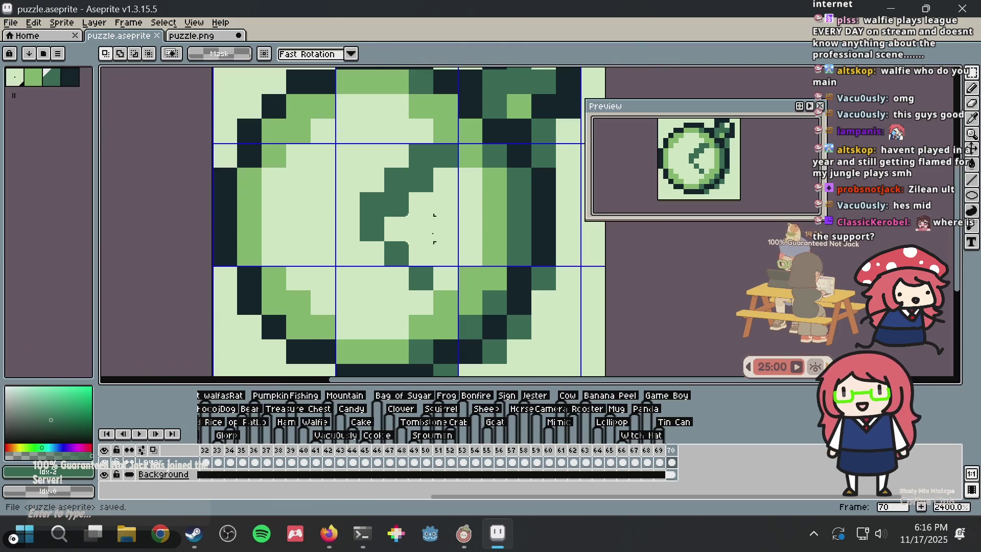
scroll(434, 233, down, 1)
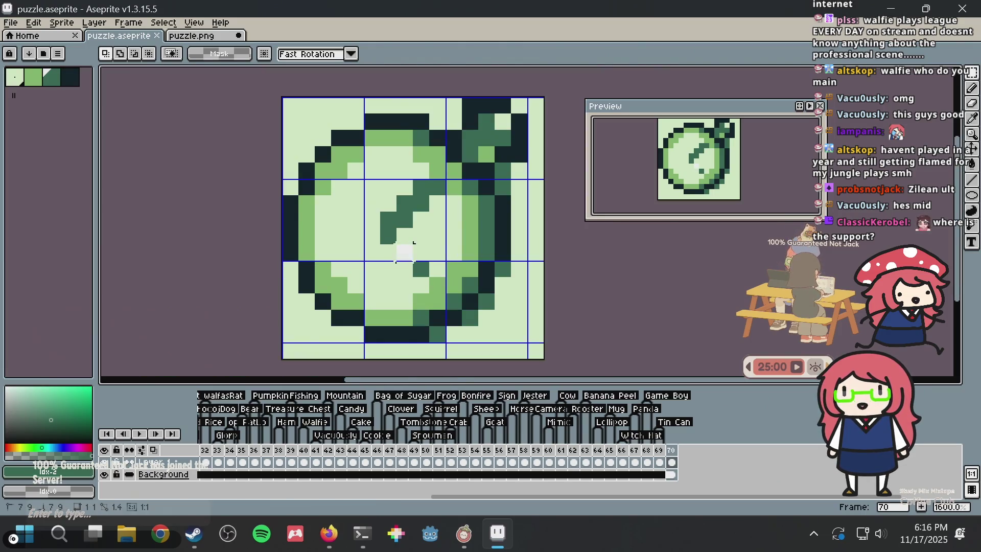
click(404, 252)
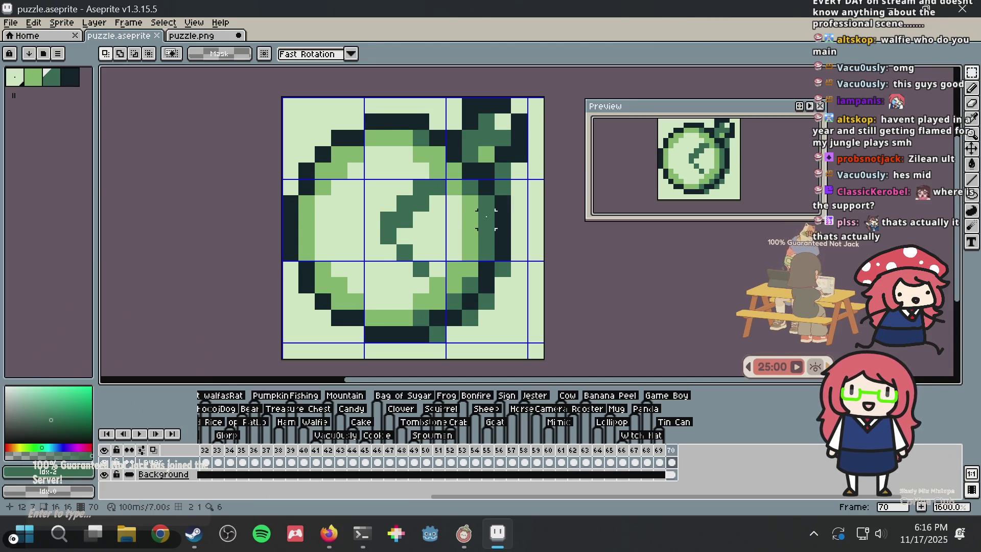
key(ctrl+s)
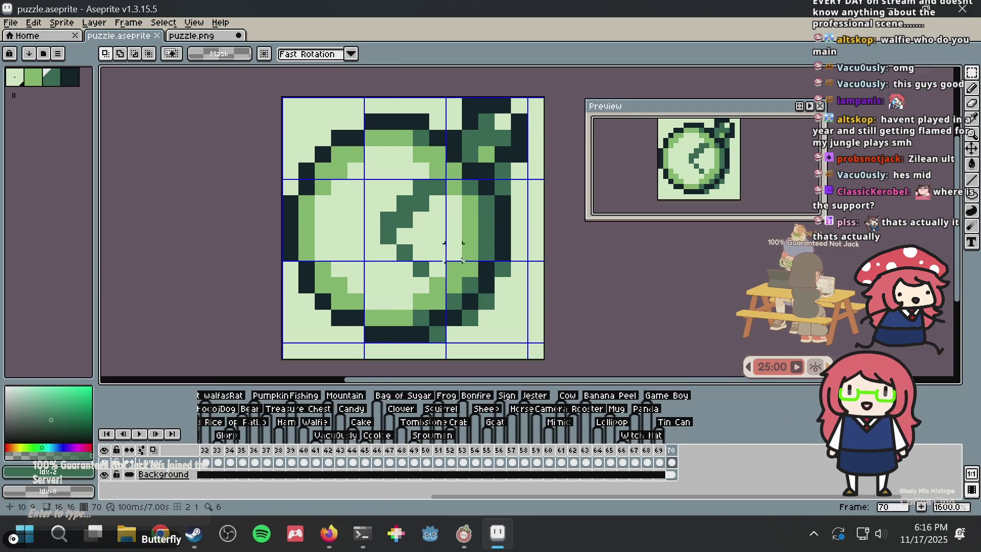
- Select the < shaped hand pixels, then a 2×2 block at the hand's lower end
scroll(405, 236, up, 2)
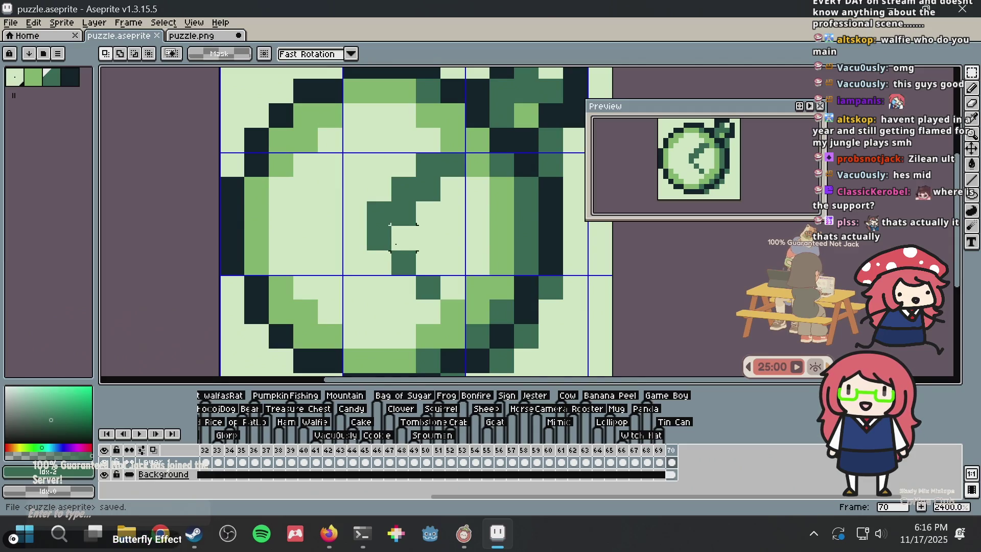
drag(390, 248, 442, 301)
key(ctrl+d)
scroll(439, 179, down, 3)
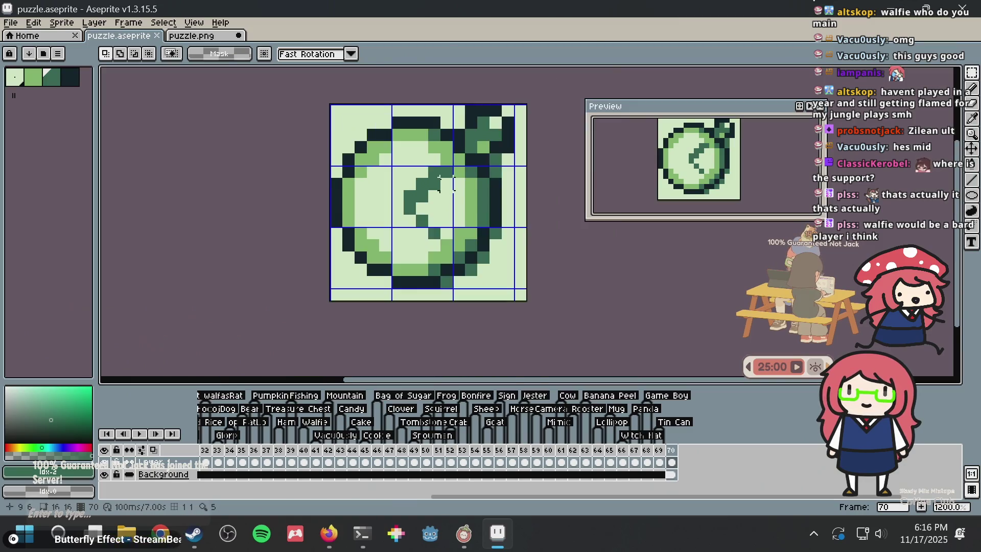
scroll(446, 183, down, 1)
scroll(389, 230, up, 1)
scroll(350, 271, up, 2)
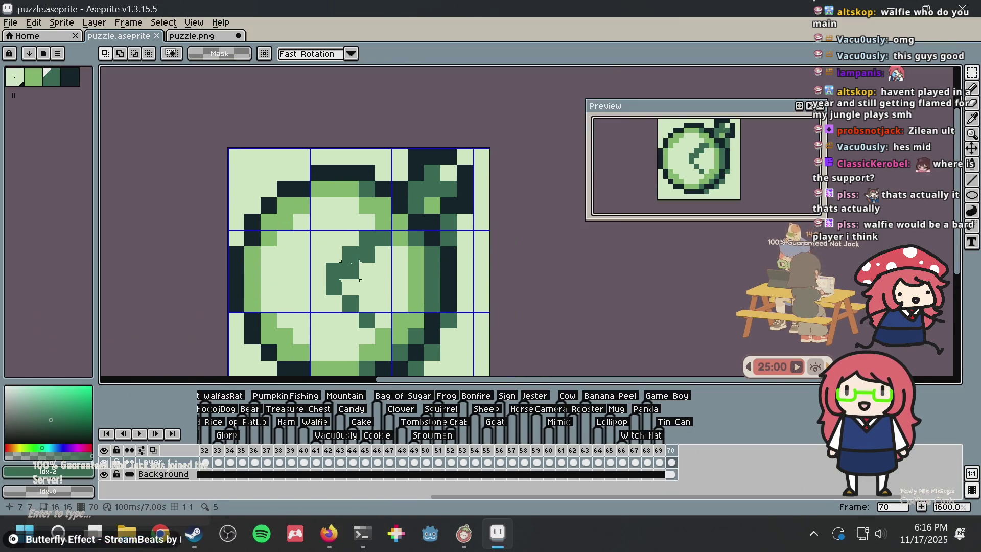
scroll(350, 270, up, 2)
scroll(350, 217, up, 1)
scroll(380, 275, down, 1)
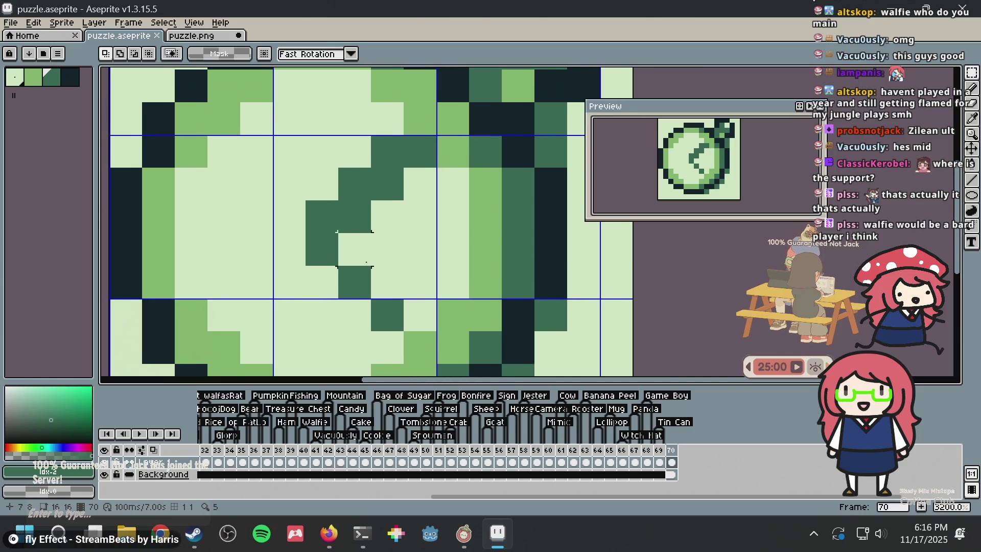
scroll(372, 263, down, 1)
scroll(365, 251, down, 1)
scroll(359, 238, down, 1)
scroll(360, 239, down, 1)
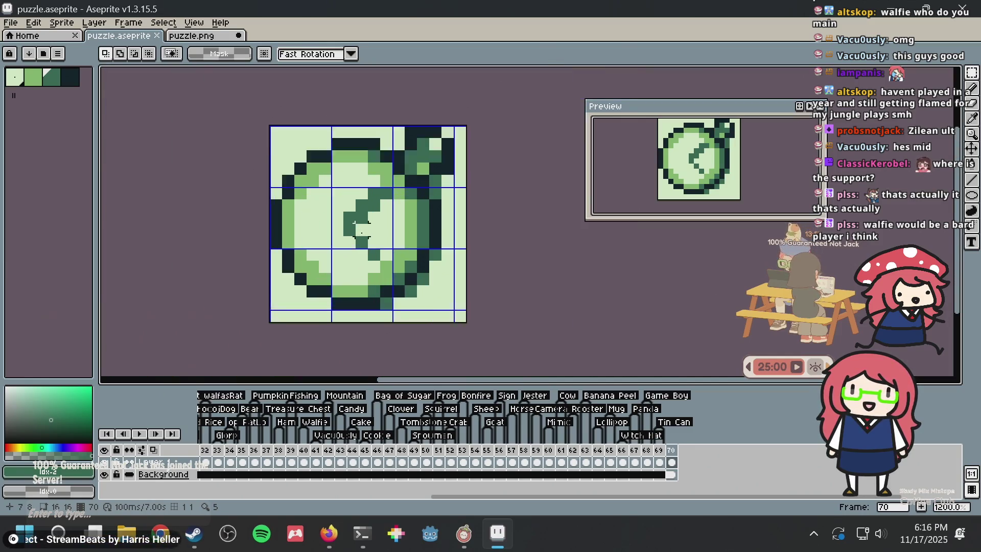
scroll(359, 238, up, 1)
drag(356, 239, 384, 269)
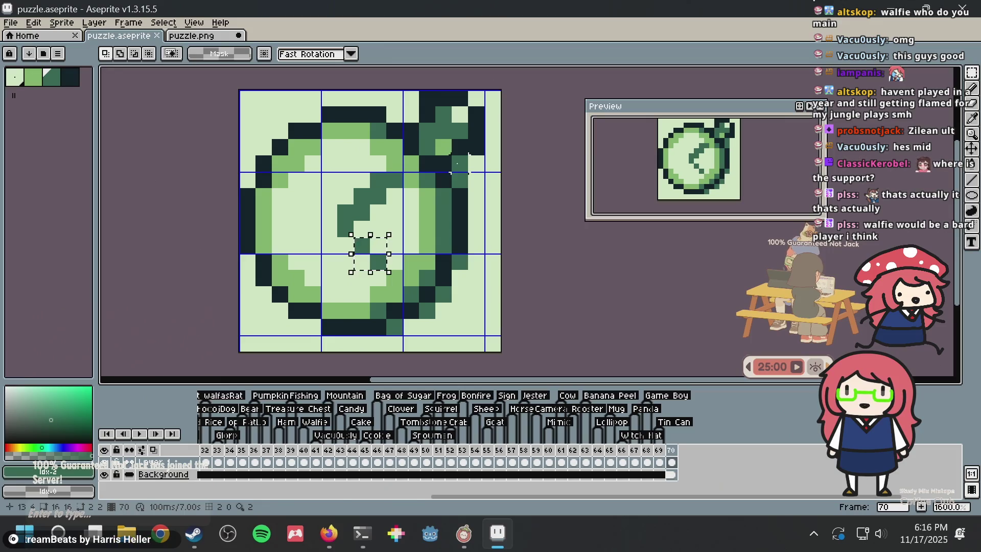
- Check the pocket watch references and the Nonogram Maker page, then return to Aseprite
key(alt+Tab)
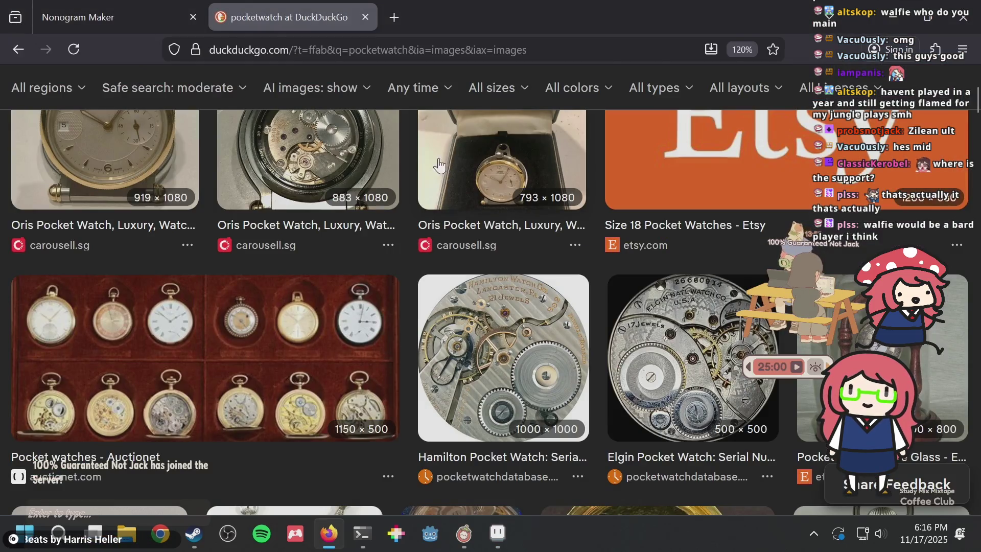
click(137, 8)
key(alt+Tab)
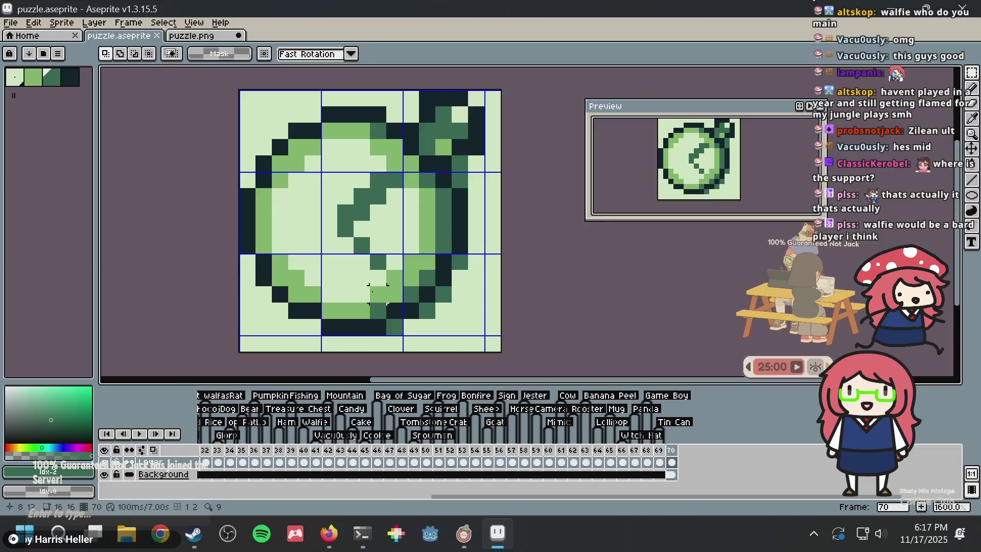
- Save puzzle.aseprite and paste the updated 16×16 stopwatch into puzzle.png
scroll(372, 291, up, 2)
key(ctrl+s)
scroll(371, 291, up, 1)
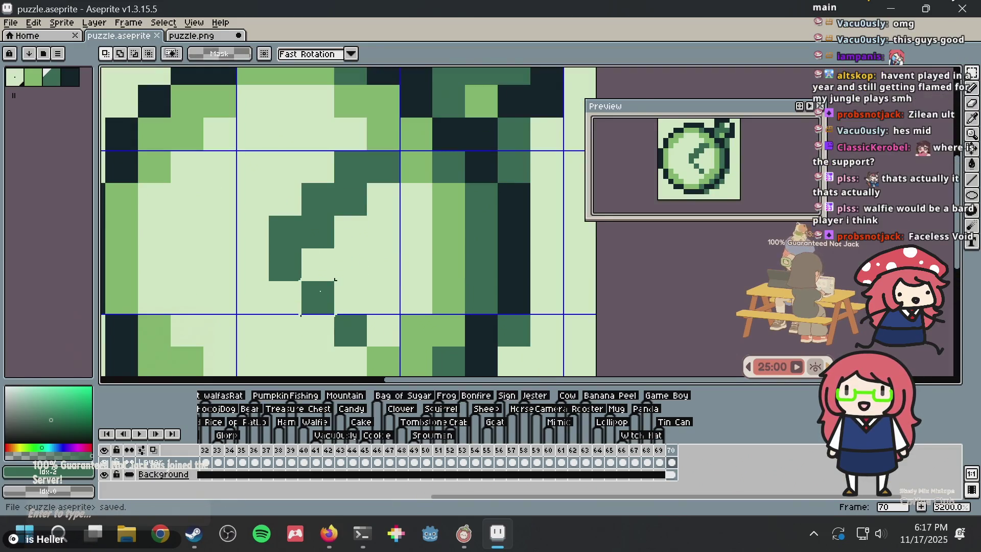
scroll(320, 291, down, 1)
scroll(322, 286, down, 1)
scroll(326, 271, down, 1)
scroll(333, 257, down, 1)
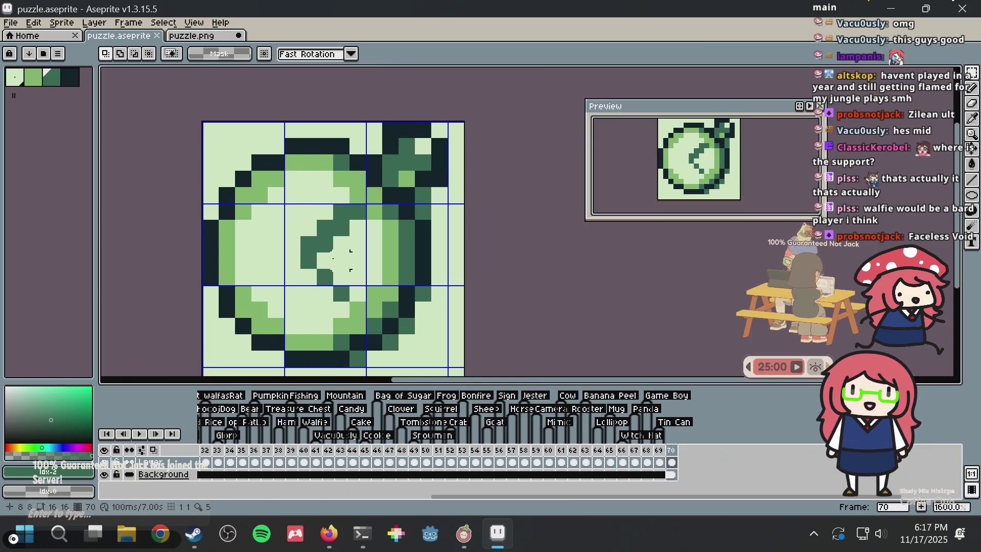
scroll(305, 191, up, 1)
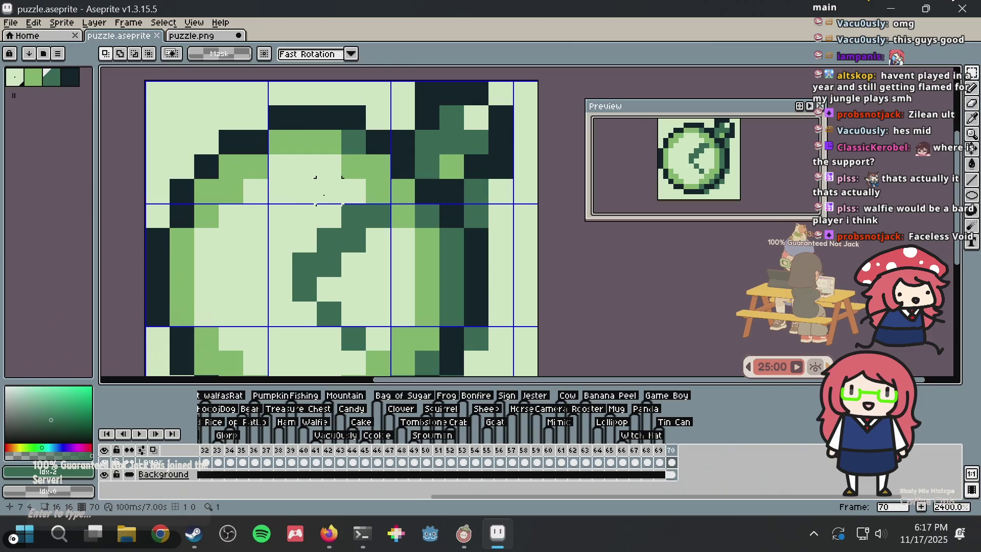
click(221, 36)
key(ctrl+v)
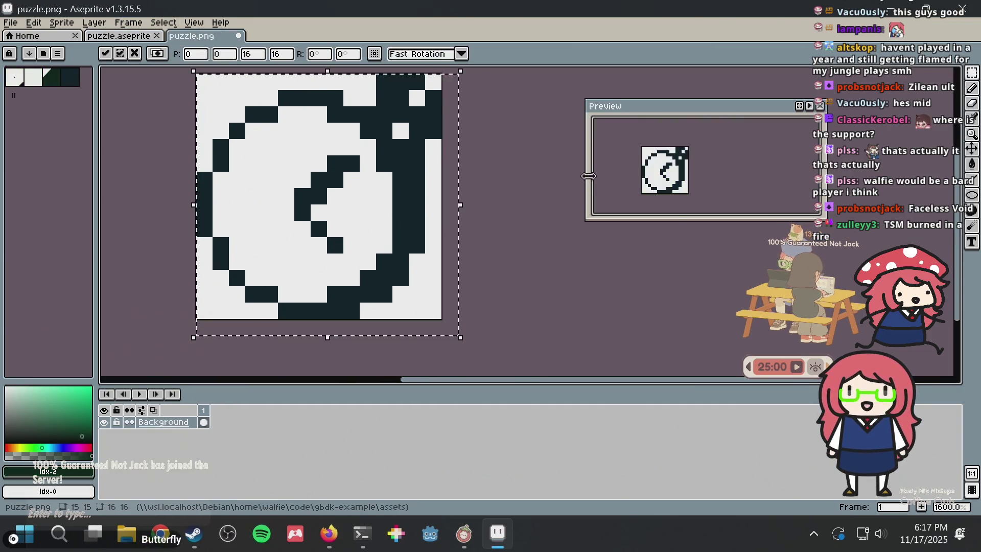
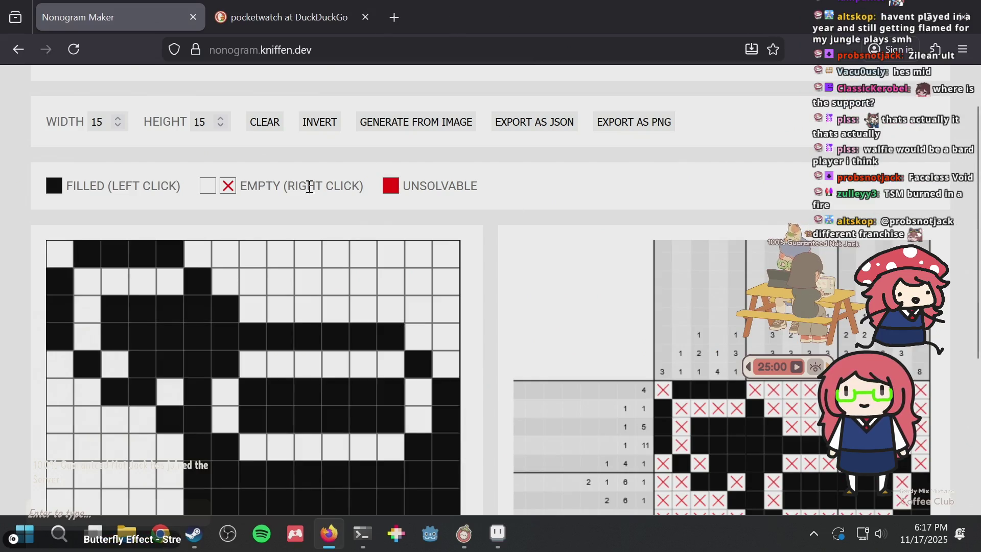
- Generate the 15x15 nonogram grid from the image puzzle.png
click(404, 124)
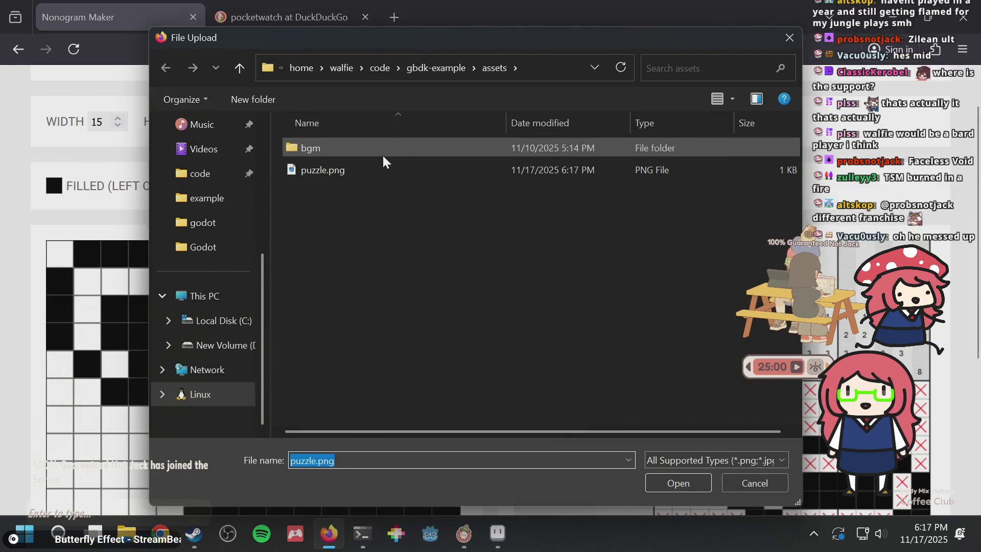
double_click(357, 172)
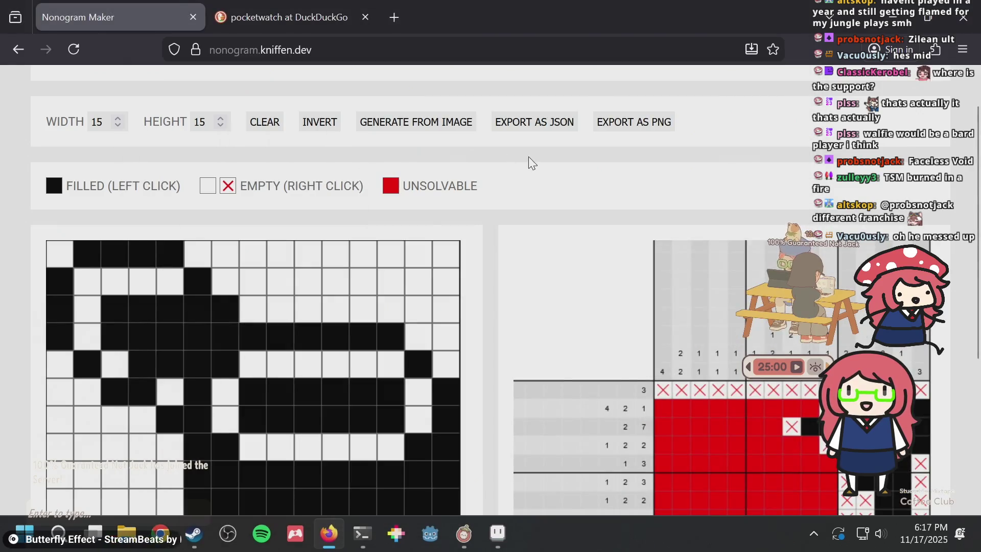
scroll(531, 157, down, 5)
scroll(211, 198, up, 2)
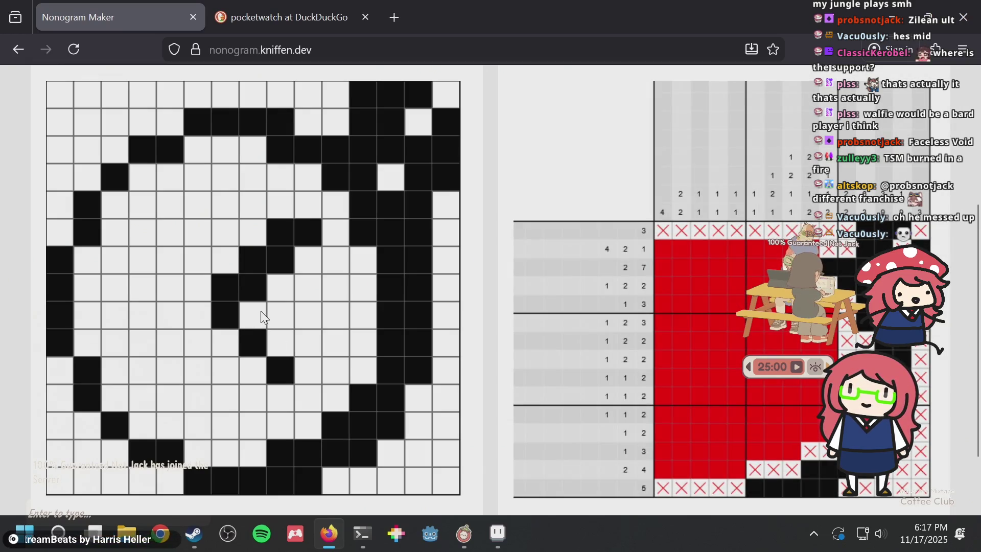
- Fill three more grid cells to extend the clock hand downward
click(209, 325)
click(219, 339)
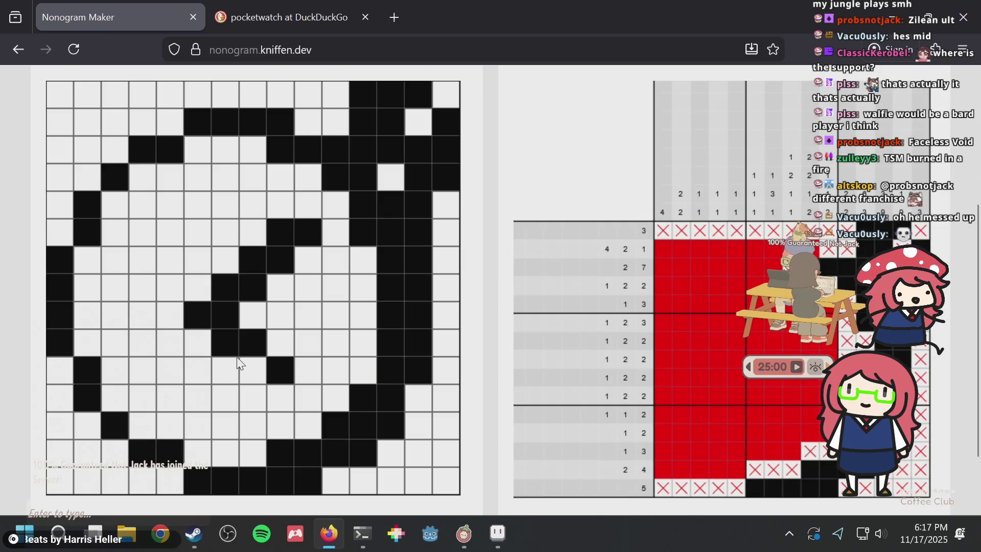
click(243, 366)
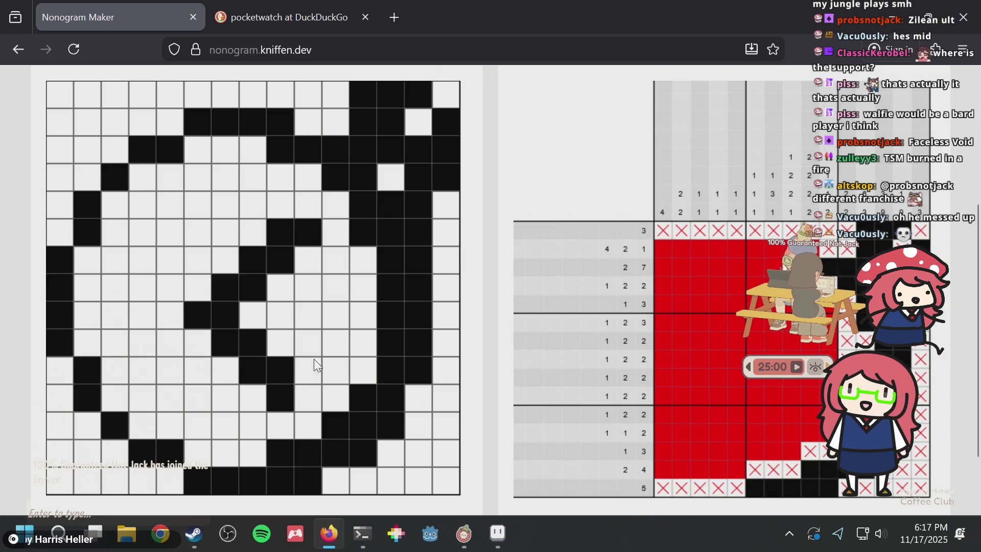
- Bring up puzzle.aseprite in Aseprite with the pencil tool selected
key(alt+Tab)
click(127, 35)
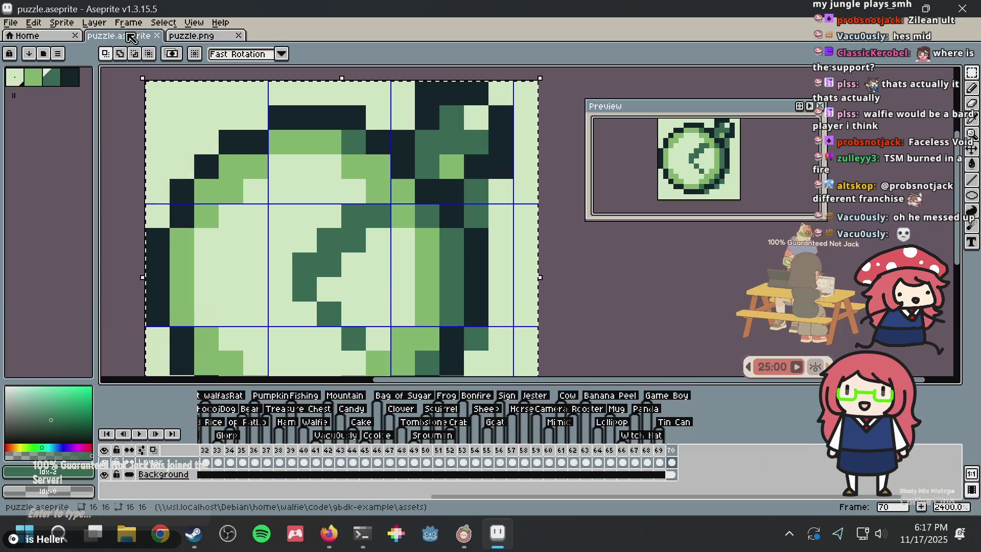
key(b)
scroll(335, 277, down, 2)
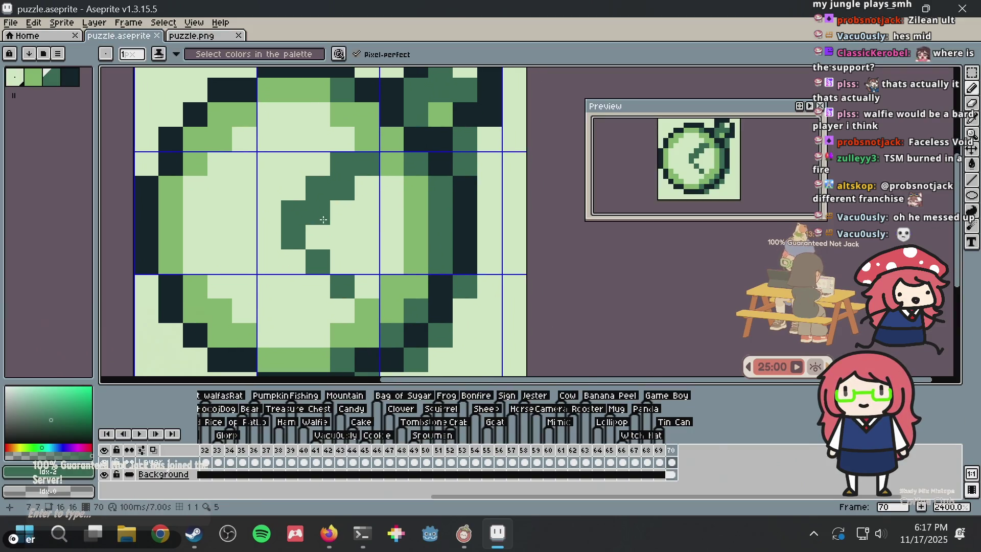
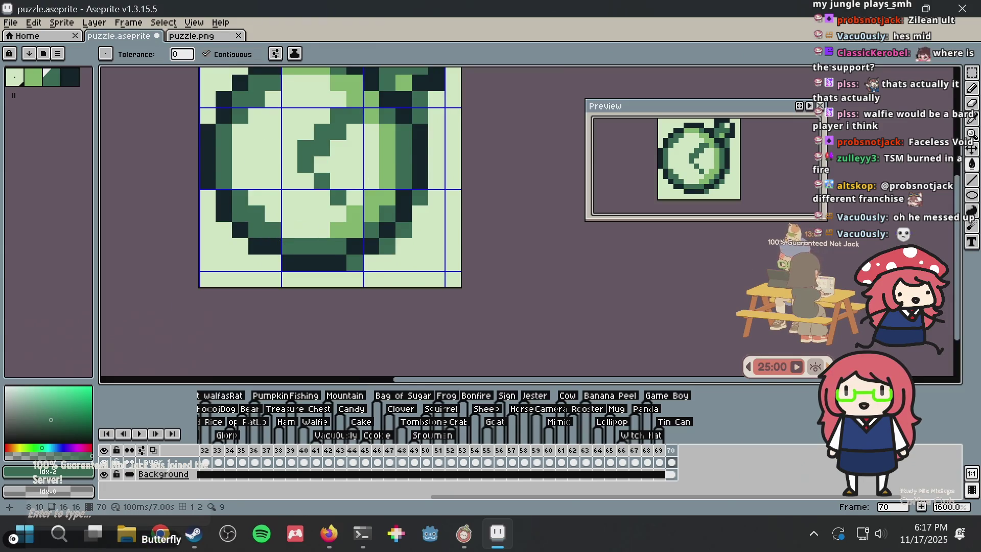
- Undo an accidental dark-green bucket fill on the ring and save the sprite
drag(419, 134, 385, 218)
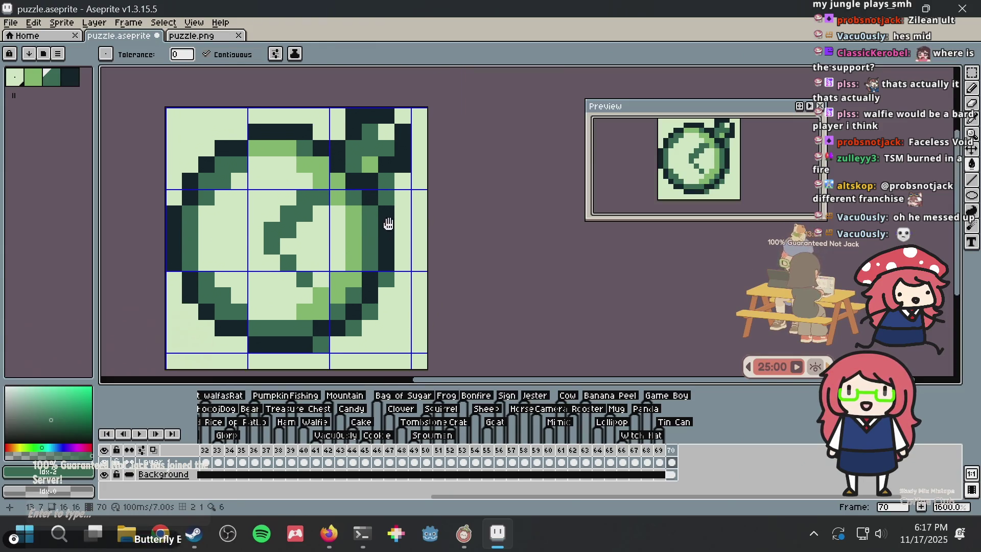
click(319, 164)
key(ctrl+z)
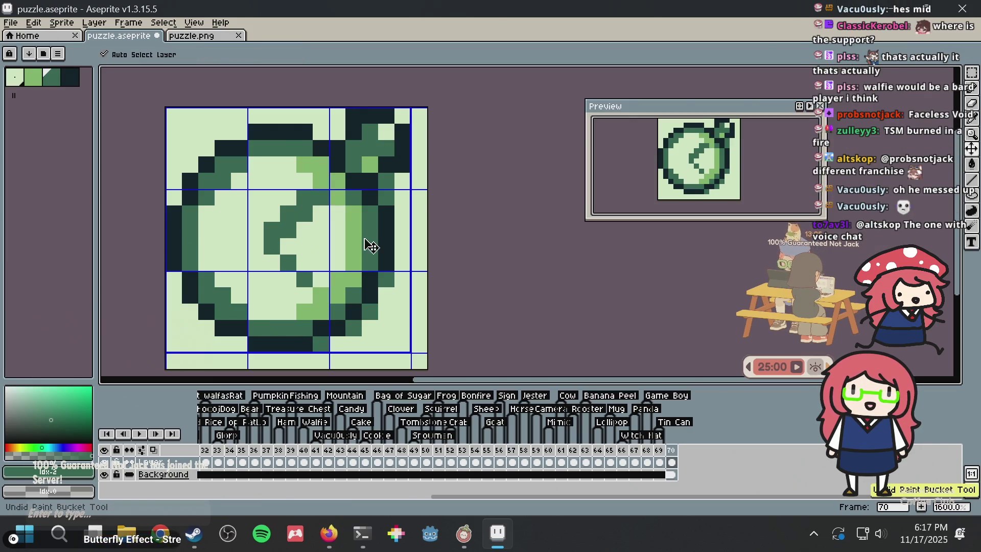
key(ctrl+s)
- Pencil a pixel on the top of the ring and save
key(g)
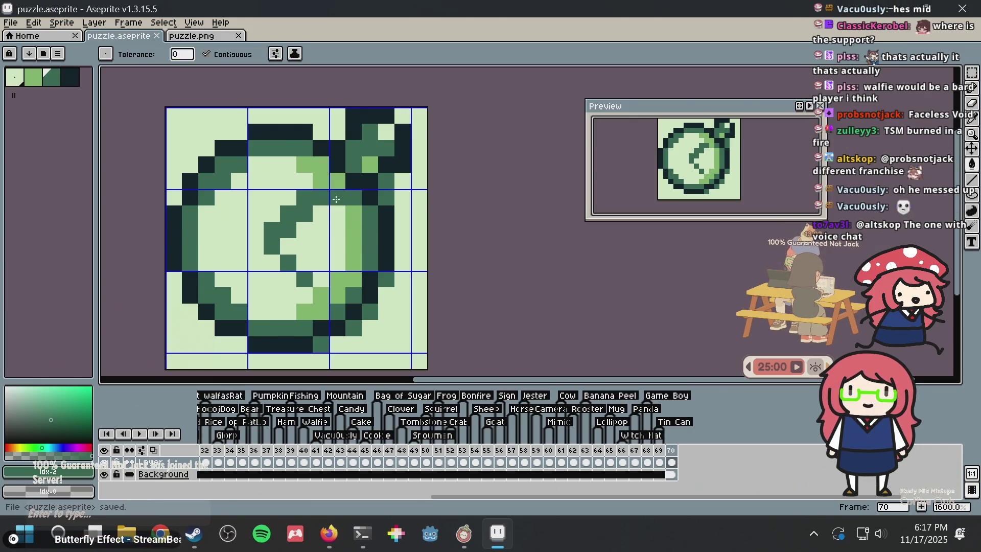
key(b)
scroll(285, 161, up, 2)
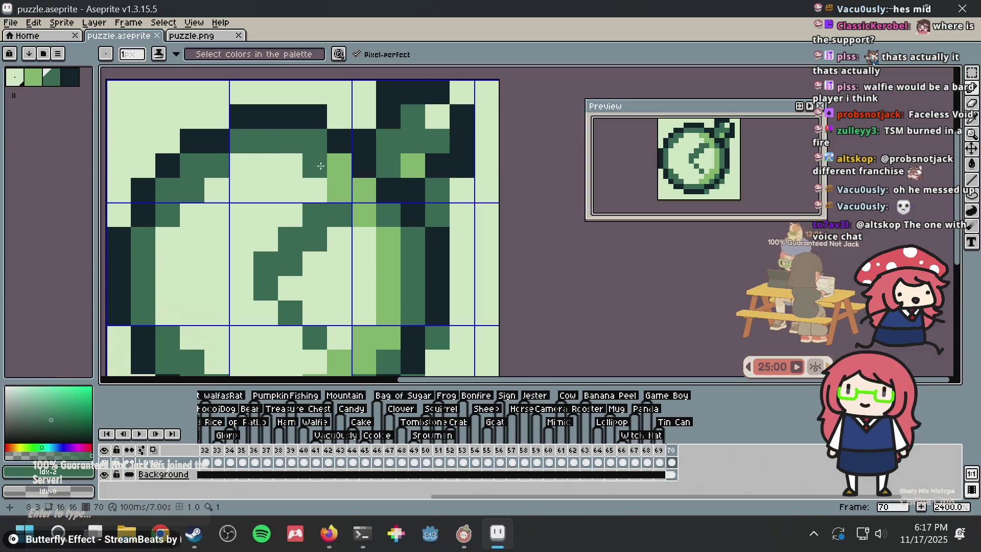
click(339, 164)
scroll(423, 237, down, 4)
key(ctrl+s)
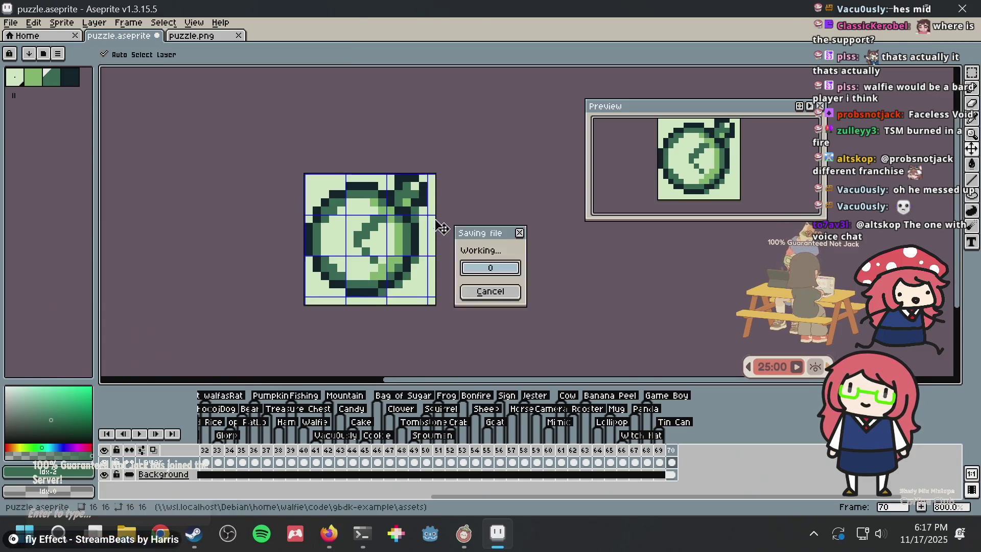
- Eyedrop the light green and paint two lower ring pixels with it, then save
scroll(422, 237, down, 2)
scroll(423, 236, up, 3)
scroll(393, 253, up, 2)
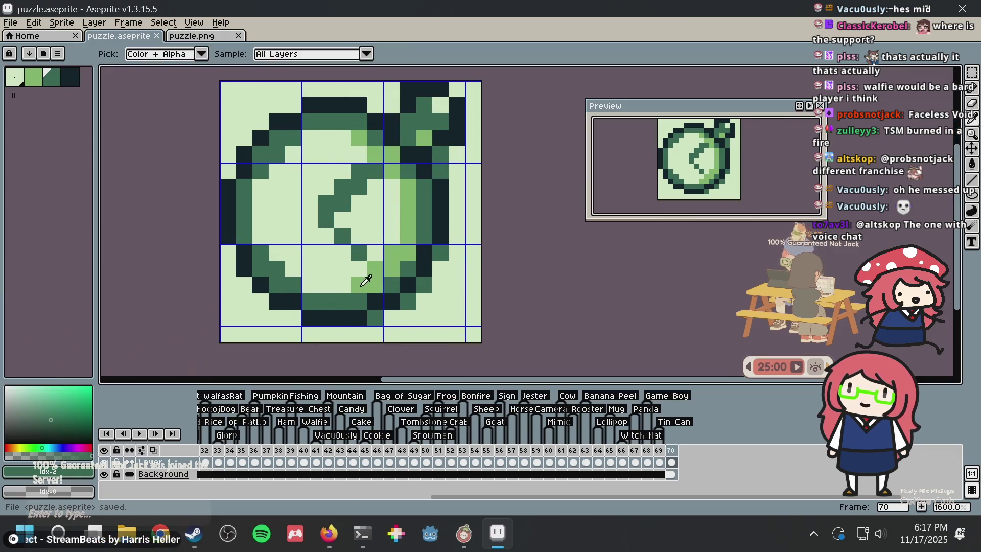
alt+click(342, 300)
click(342, 300)
click(359, 302)
key(ctrl+s)
- Paint two more right-side ring pixels light green and save
click(430, 209)
scroll(430, 210, down, 1)
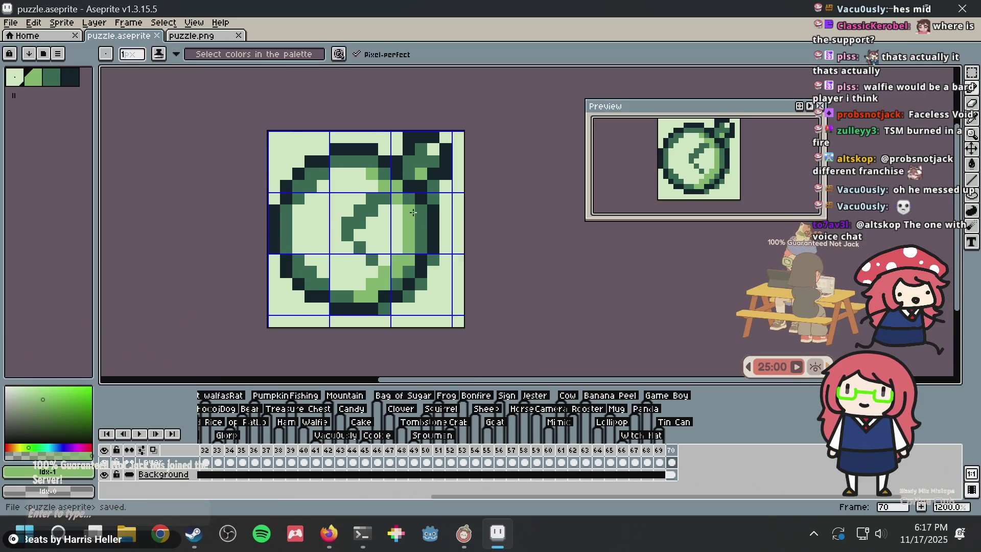
scroll(419, 224, up, 1)
scroll(409, 202, up, 1)
scroll(415, 200, up, 3)
scroll(414, 199, down, 3)
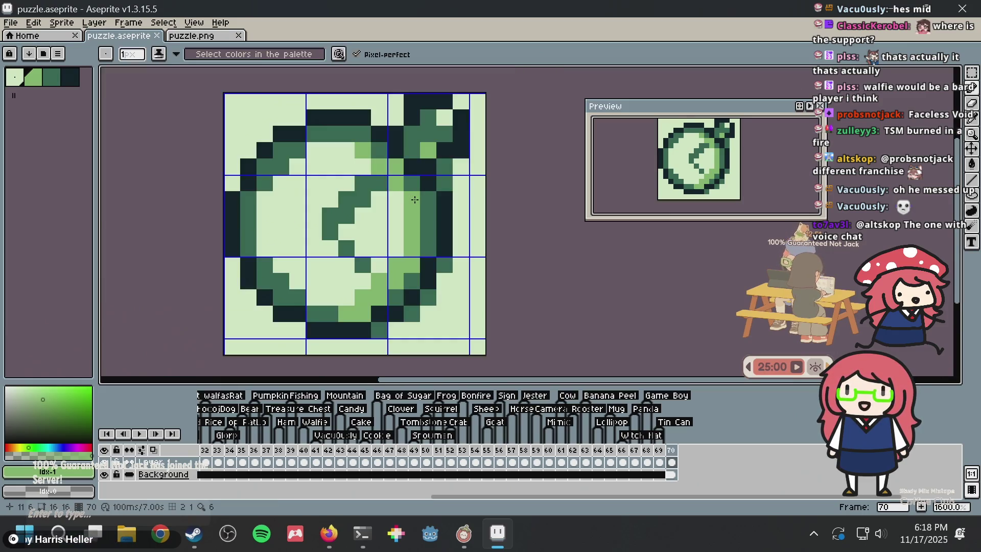
drag(420, 189, 416, 226)
click(435, 177)
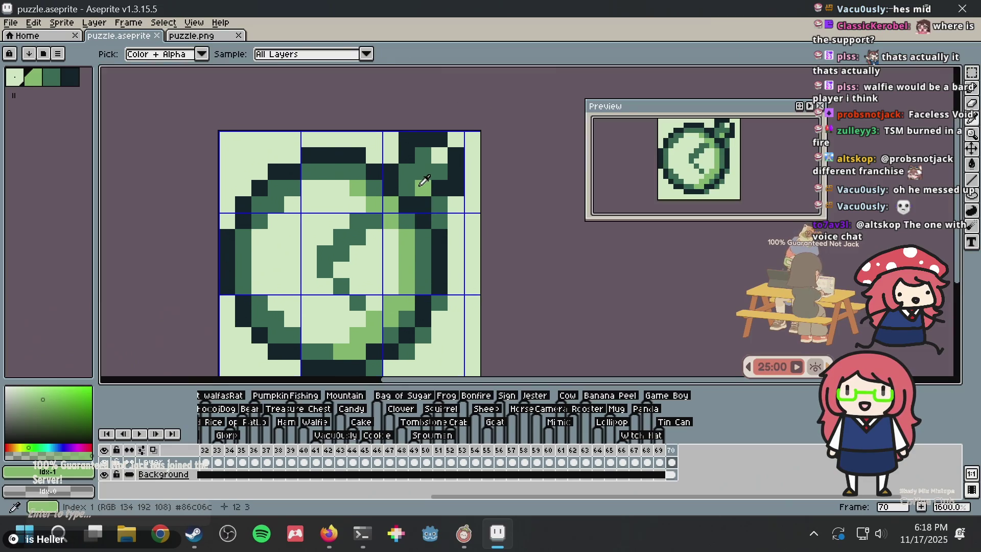
key(ctrl+s)
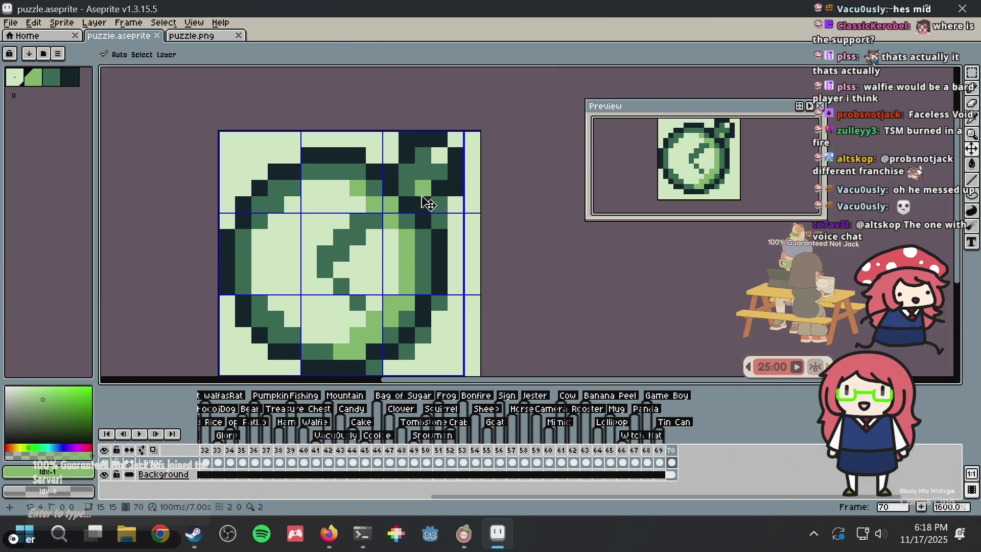
- Eyedrop the darker green from the sprite and bring up puzzle.png
key(alt)
alt+click(378, 180)
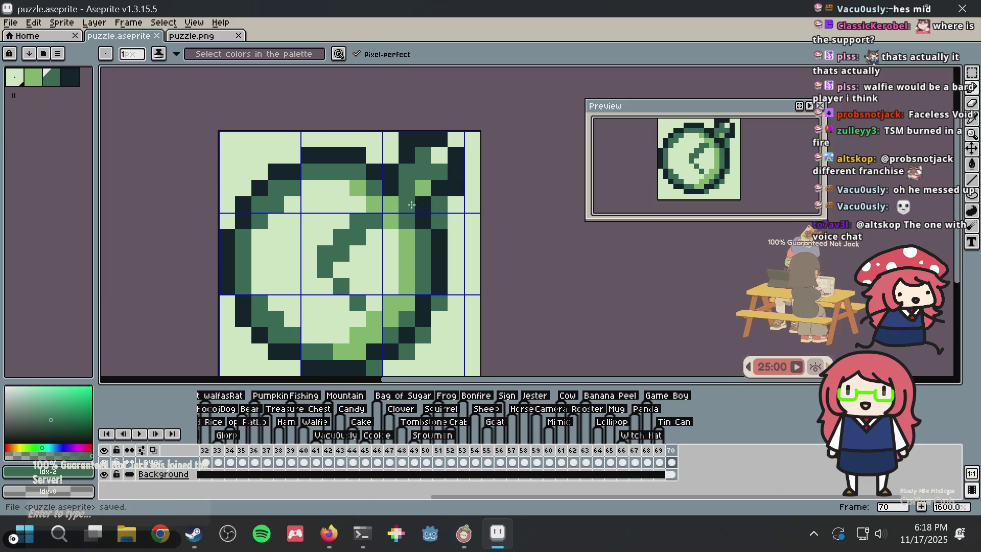
scroll(438, 201, down, 3)
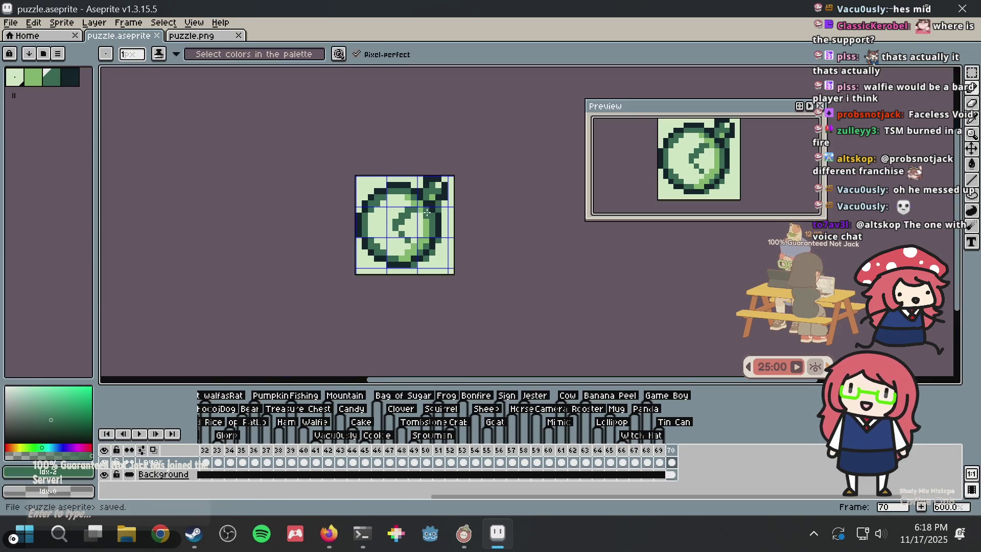
scroll(427, 213, up, 3)
key(v)
click(194, 37)
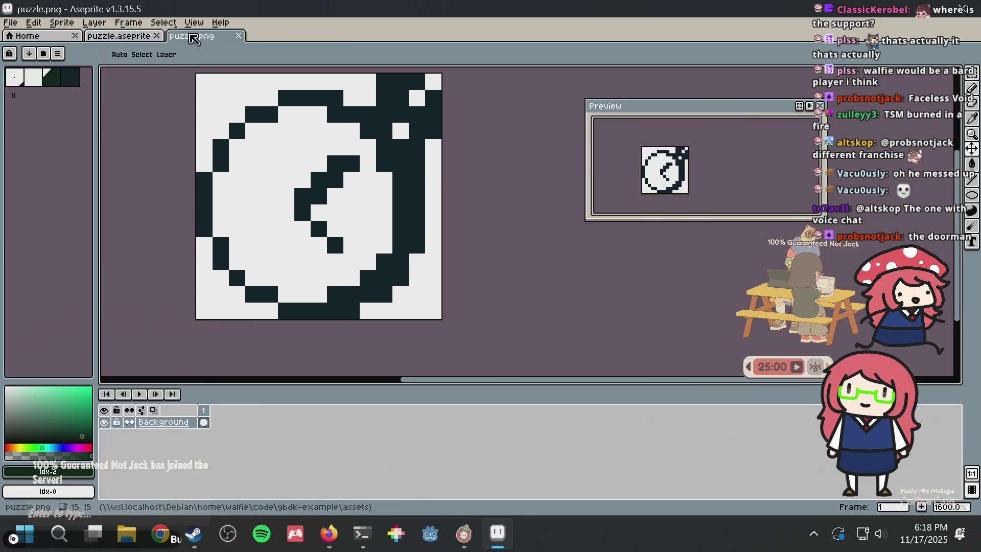
- Paste the copied ring into puzzle.png, then deselect and save the green sprite
key(ctrl+v)
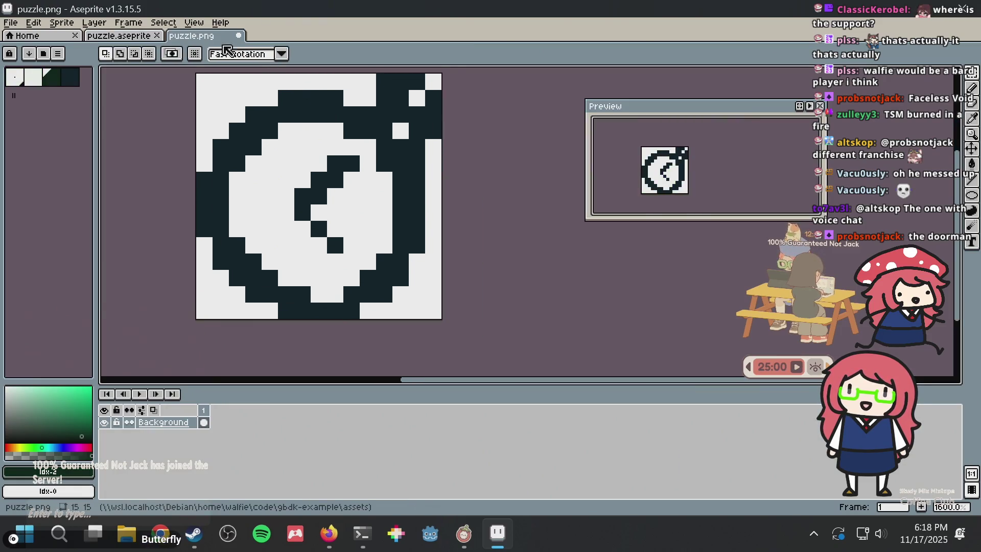
click(119, 36)
key(ctrl+d)
key(ctrl+s)
- Turn two dark-green ring pixels light green and save
scroll(433, 189, up, 3)
scroll(472, 152, down, 5)
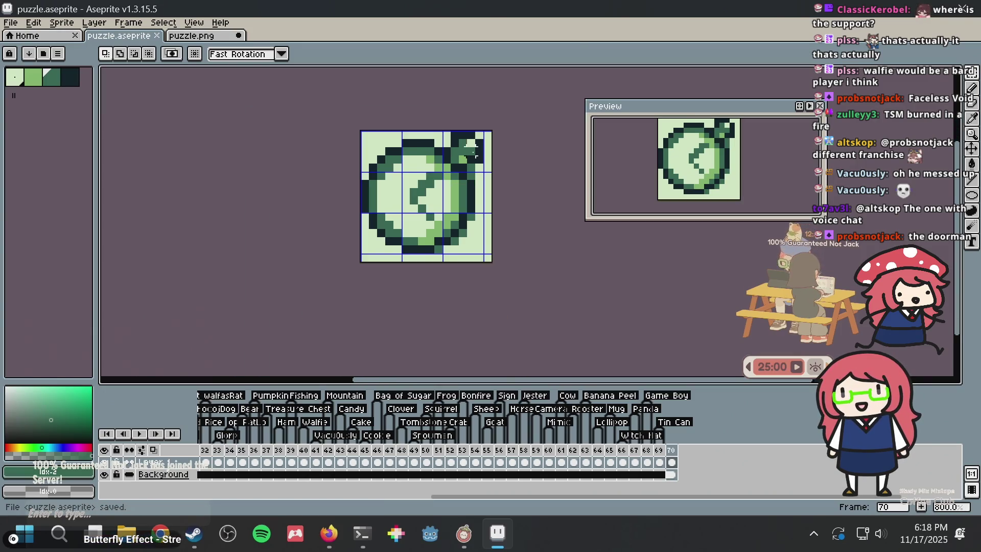
scroll(471, 148, up, 2)
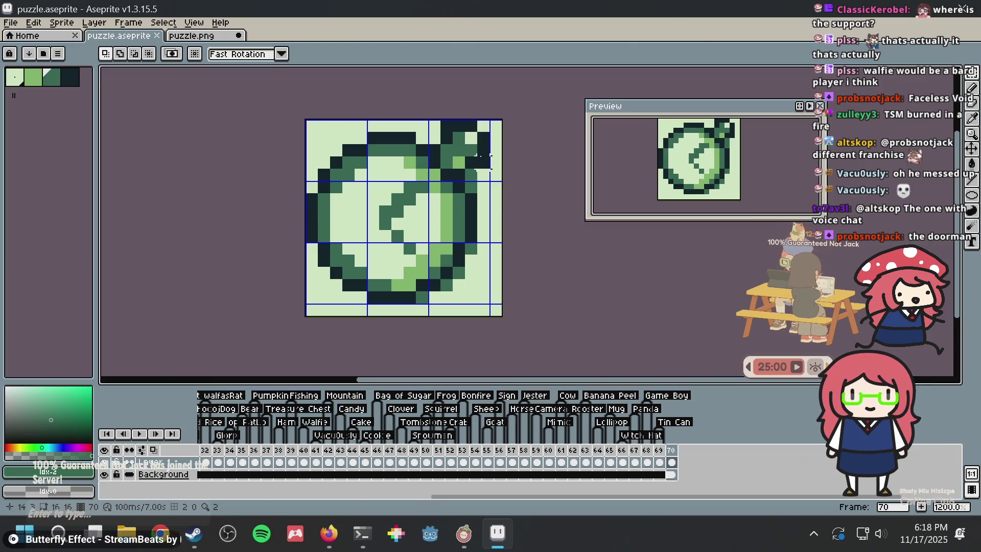
key(b)
scroll(478, 174, up, 3)
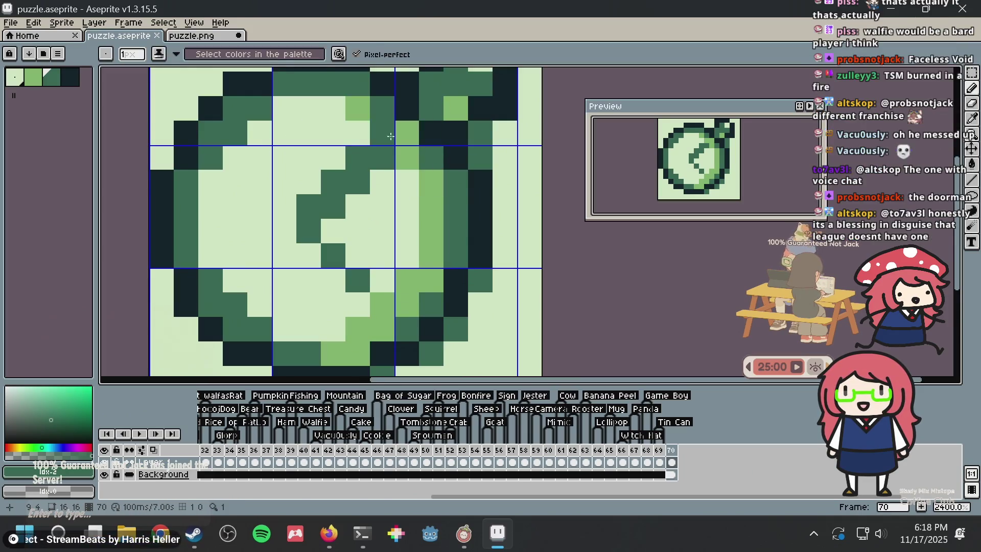
click(421, 204)
scroll(394, 202, down, 1)
scroll(358, 190, down, 1)
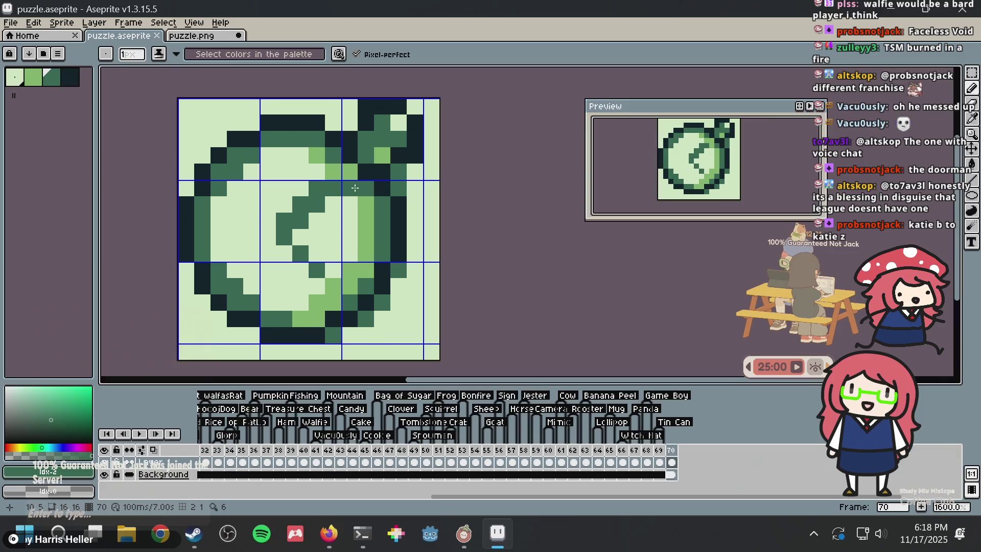
click(349, 188)
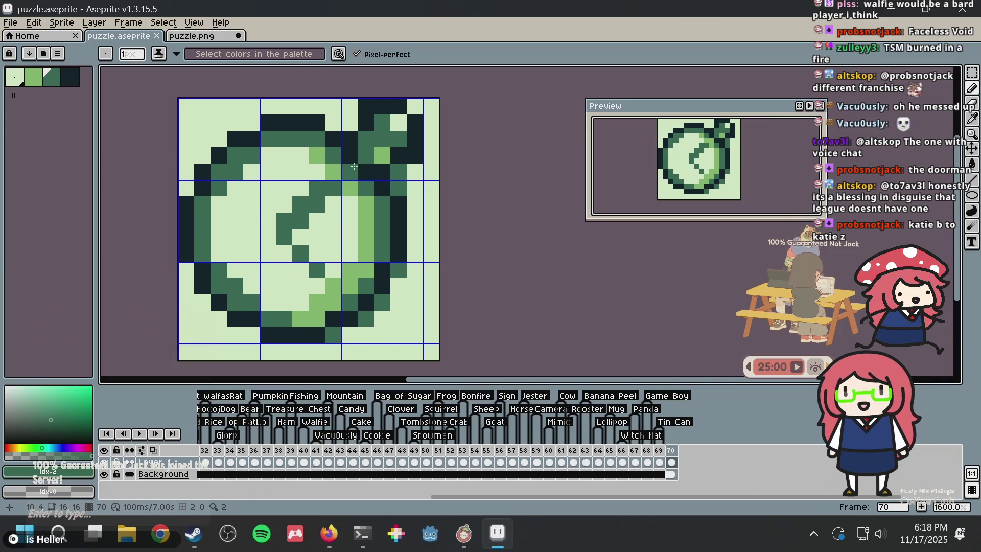
key(ctrl+s)
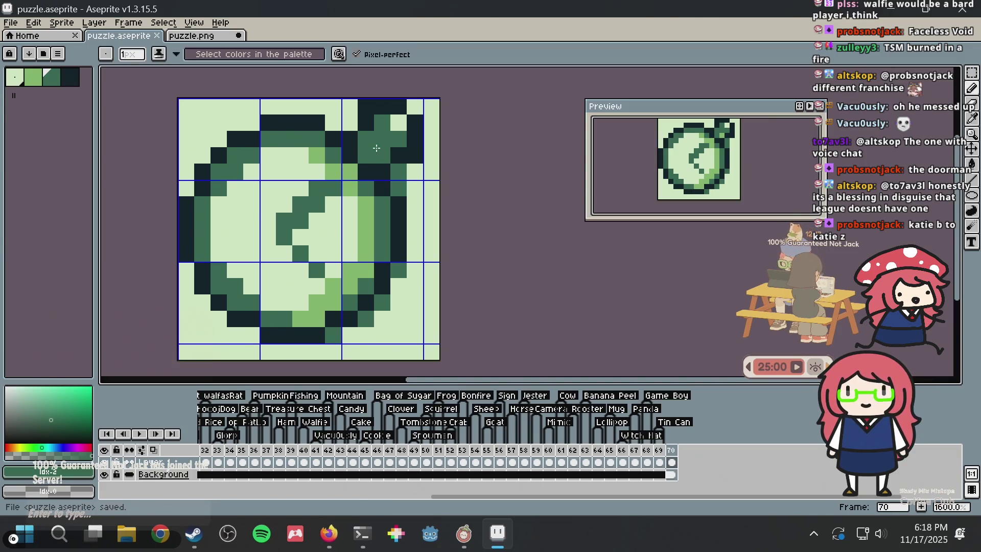
- Reposition the view of the green sprite and save it again
scroll(371, 157, down, 3)
scroll(357, 173, up, 2)
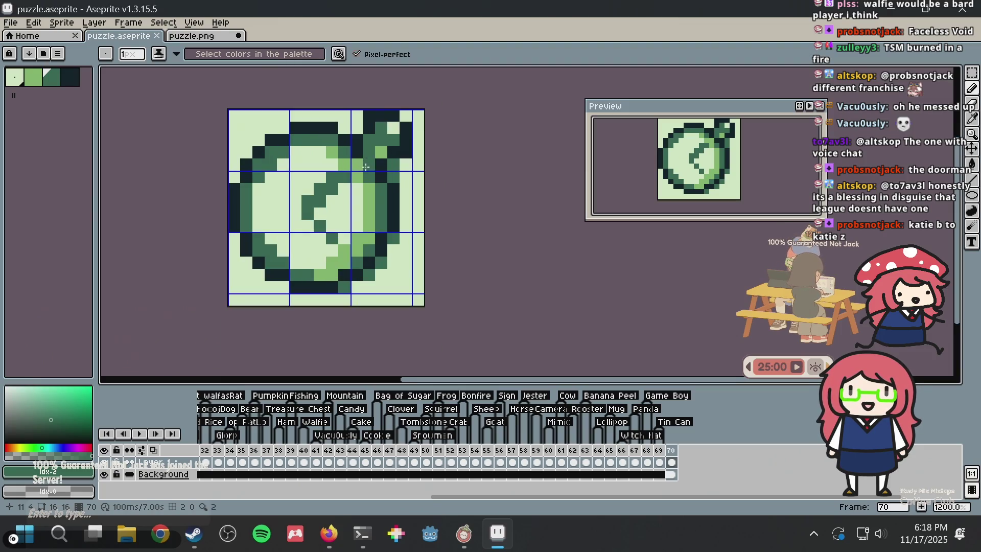
scroll(342, 195, up, 1)
drag(342, 196, 369, 198)
scroll(351, 204, up, 1)
scroll(382, 196, down, 1)
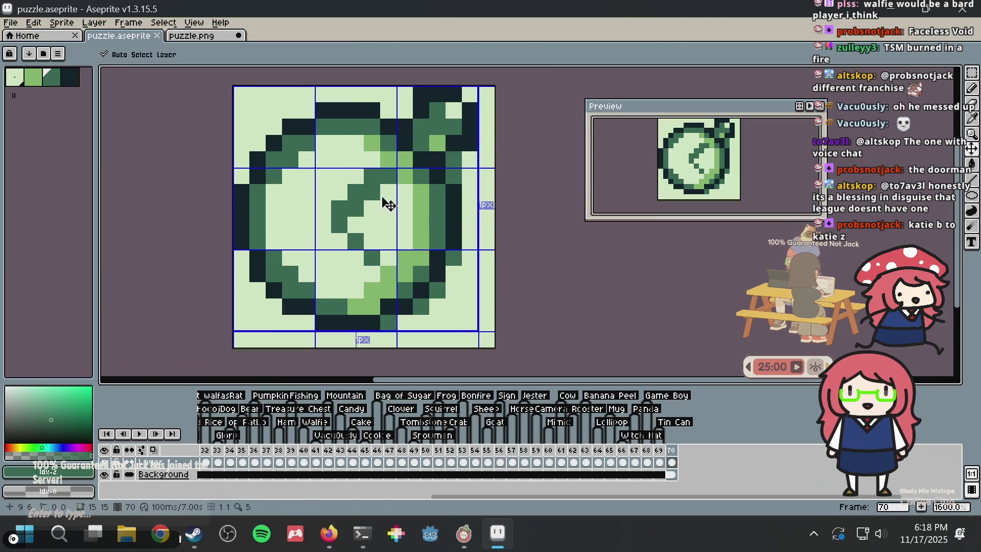
key(ctrl+s)
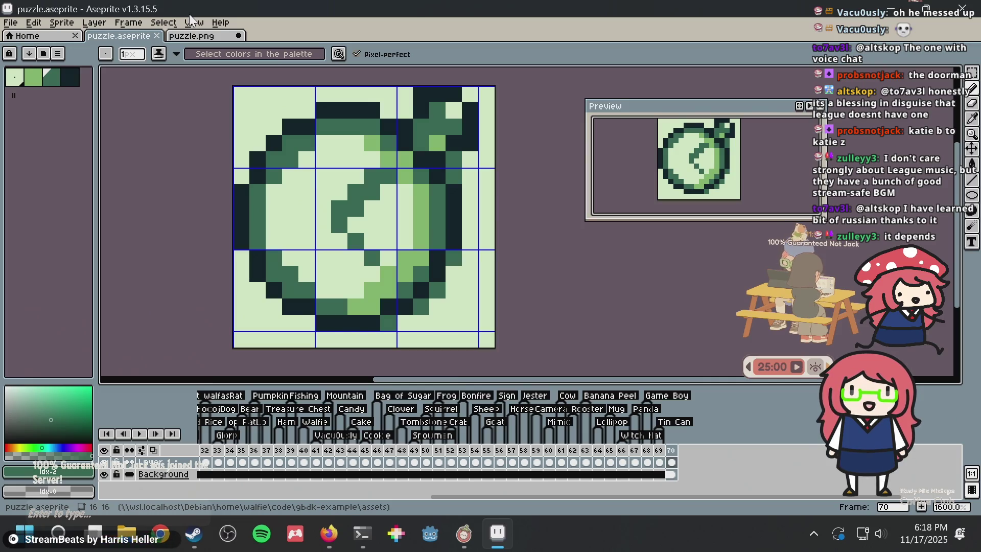
- Compare against puzzle.png, then paint one lower ring pixel dark green
click(194, 36)
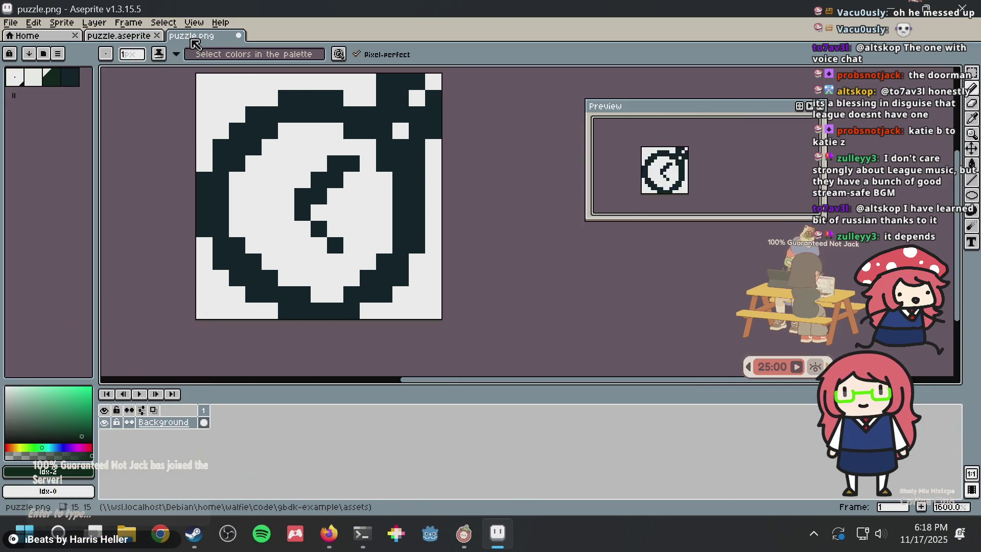
scroll(481, 167, down, 3)
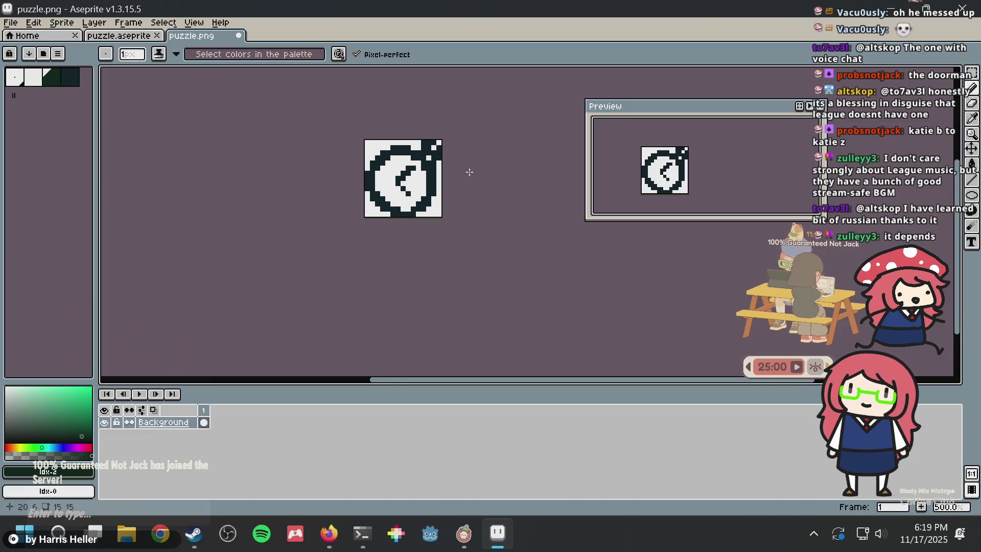
scroll(442, 173, up, 3)
key(ctrl+shift+Tab)
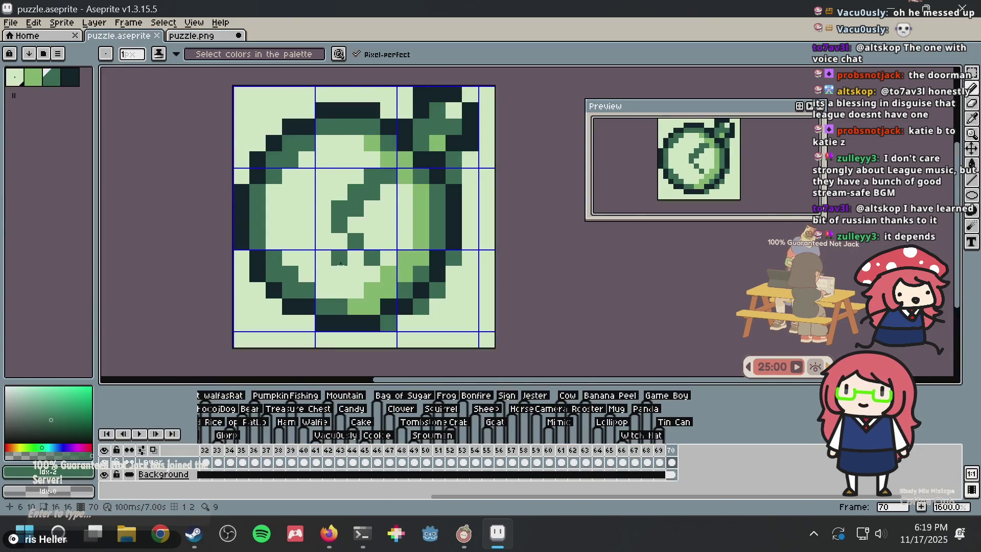
key(i)
key(b)
click(358, 309)
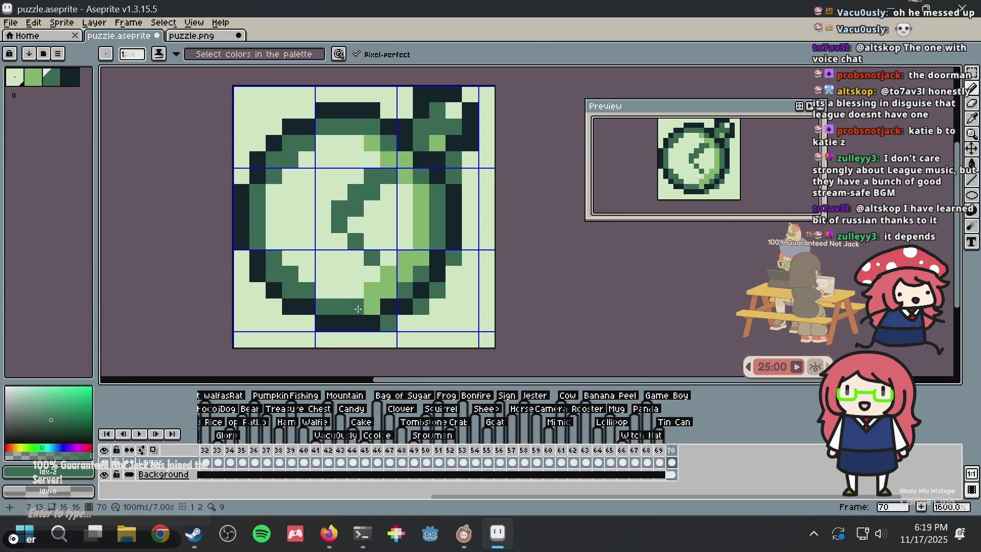
- Select all of puzzle.png and go to the Nonogram Maker page
key(v)
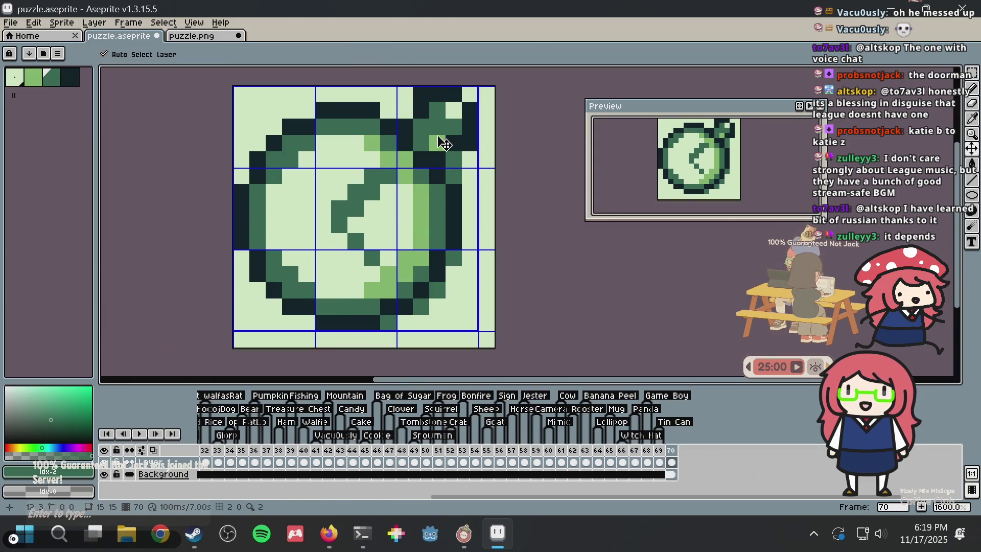
click(182, 35)
key(ctrl+a)
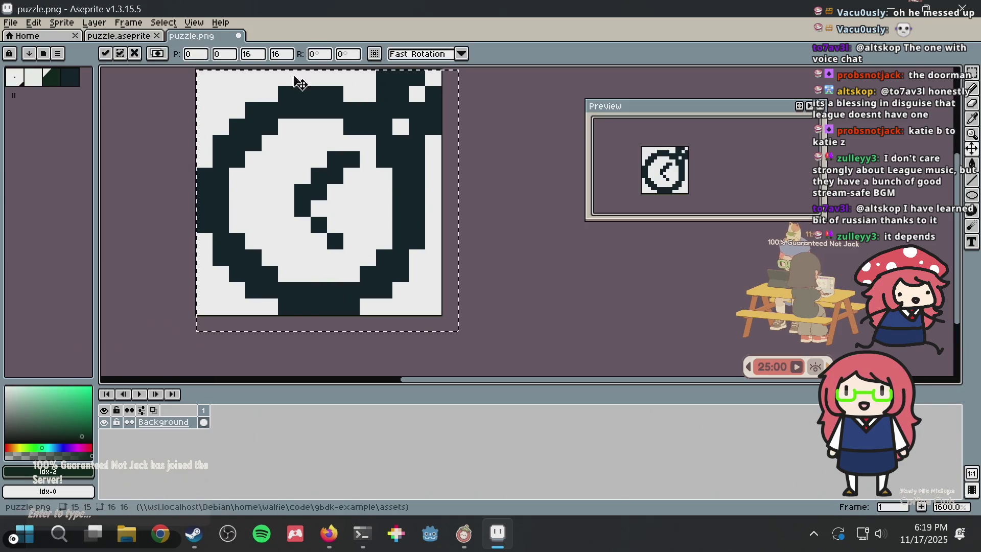
key(alt+Tab)
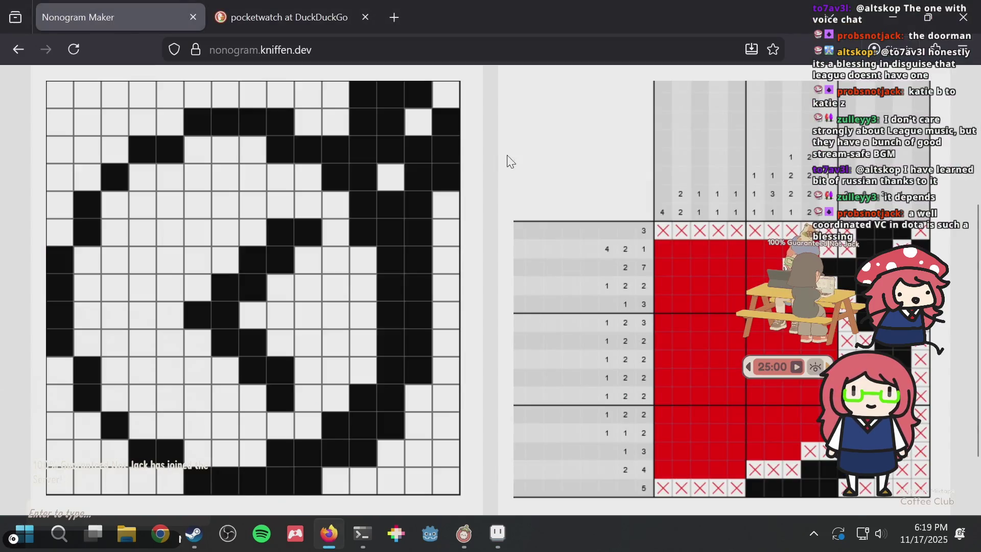
- Load puzzle.png from the assets folder into the nonogram grid
click(411, 179)
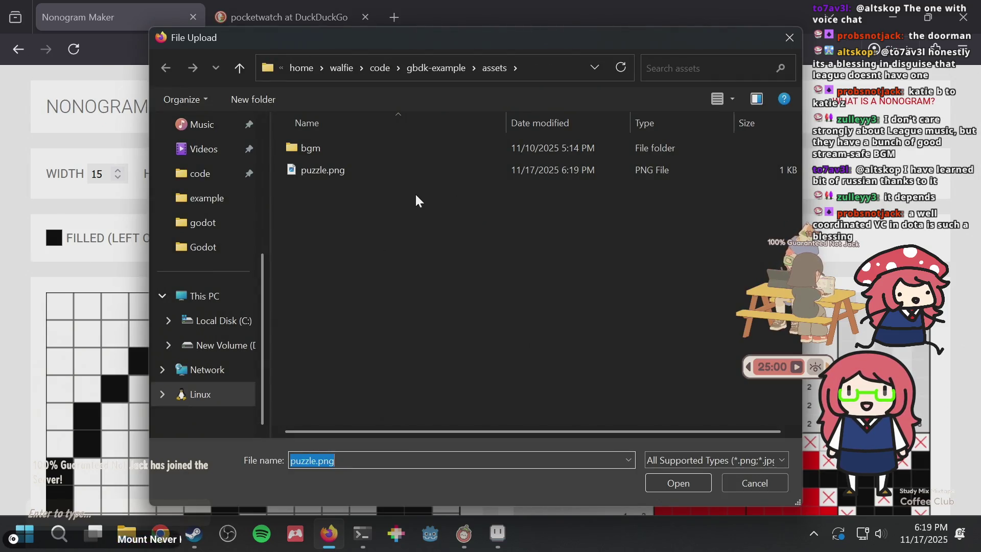
click(370, 176)
double_click(370, 173)
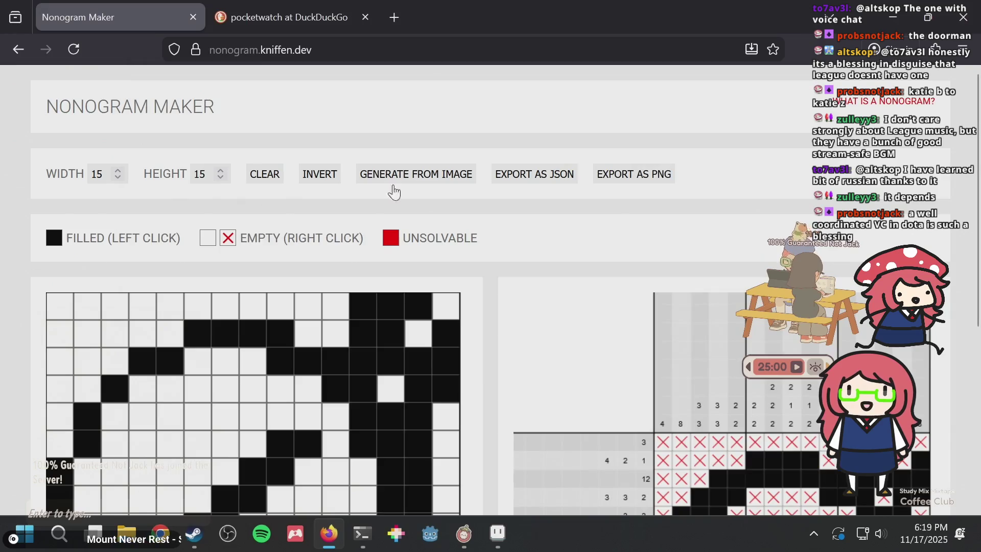
scroll(557, 249, down, 8)
scroll(556, 241, down, 2)
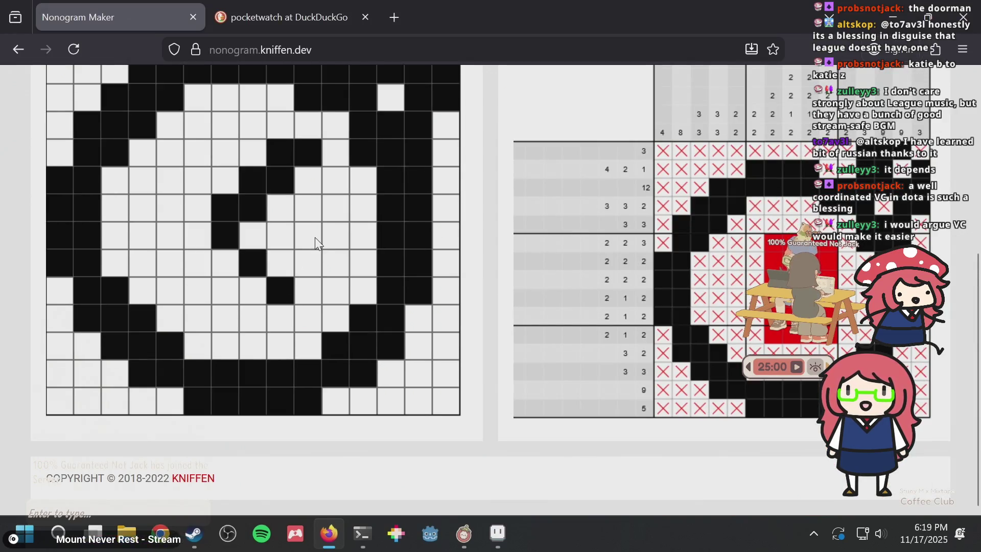
- Toggle cells around the clock hand so those rows read 2 2 2 and 3 5
click(226, 262)
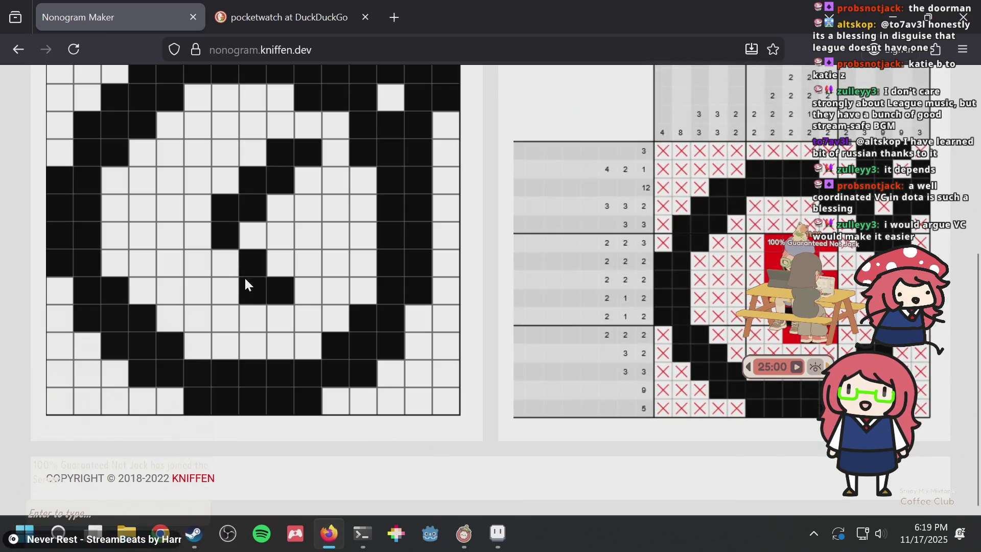
click(252, 288)
click(253, 235)
click(271, 263)
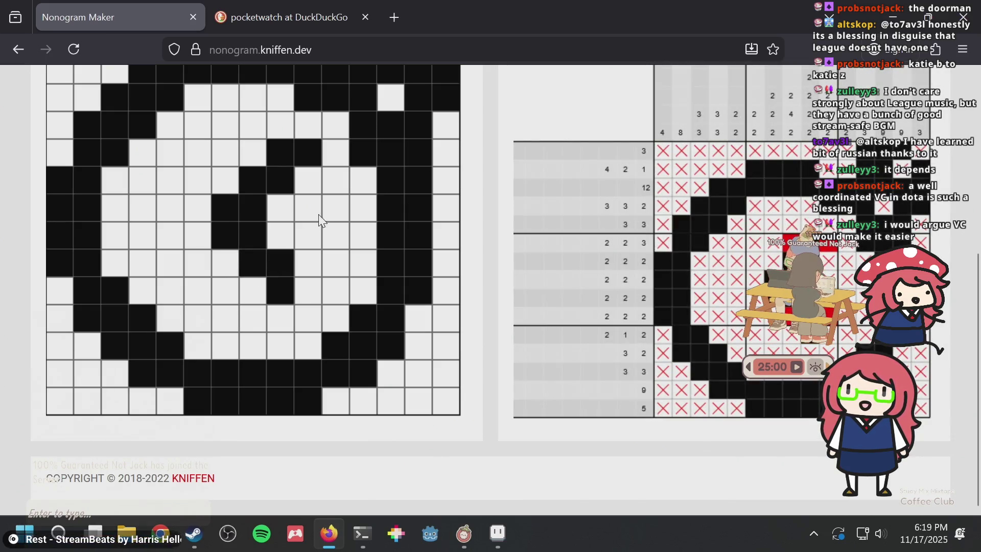
click(304, 291)
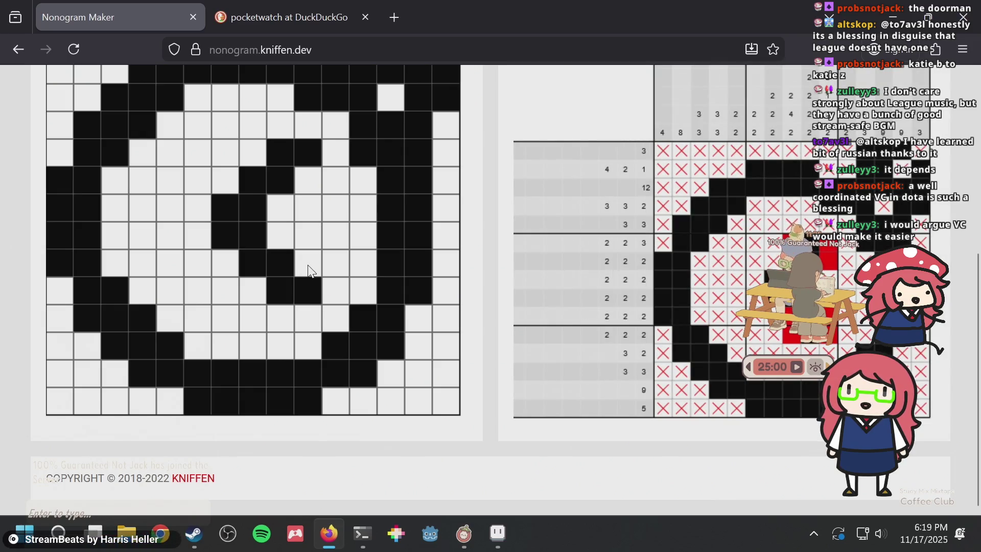
scroll(307, 253, up, 3)
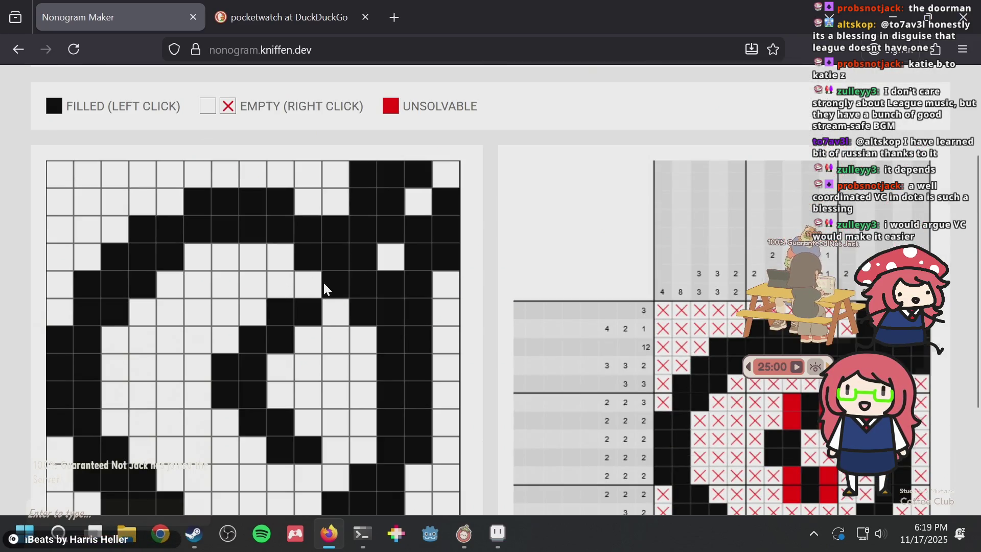
scroll(353, 267, down, 3)
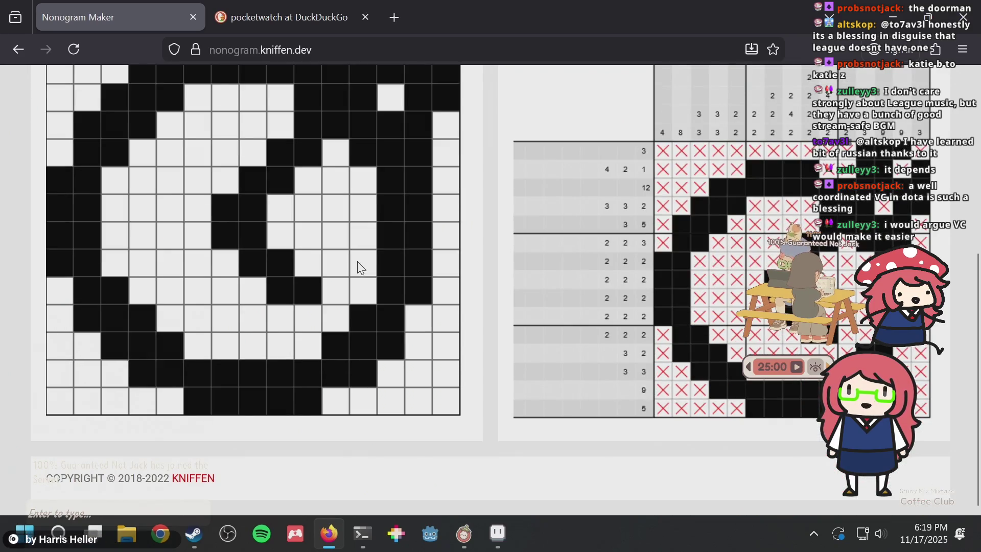
key(alt+Tab)
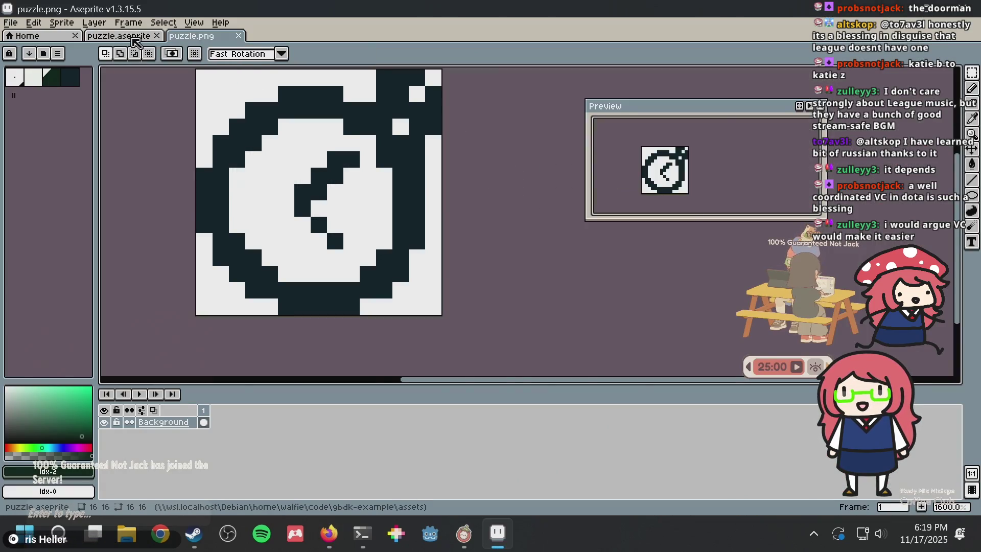
- Undo the stray pixel edits near the hand and eyedrop the darkest green
key(ctrl+shift+Tab)
scroll(409, 186, up, 2)
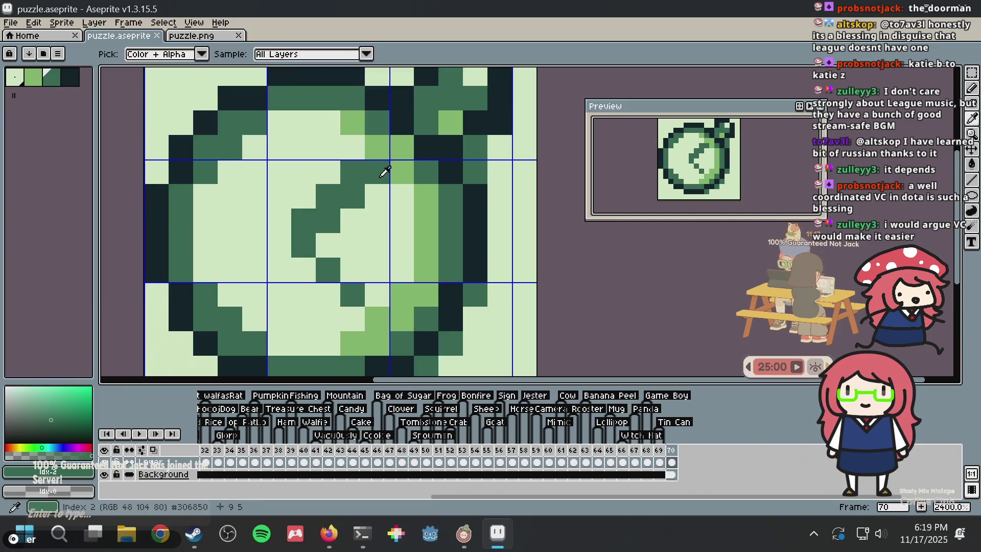
key(i)
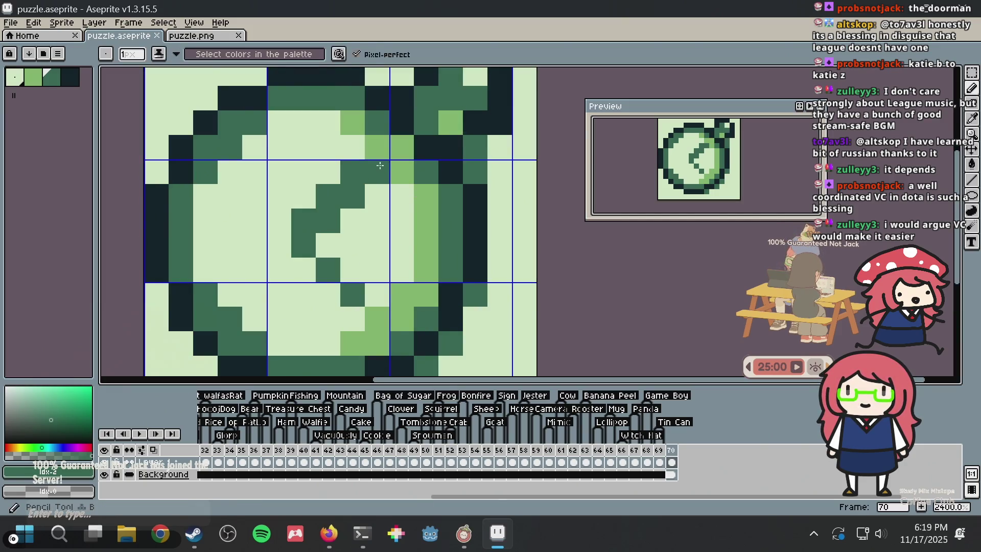
drag(379, 150, 401, 147)
alt+click(350, 122)
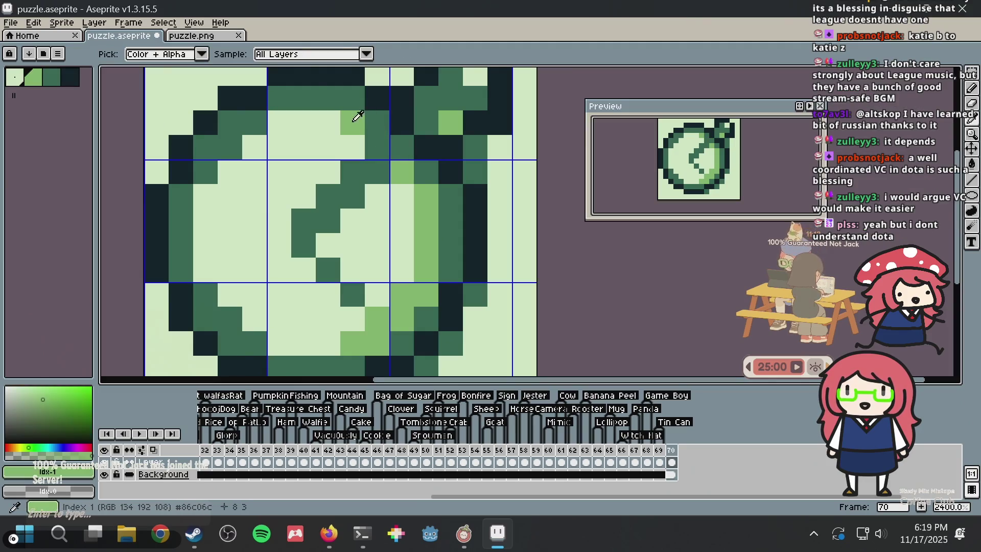
click(374, 123)
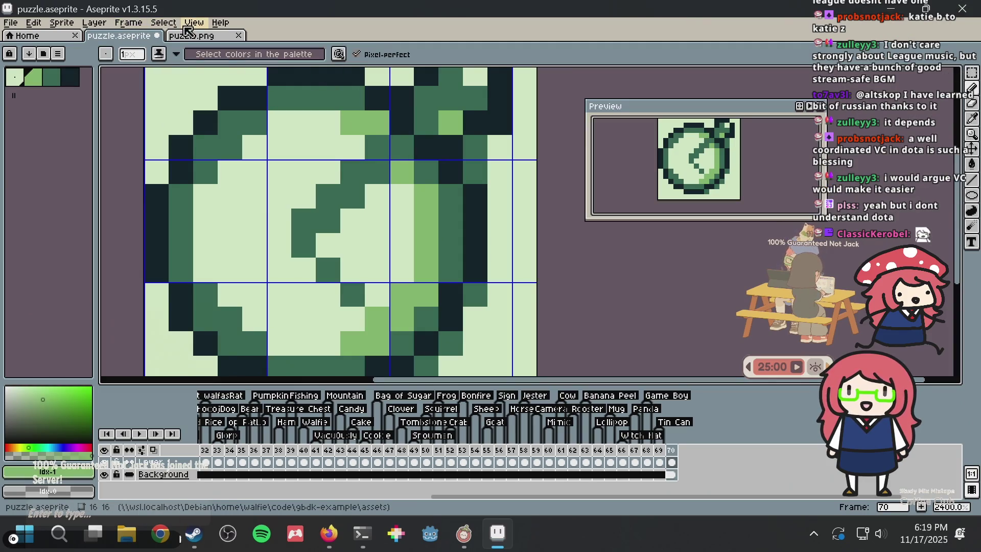
key(ctrl+z)
key(i)
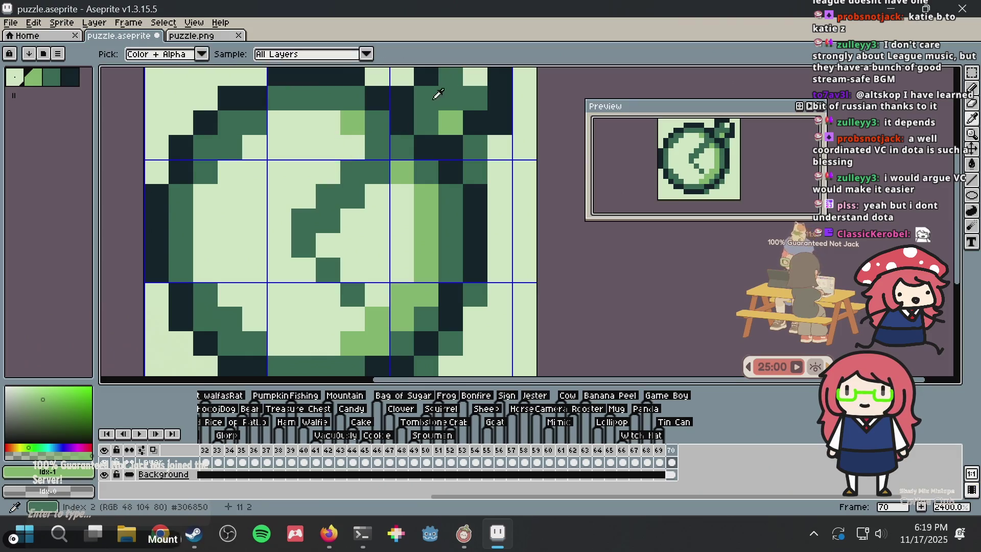
key(v)
key(ctrl+z)
key(i)
click(402, 123)
key(b)
- Paint the upper half of the clock hand as a down-left darkest-green staircase
click(402, 147)
click(377, 147)
click(377, 172)
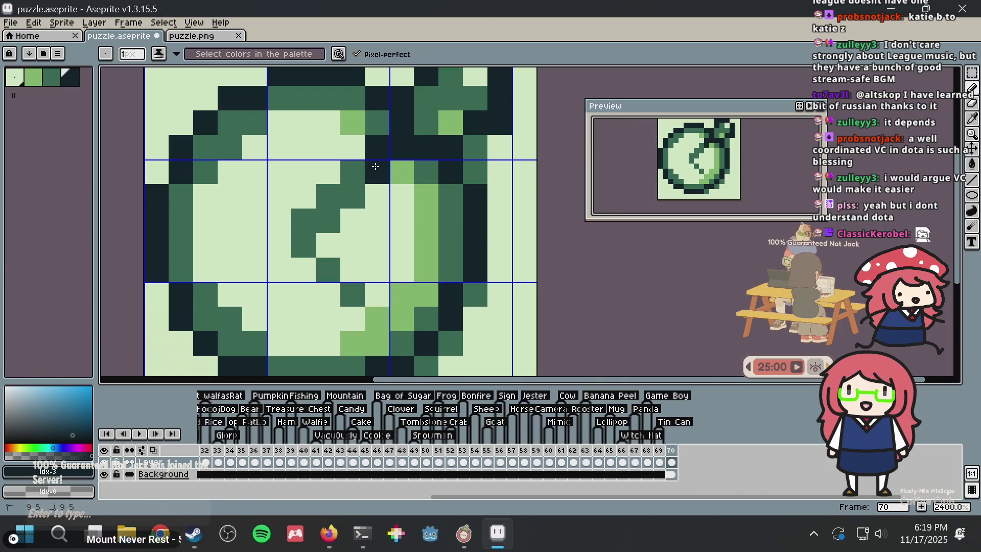
click(352, 172)
click(353, 196)
click(328, 196)
click(328, 221)
click(307, 221)
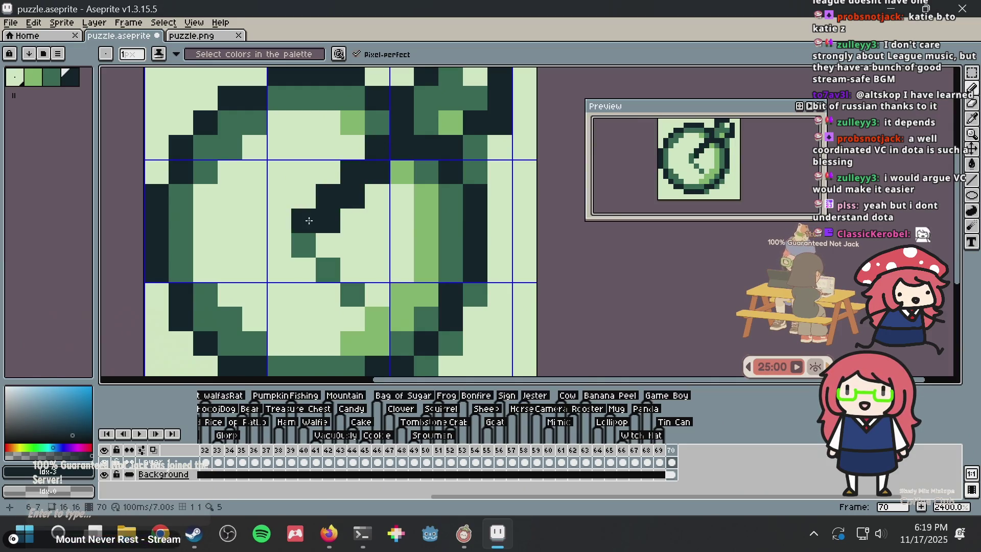
- Finish the hand diagonally down-right, then return to puzzle.png and Nonogram Maker
click(303, 245)
click(328, 270)
click(356, 296)
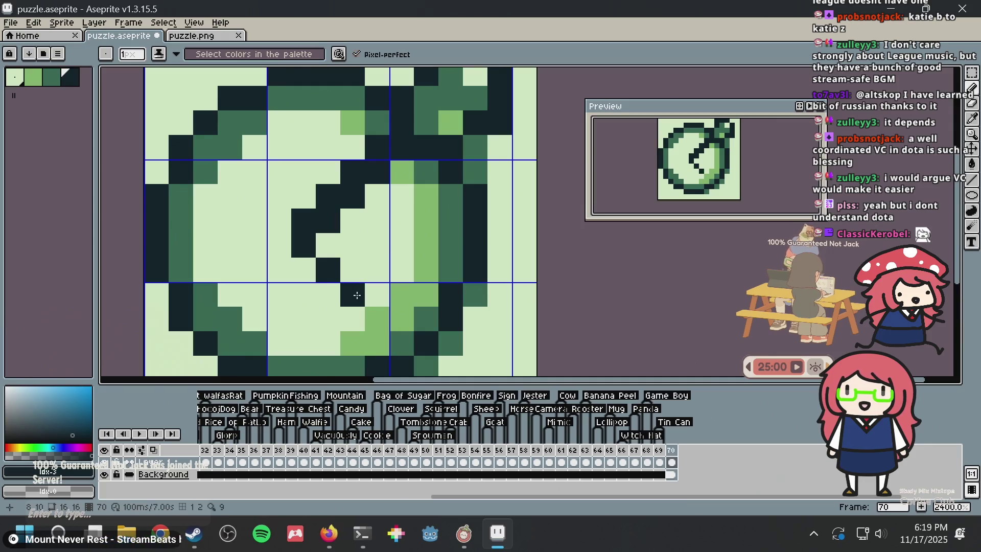
click(203, 35)
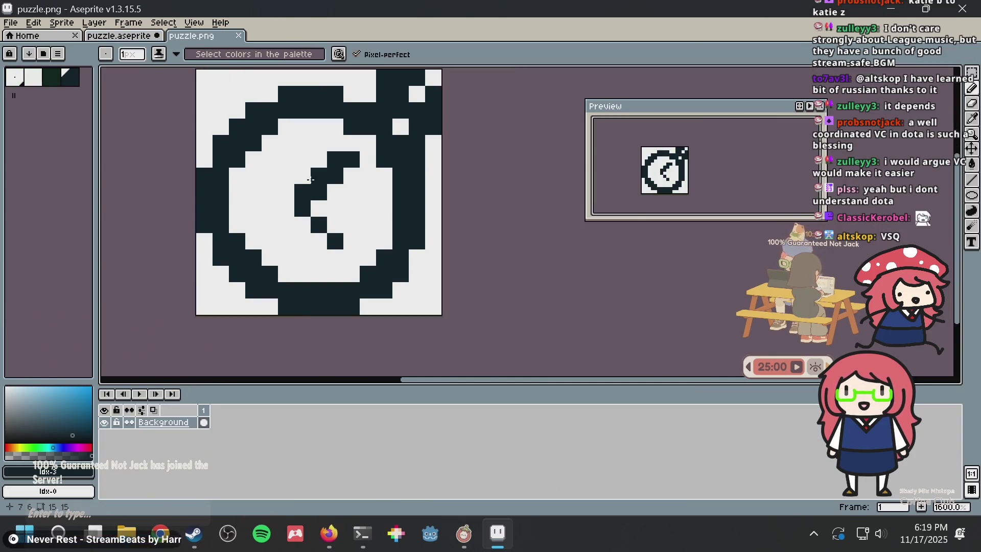
key(alt+Tab)
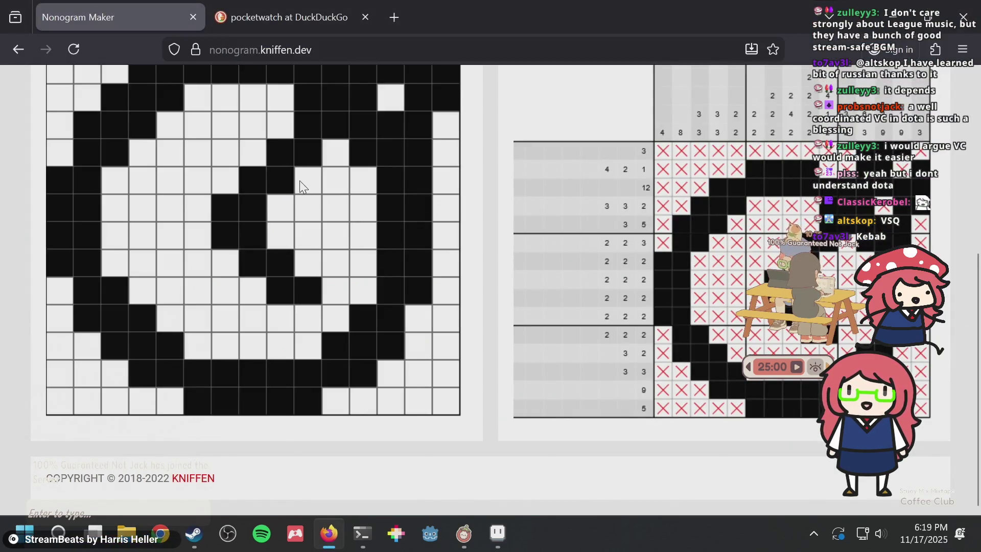
- Scroll the Nonogram Maker page to recheck clues like 12, 3 5 and 2 2 2
key(alt+Tab)
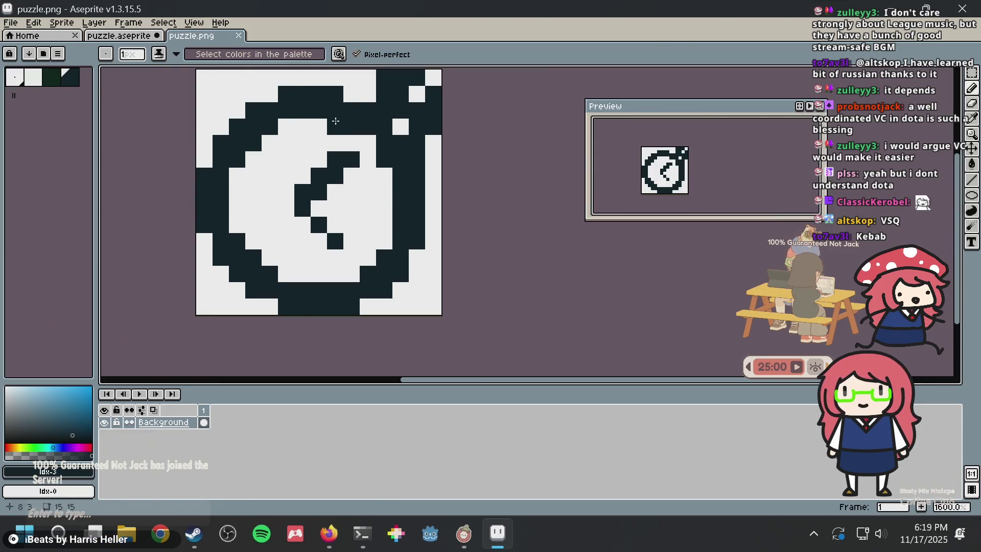
key(alt+Tab)
scroll(459, 219, down, 3)
scroll(458, 215, up, 5)
scroll(458, 213, down, 2)
scroll(457, 217, down, 3)
scroll(456, 219, up, 3)
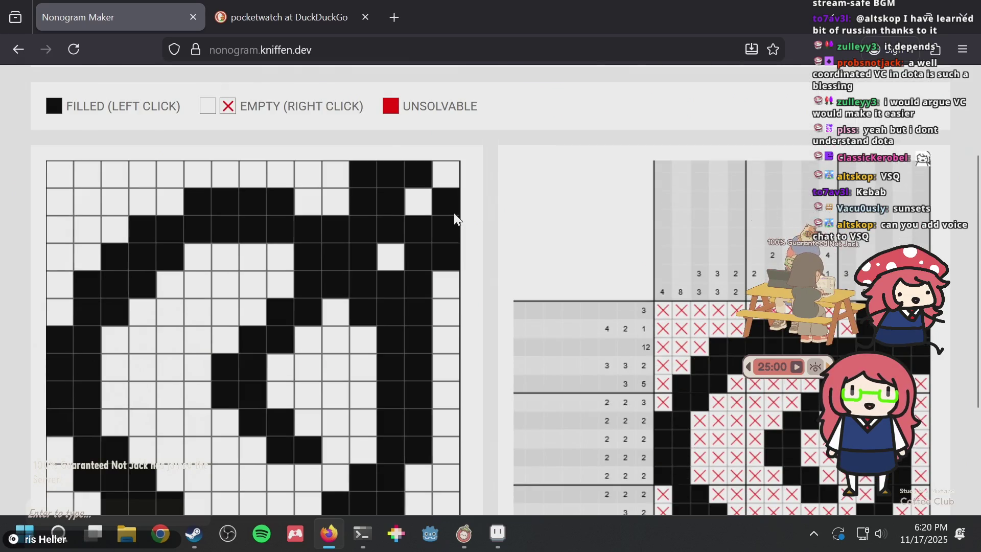
scroll(453, 218, down, 2)
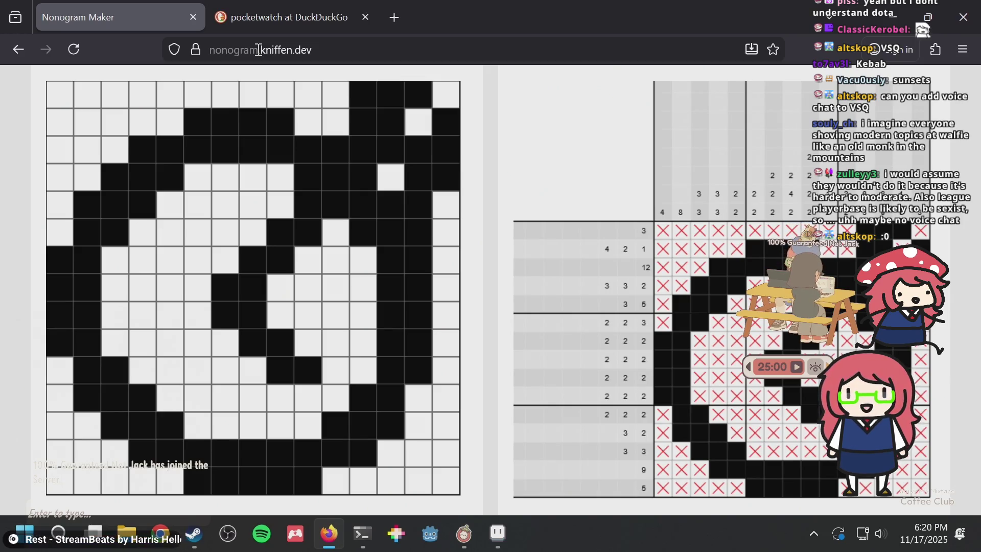
key(alt+Tab)
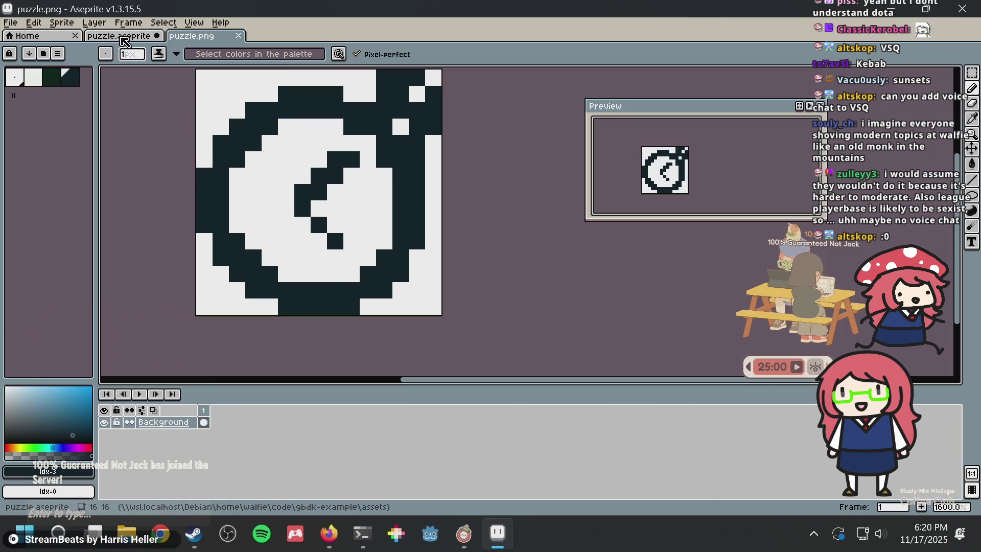
- Check the Nonogram Maker page, then save puzzle.aseprite with the Pencil ready
click(122, 36)
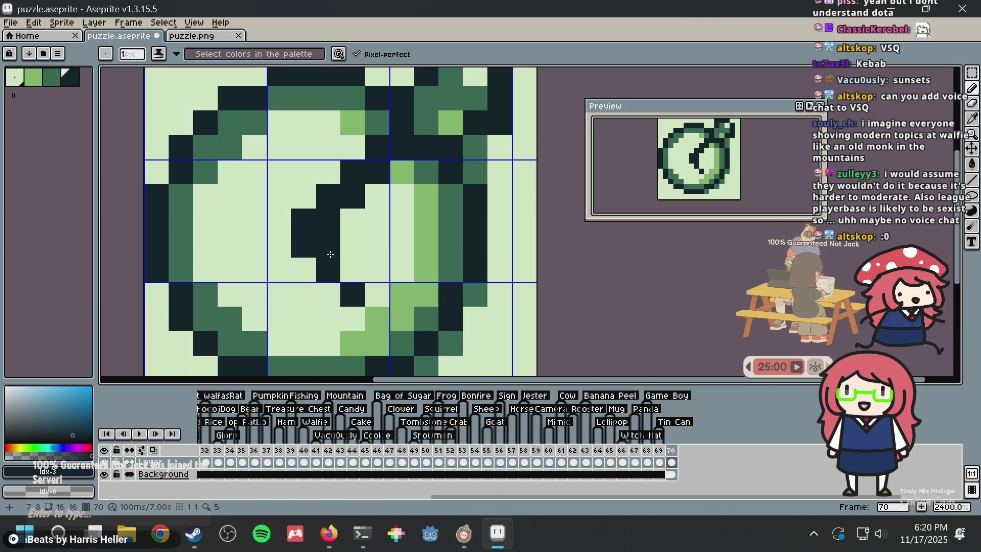
key(alt+Tab)
key(alt+Tab)
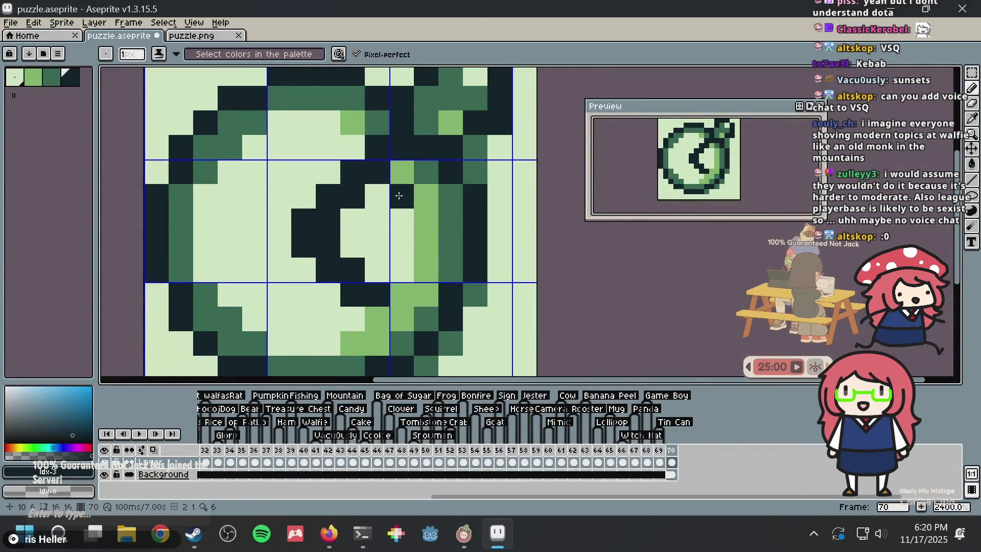
scroll(401, 197, down, 3)
key(v)
key(ctrl+s)
scroll(408, 206, up, 3)
key(b)
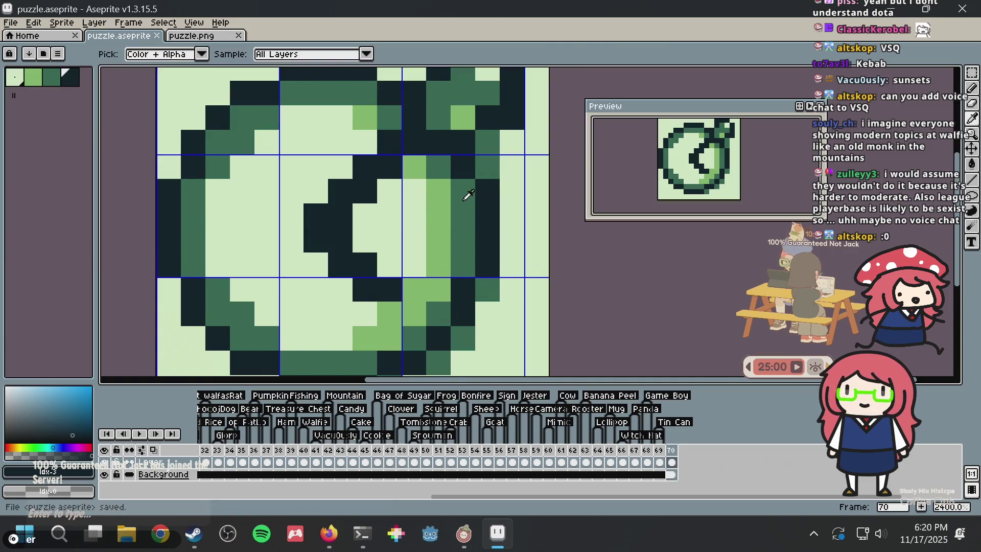
- Pick the sprite's green and recolour a short run of watch-face pixels, then save
alt+click(462, 192)
drag(396, 139, 419, 139)
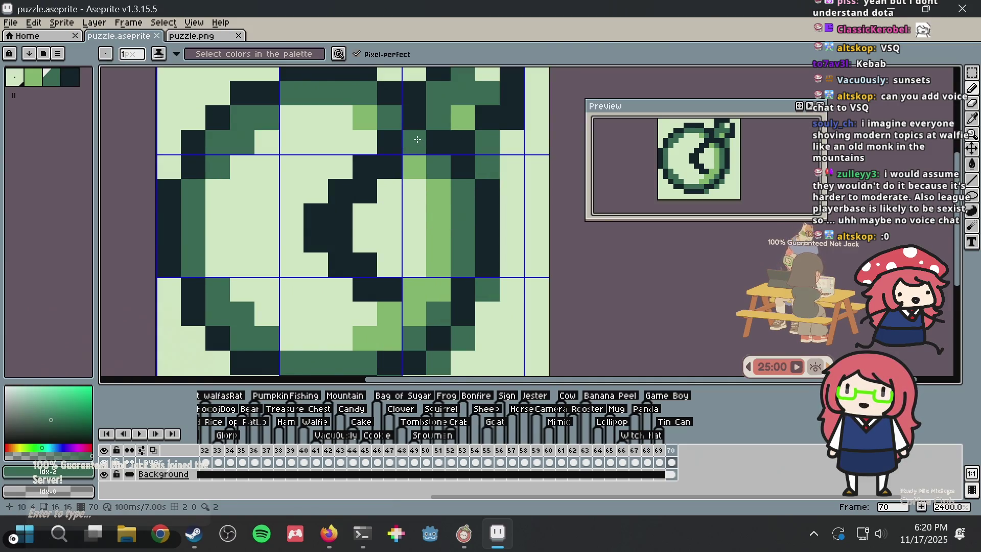
scroll(477, 183, down, 3)
scroll(477, 182, down, 2)
key(ctrl+s)
scroll(471, 190, up, 3)
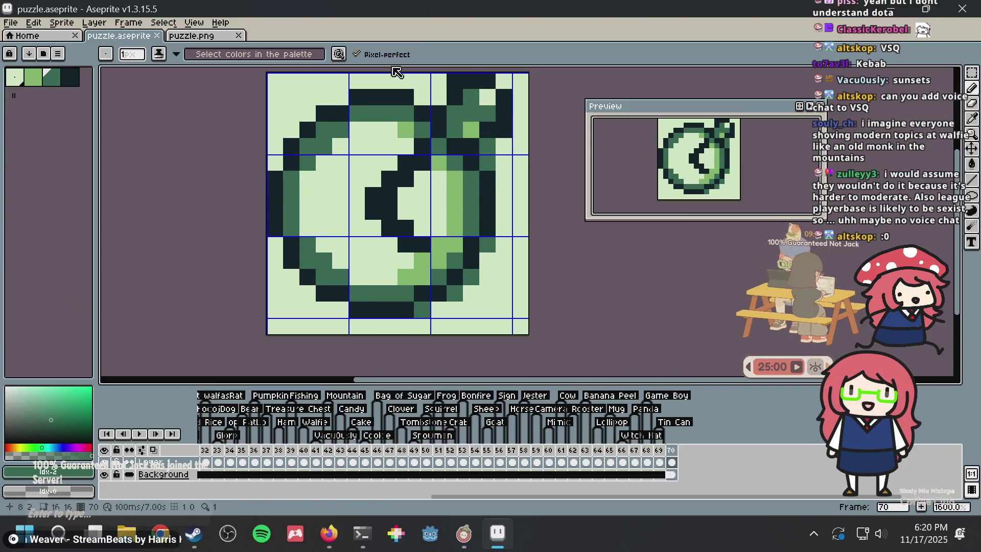
- Turn two more dark pixels in the C shape mid-green and save puzzle.aseprite
scroll(426, 185, up, 3)
scroll(421, 184, down, 3)
click(358, 180)
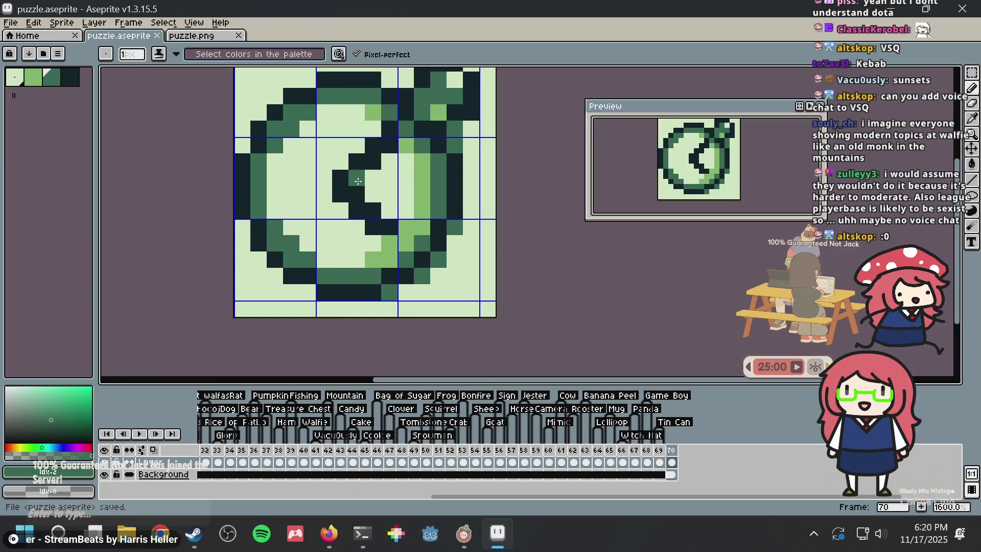
click(366, 169)
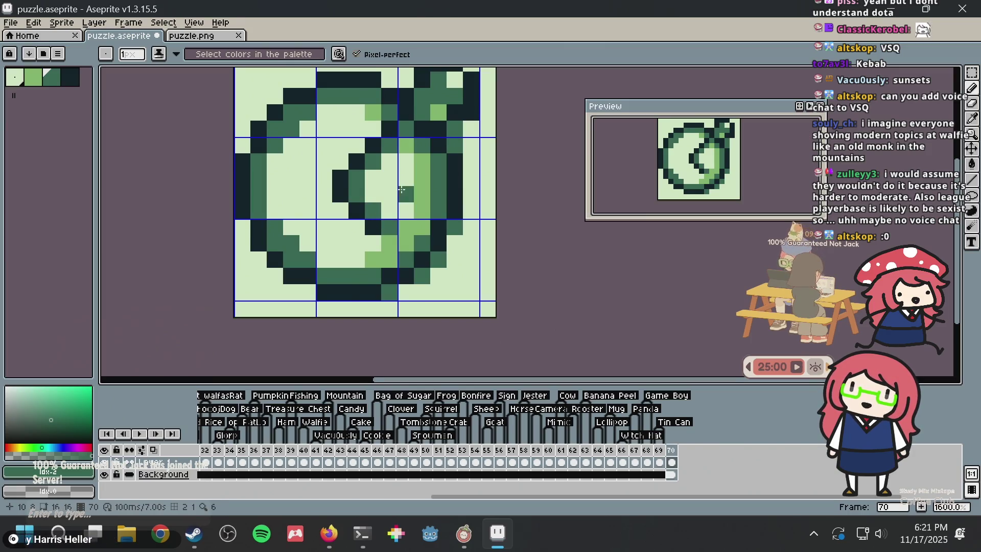
scroll(401, 186, down, 2)
key(v)
key(ctrl+s)
key(b)
- Select all in puzzle.aseprite and puzzle.png, then return to Nonogram Maker
scroll(404, 190, down, 4)
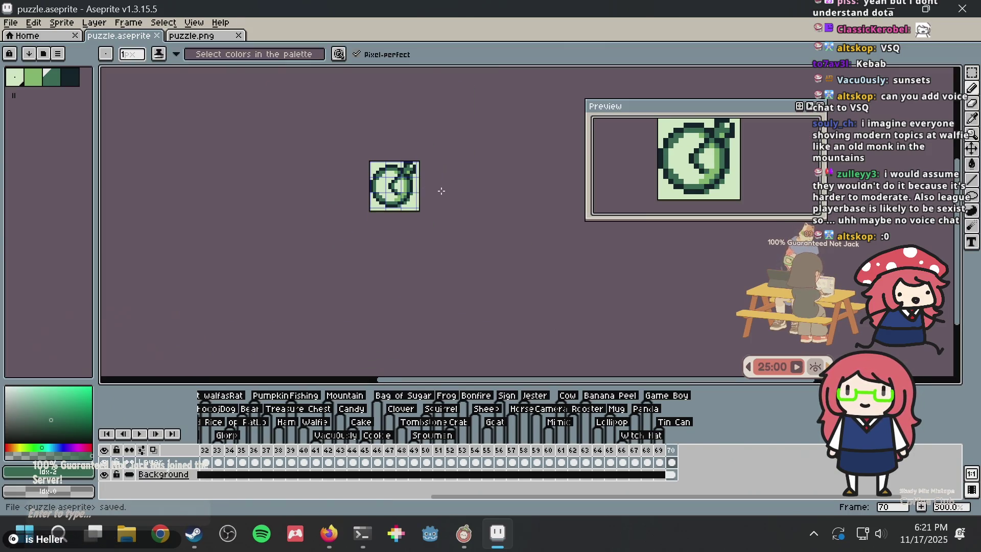
scroll(370, 182, up, 7)
scroll(368, 181, down, 3)
scroll(351, 235, down, 1)
scroll(355, 241, down, 1)
scroll(364, 243, up, 2)
scroll(360, 240, up, 2)
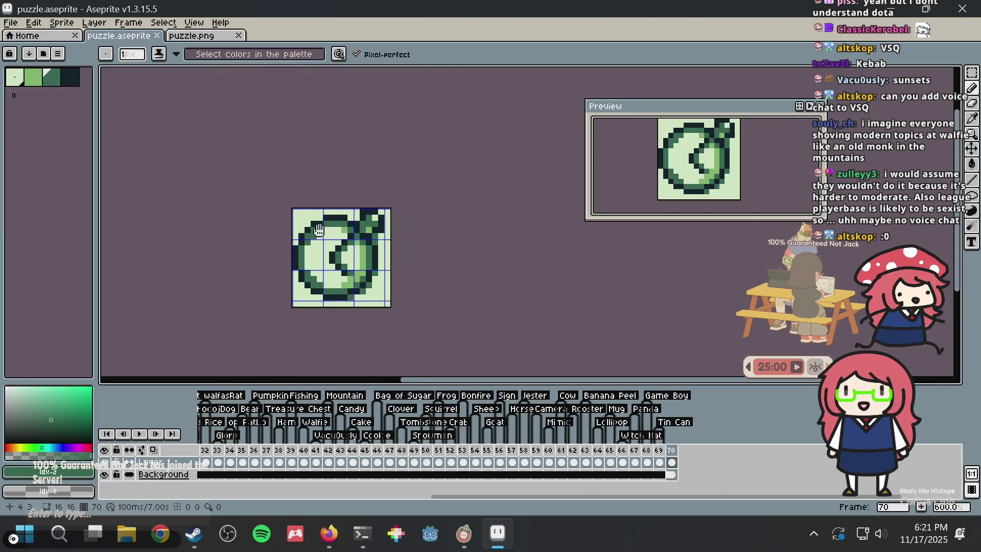
scroll(334, 233, up, 2)
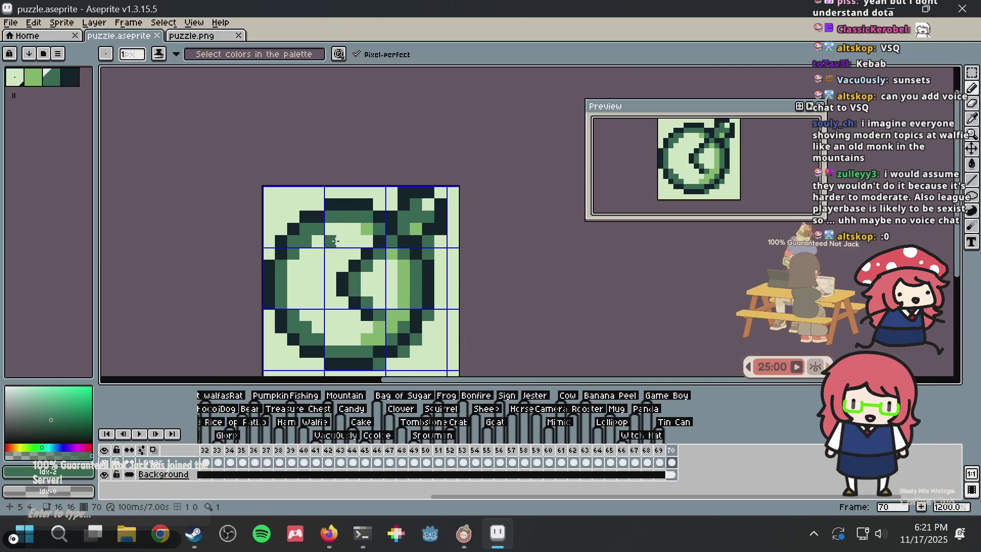
key(ctrl+a)
click(194, 34)
key(ctrl+a)
key(alt+Tab)
scroll(491, 187, up, 4)
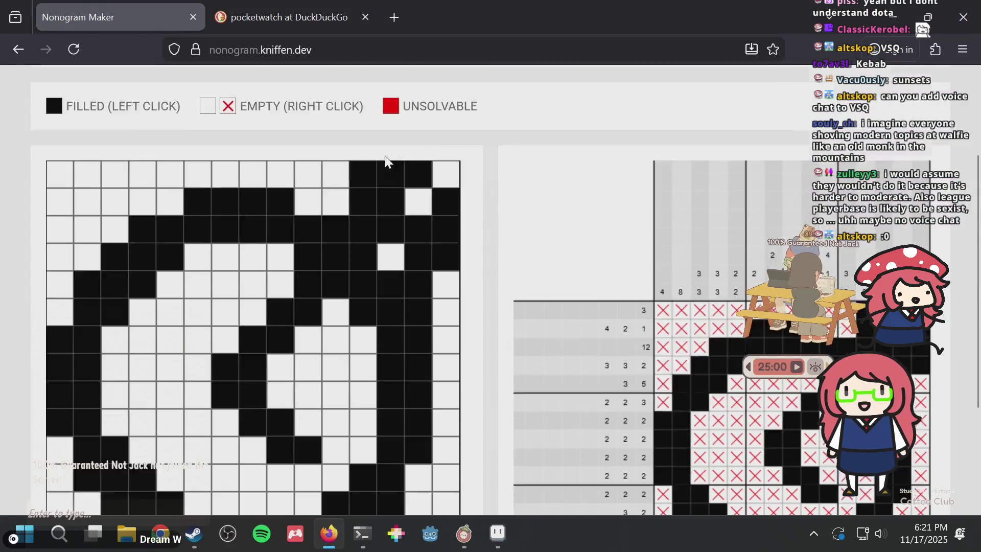
- Generate the nonogram from puzzle.png, showing the pocketwatch pattern and its clues
click(390, 184)
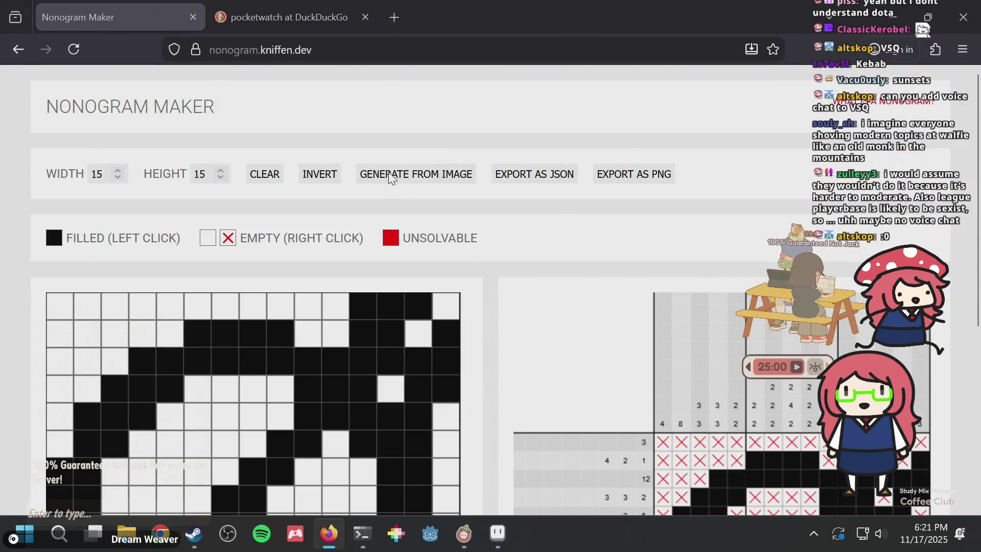
double_click(377, 168)
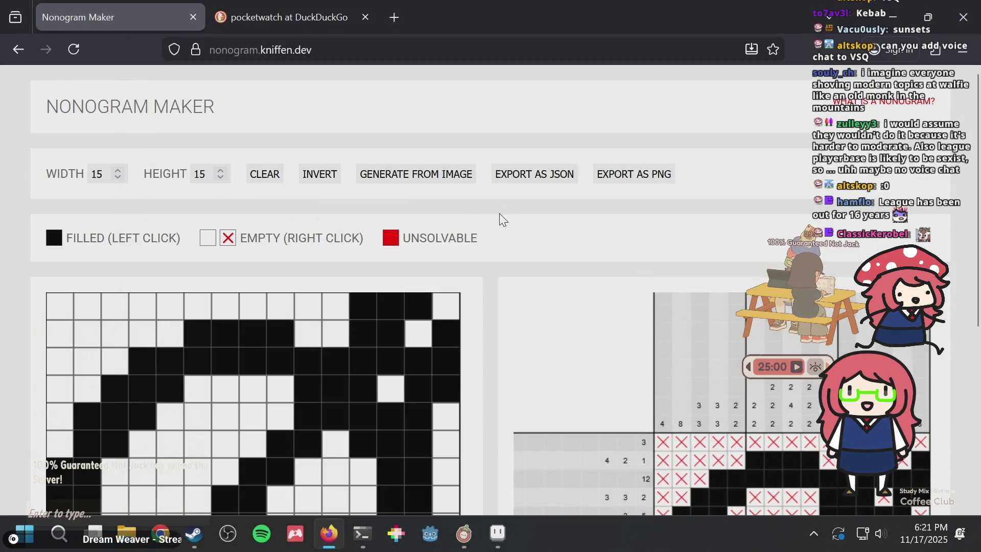
scroll(503, 221, down, 5)
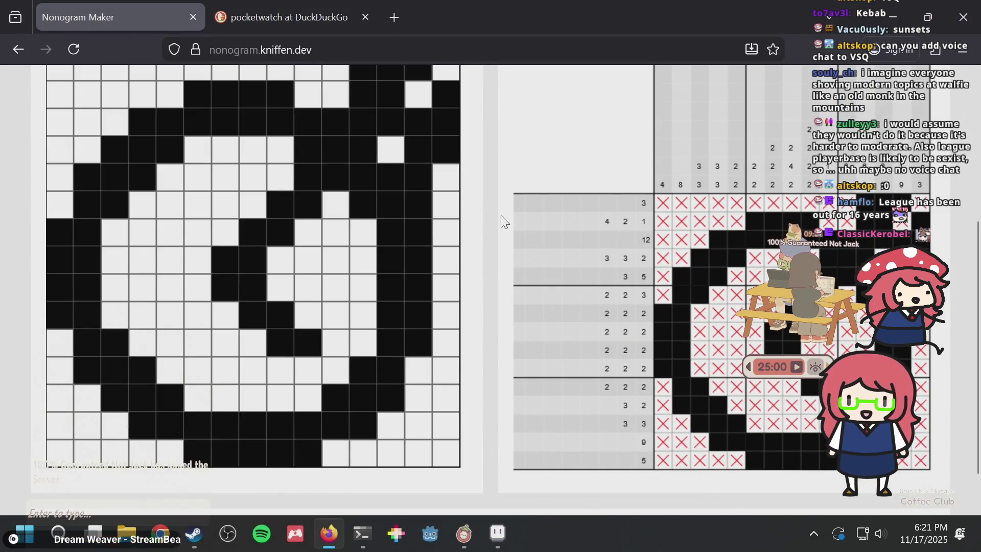
scroll(603, 276, up, 2)
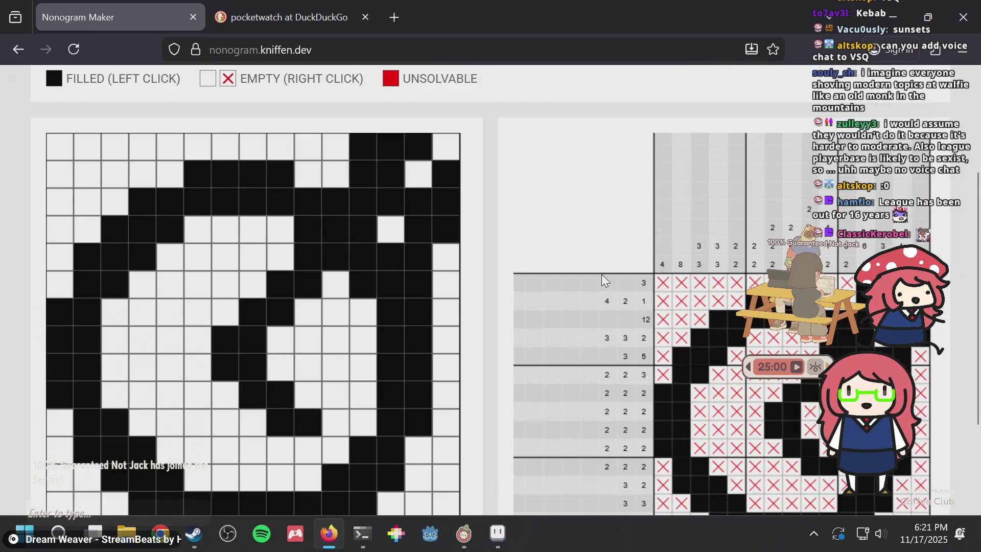
key(alt+Tab)
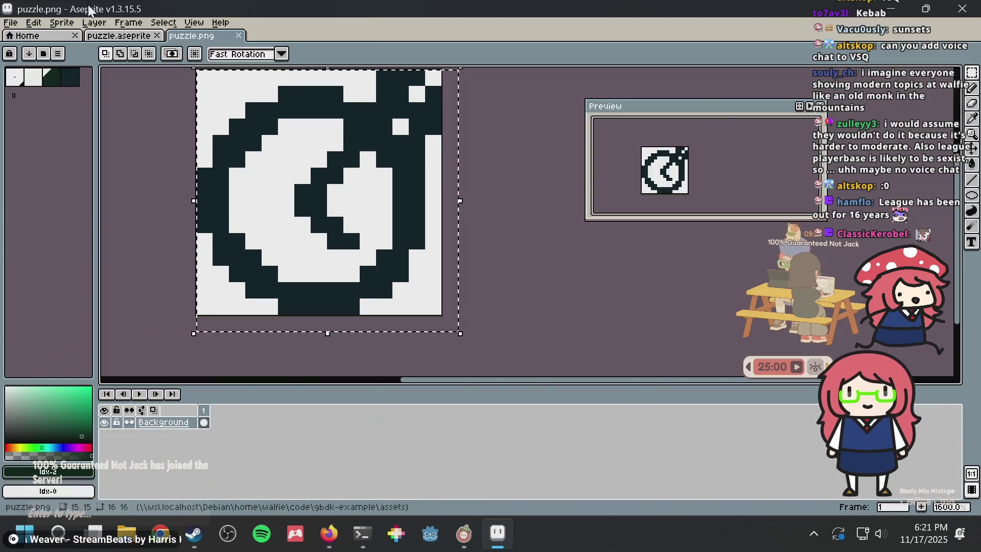
- Return to puzzle.aseprite and start a new tag on frame 70
key(ctrl+shift+Tab)
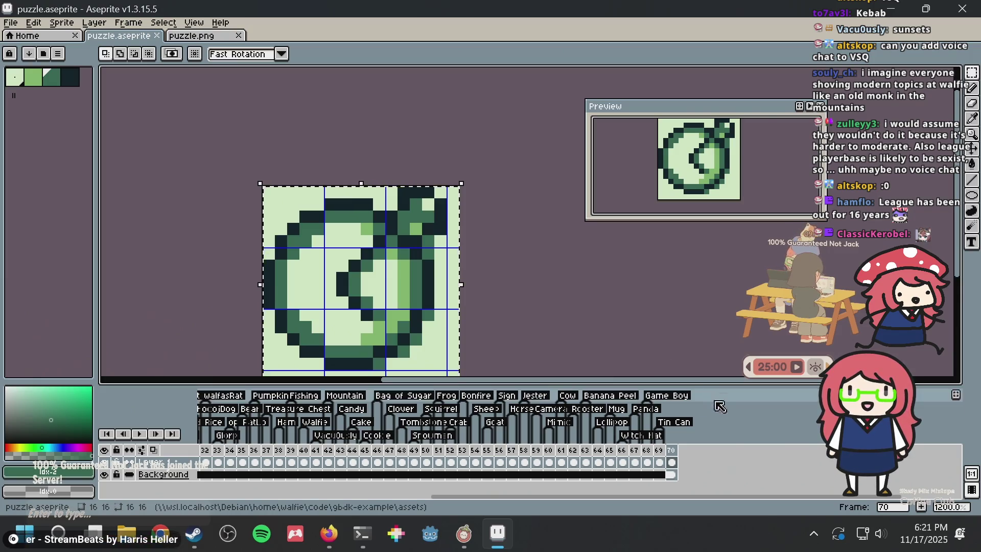
right_click(671, 450)
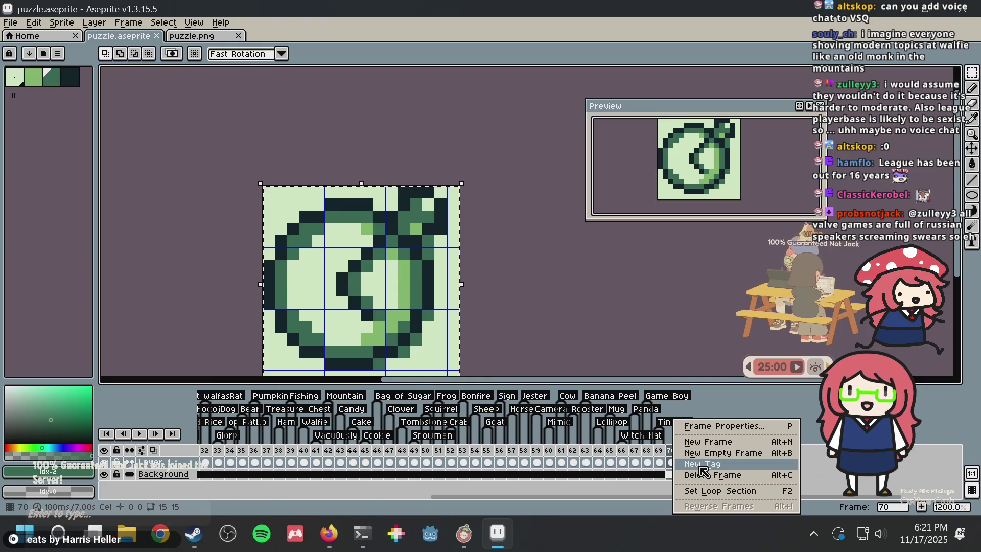
click(701, 467)
- Name the new frame-70 tag 'Pocketwatch' and confirm it
text(Pocketwatch)
key(Return)
key(alt+Tab)
key(ctrl+t)
text(pock)
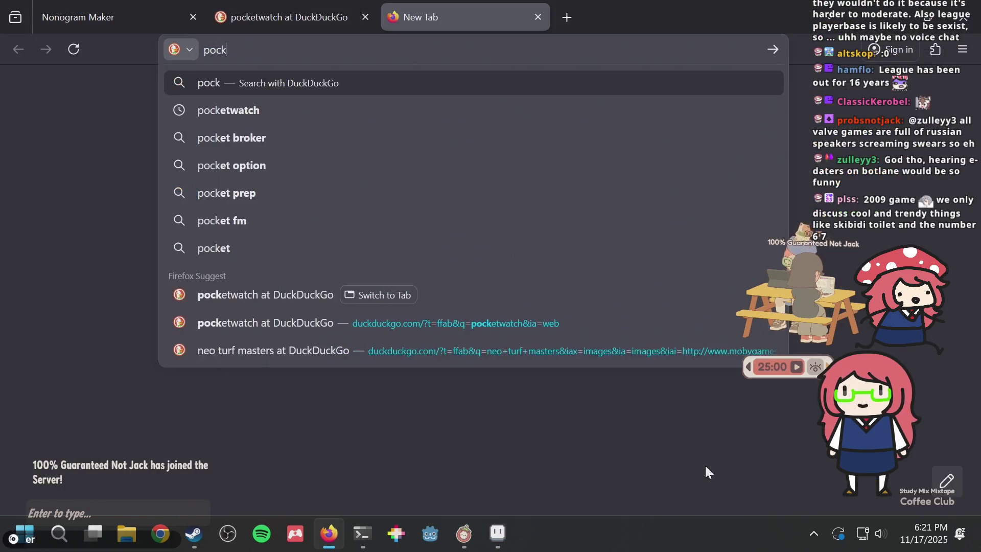
key(ctrl+w)
- Switch the DuckDuckGo pocketwatch search to All web results and scroll through them
key(ctrl+Tab)
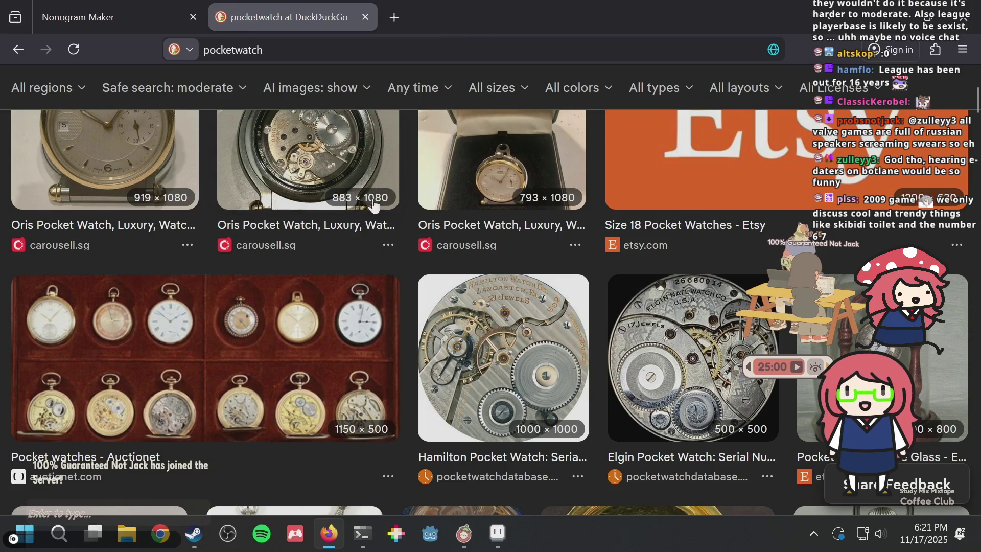
scroll(85, 204, up, 3)
click(71, 152)
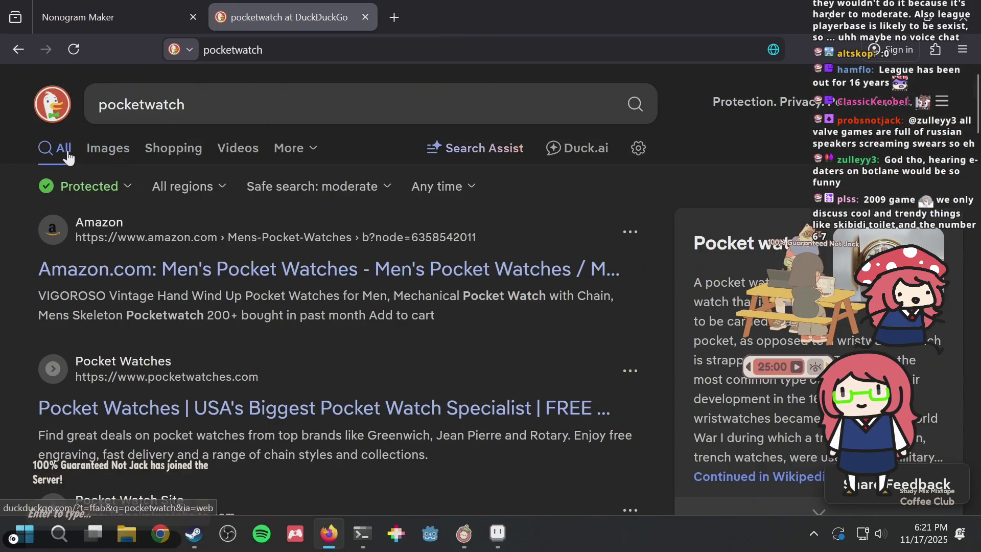
scroll(281, 288, down, 2)
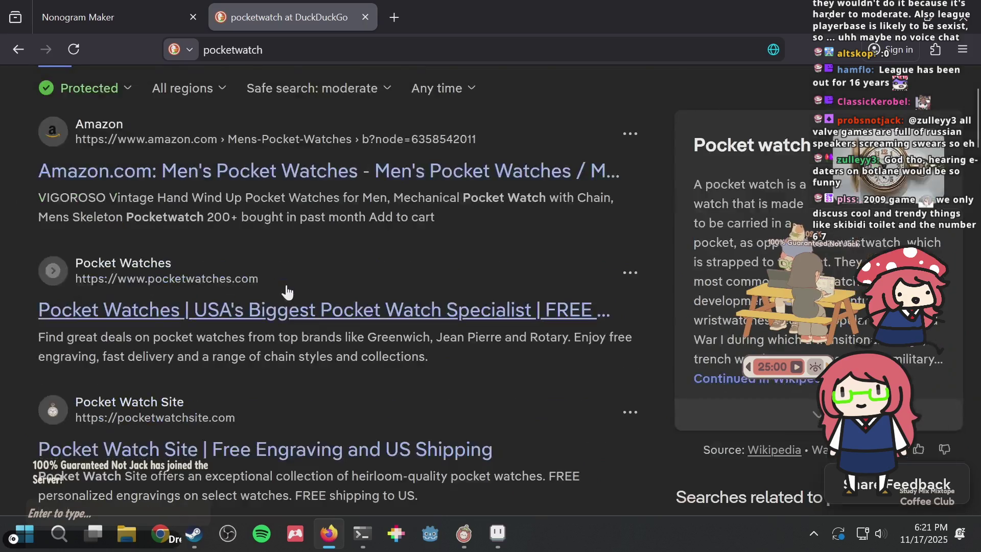
scroll(287, 287, down, 2)
scroll(286, 287, down, 4)
scroll(291, 293, down, 4)
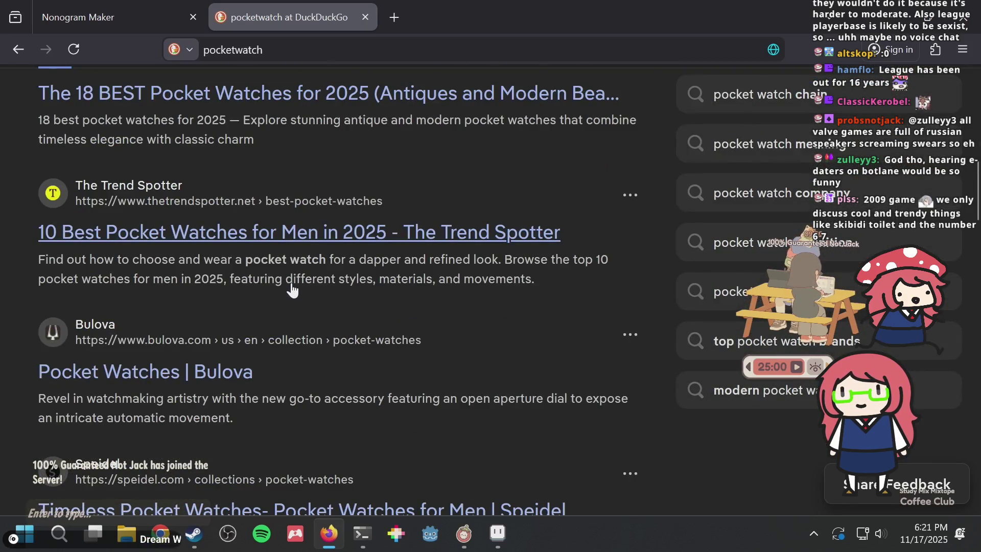
key(alt+Tab)
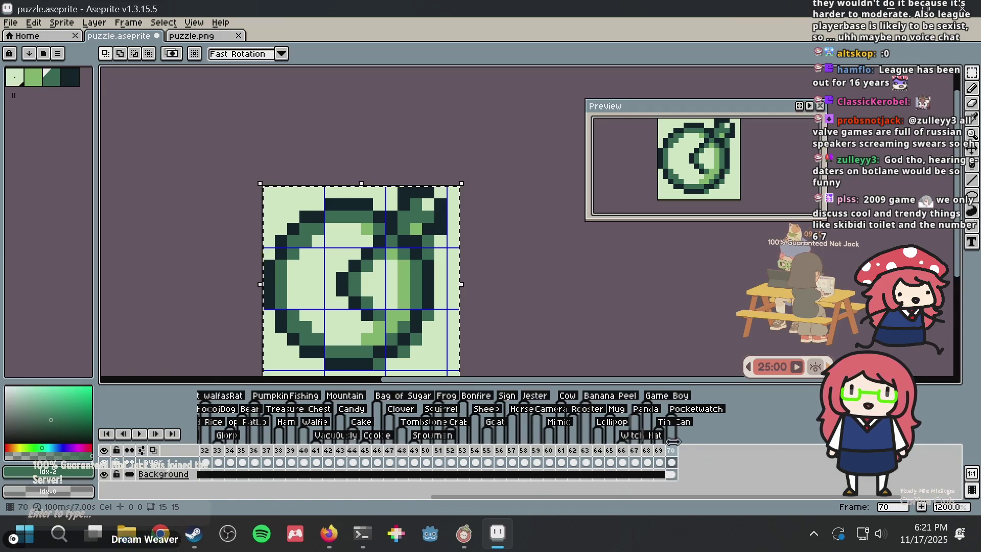
- Rename the frame-70 tag to 'Pocket Watch' and save puzzle.aseprite
double_click(697, 410)
text(P)
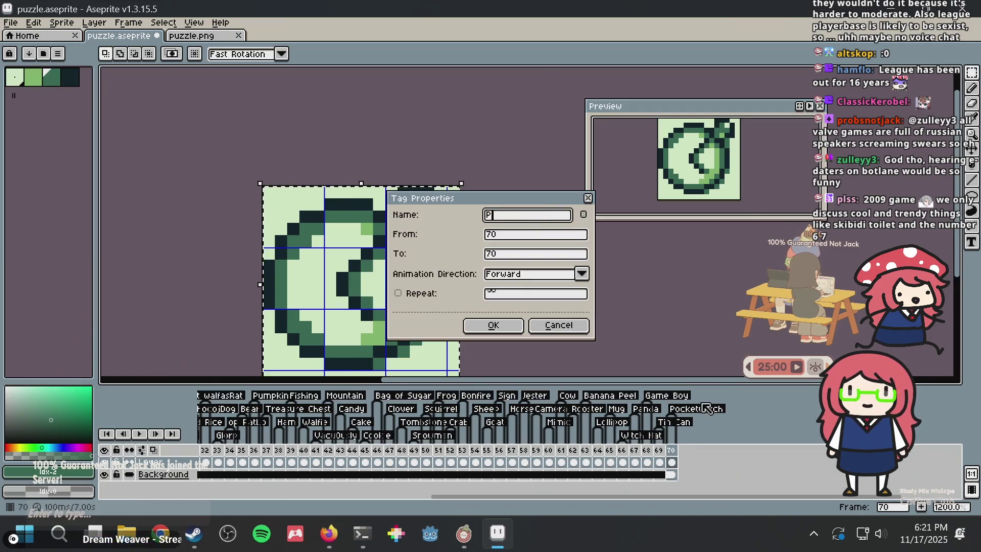
text(ocket Watch)
key(Return)
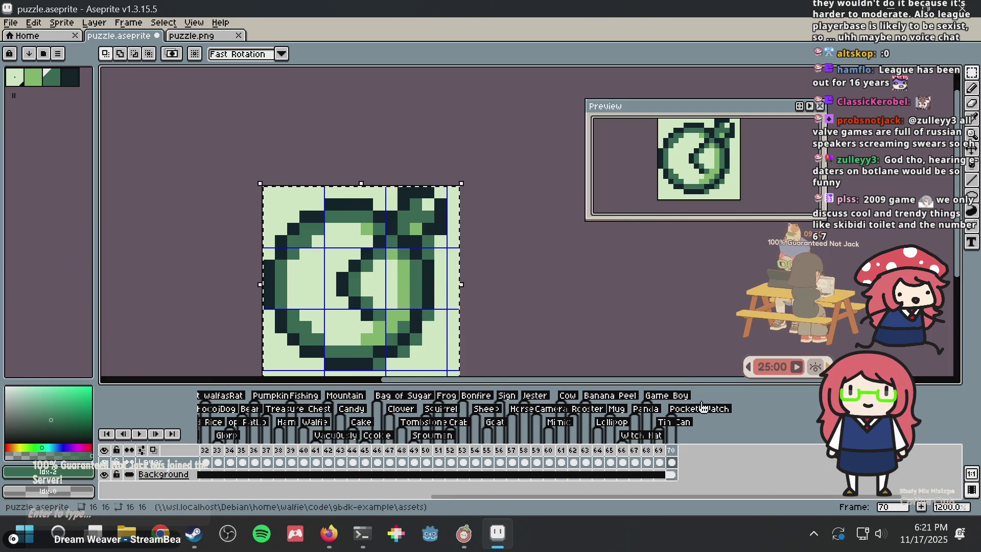
key(ctrl+s)
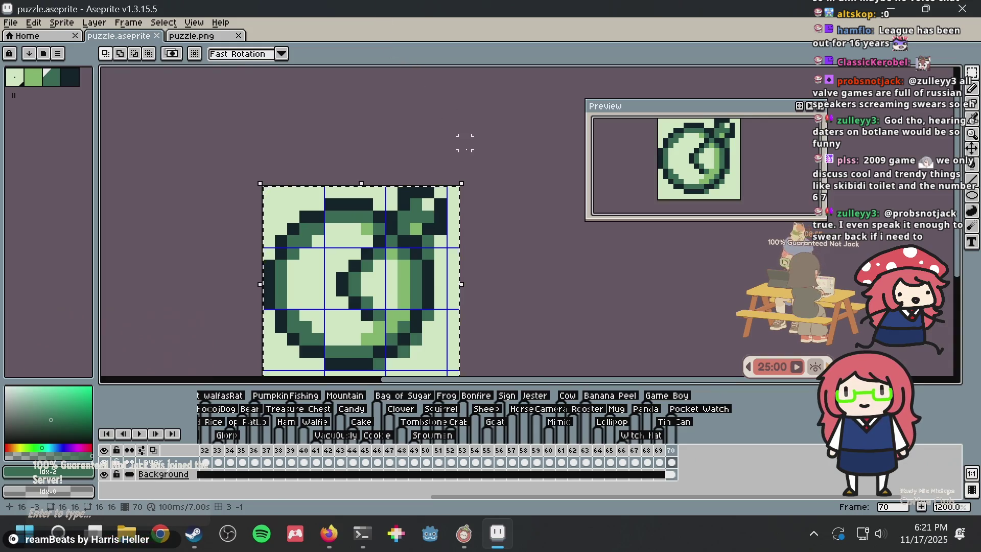
key(ctrl+s)
- Compare against puzzle.png, then save puzzle.aseprite again
scroll(424, 179, up, 1)
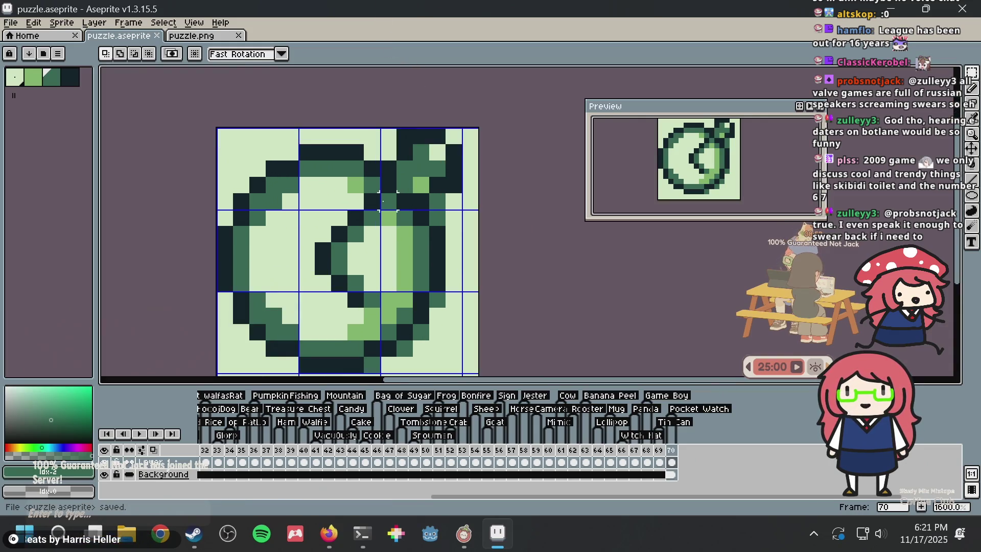
scroll(375, 146, down, 2)
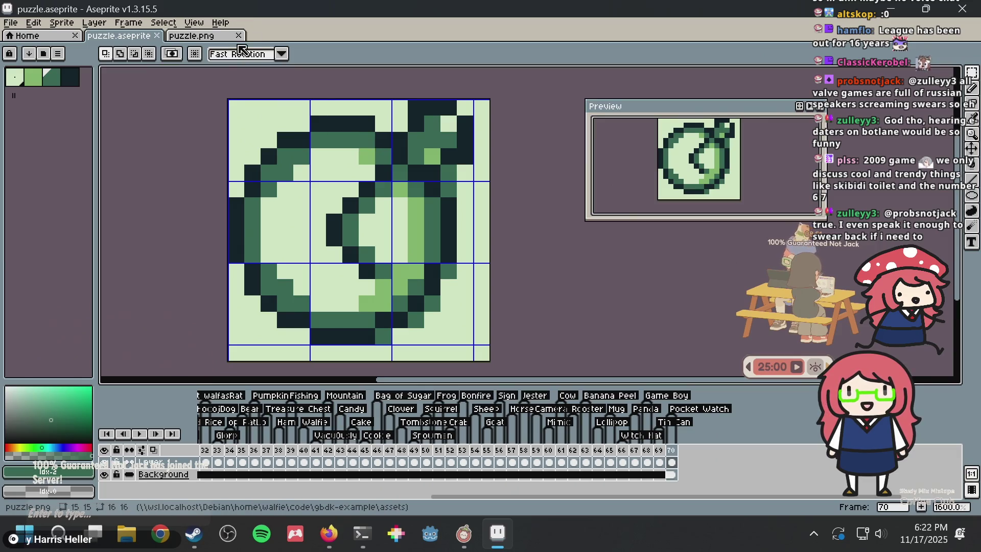
click(199, 39)
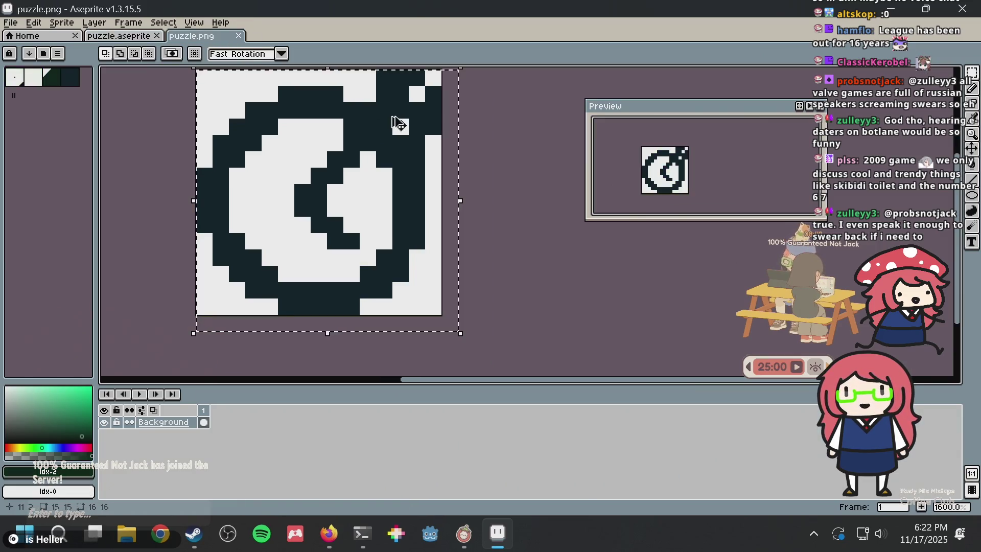
click(122, 39)
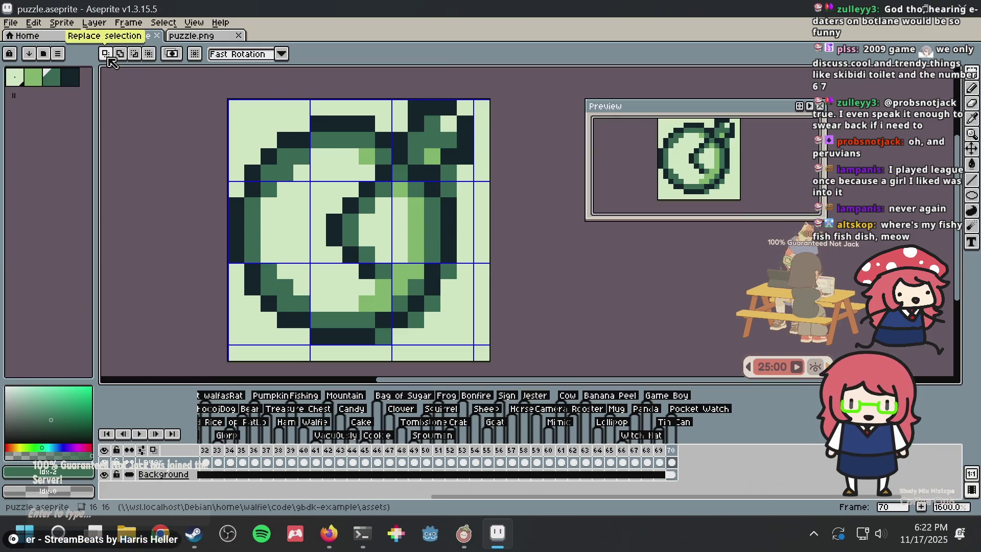
key(ctrl+s)
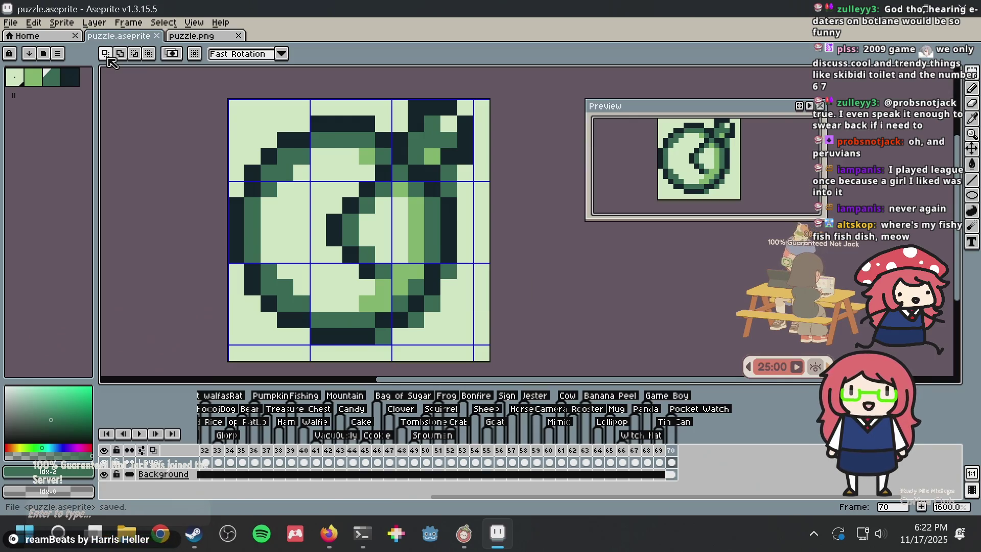